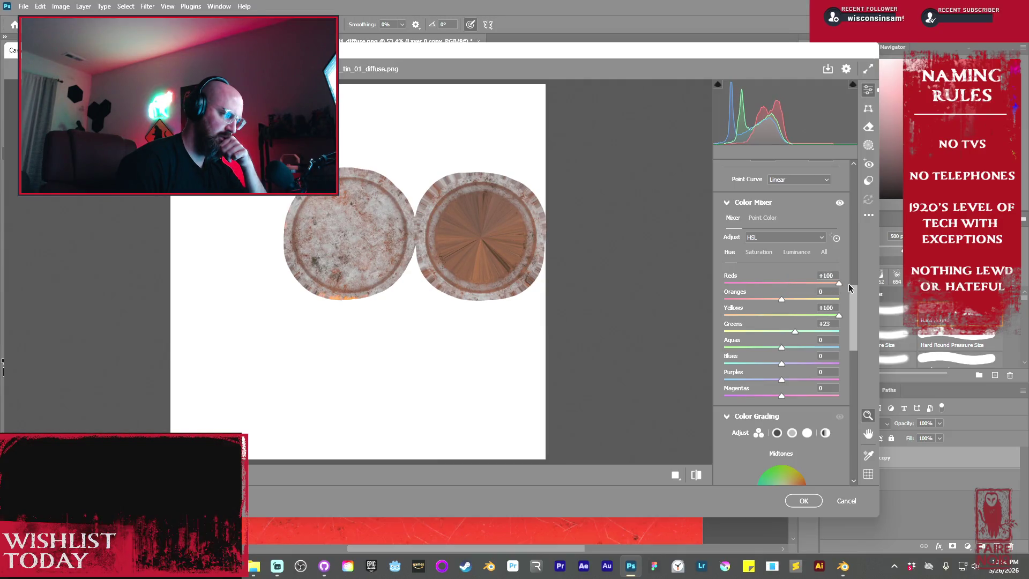
# - Shift the HSL hues: Aquas and Blues to -100, Oranges +98, Greens +100
pyautogui.moveTo(781, 347); pyautogui.dragTo(724, 347)
pyautogui.moveTo(780, 366); pyautogui.dragTo(720, 368)
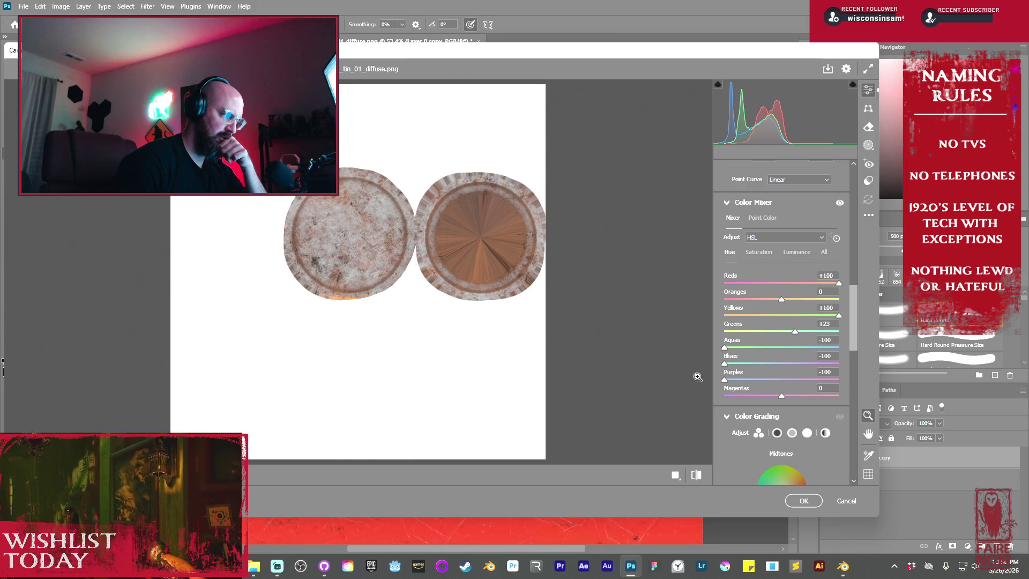
pyautogui.moveTo(776, 298)
pyautogui.mouseDown()
pyautogui.moveTo(761, 299)
pyautogui.moveTo(839, 299)
pyautogui.mouseUp()
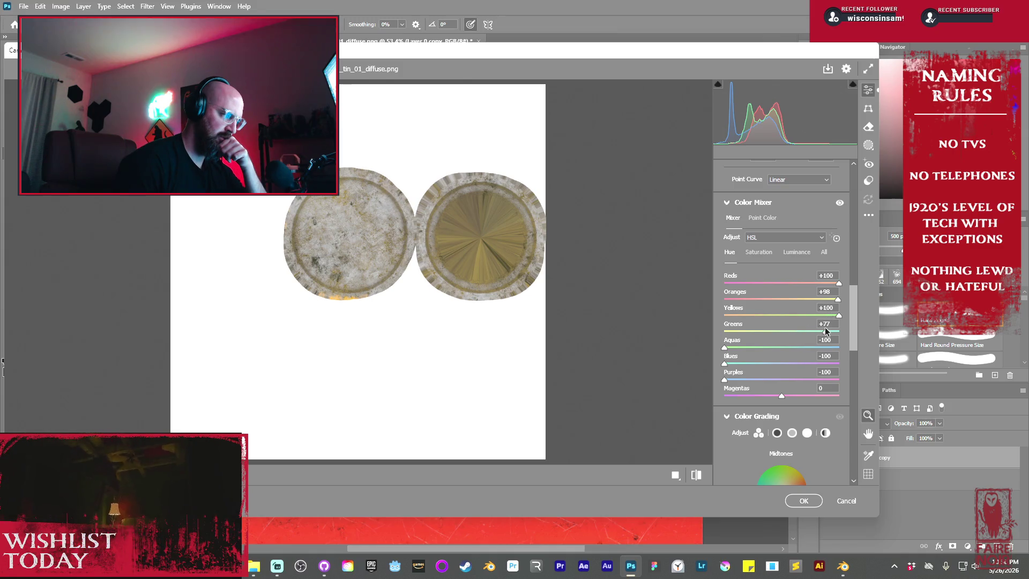
pyautogui.moveTo(823, 331)
pyautogui.mouseDown()
pyautogui.moveTo(782, 331)
pyautogui.moveTo(841, 329)
pyautogui.mouseUp()
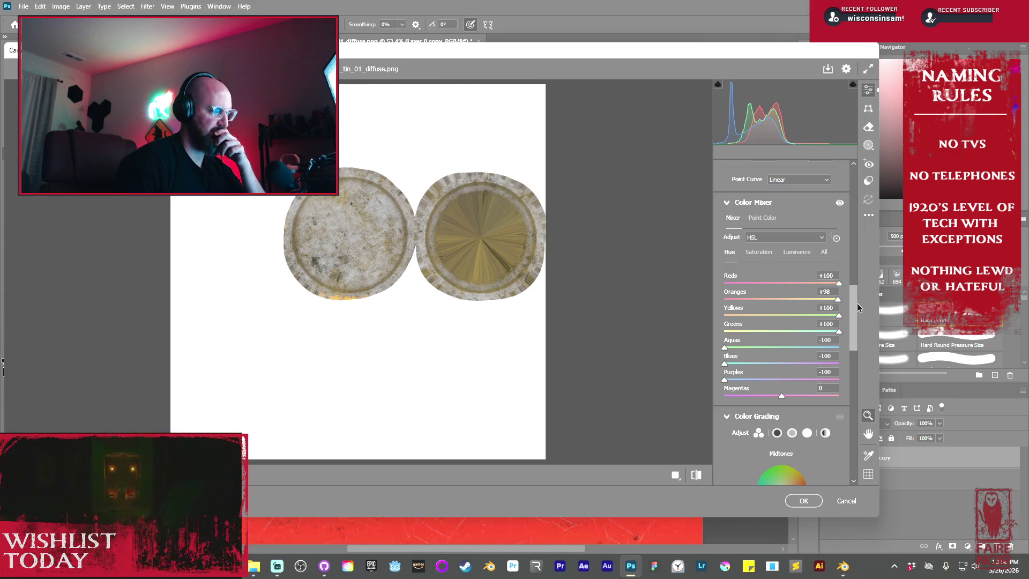
# - Raise the green channel of the Point Curve to green the texture
pyautogui.scroll(5, 782, 300)
pyautogui.click(786, 274)
pyautogui.moveTo(772, 355); pyautogui.dragTo(772, 351)
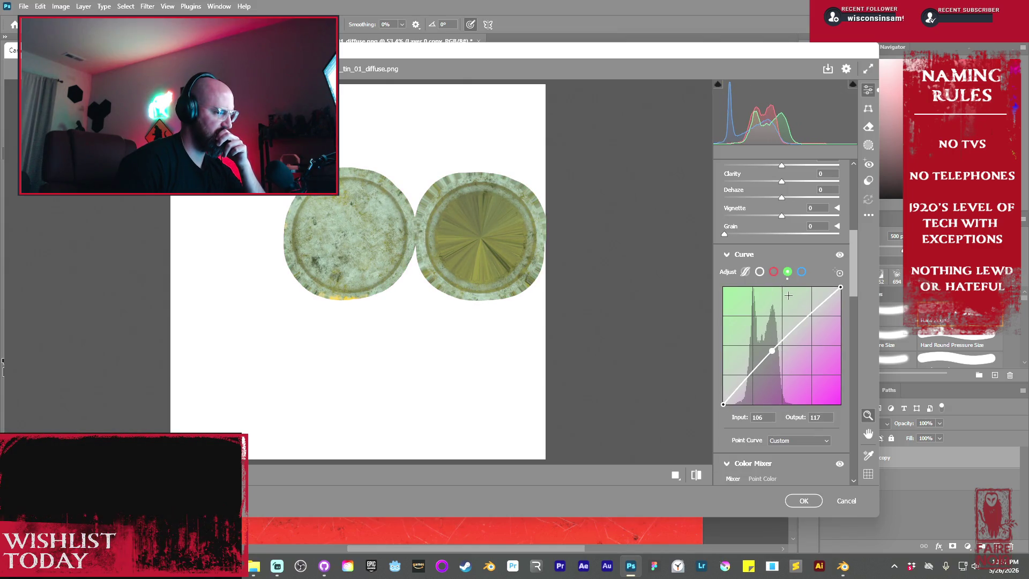
pyautogui.scroll(-5, 846, 341)
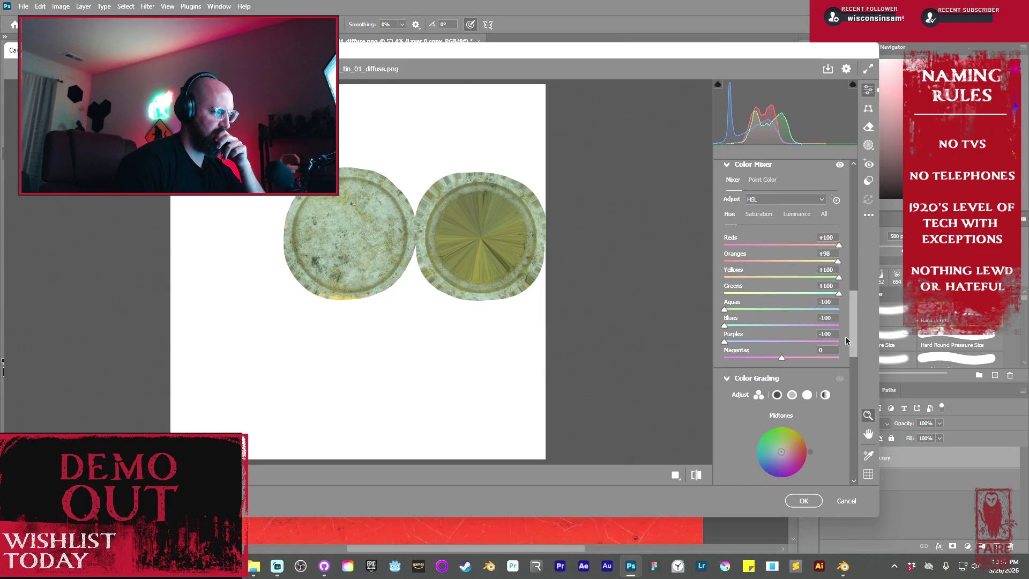
# - Lower Blues luminance to -33, boost Greens saturation to +16, adjust Yellows hue, and apply
pyautogui.click(796, 214)
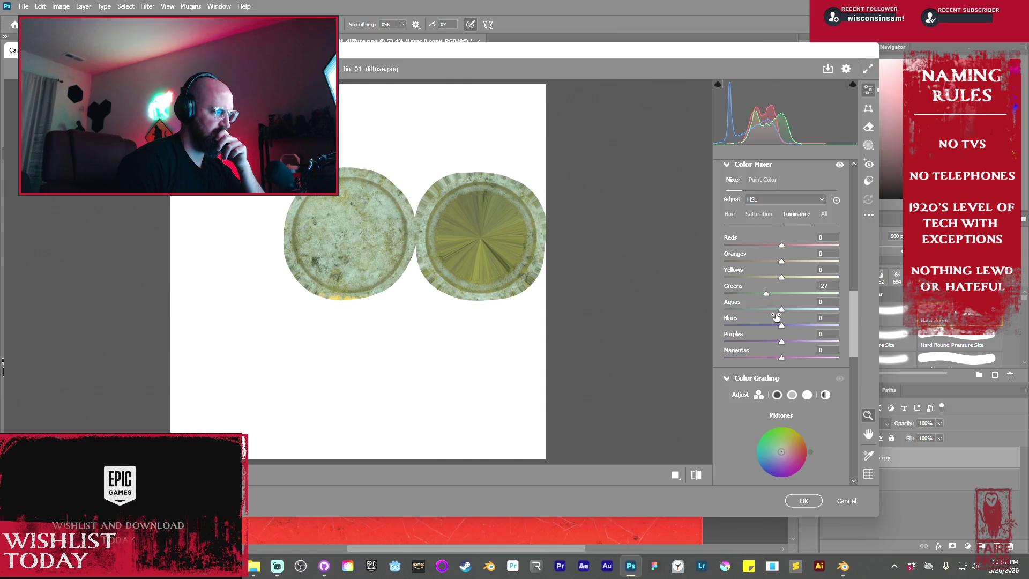
pyautogui.click(758, 310)
pyautogui.moveTo(782, 325); pyautogui.dragTo(761, 325)
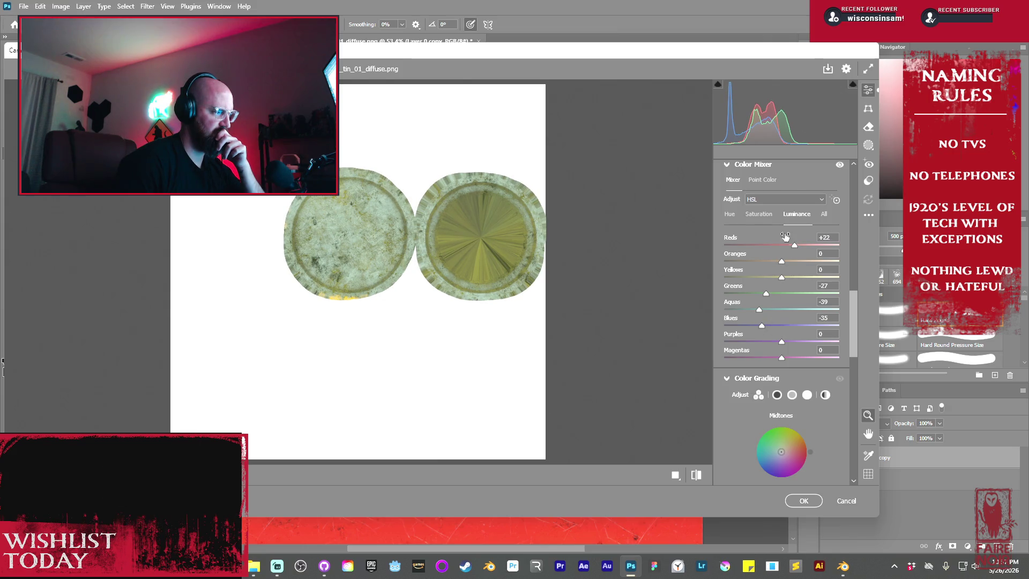
pyautogui.click(729, 214)
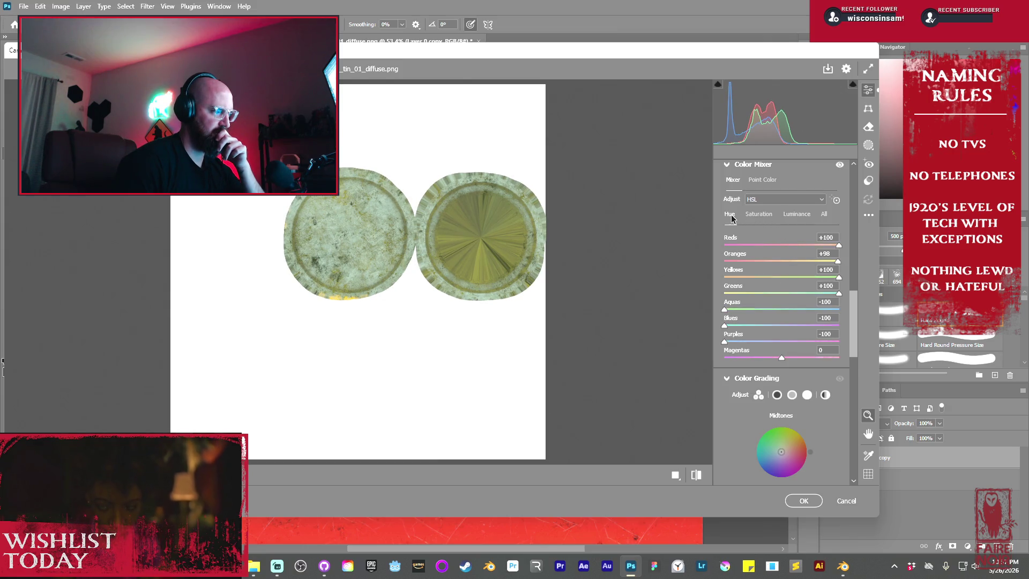
pyautogui.click(759, 214)
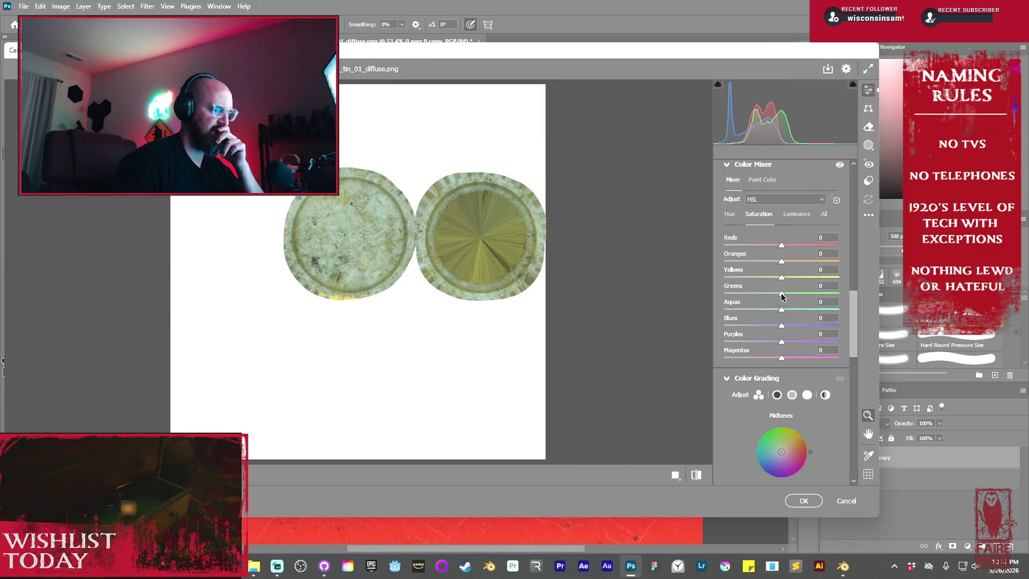
pyautogui.moveTo(781, 293); pyautogui.dragTo(791, 292)
pyautogui.click(729, 214)
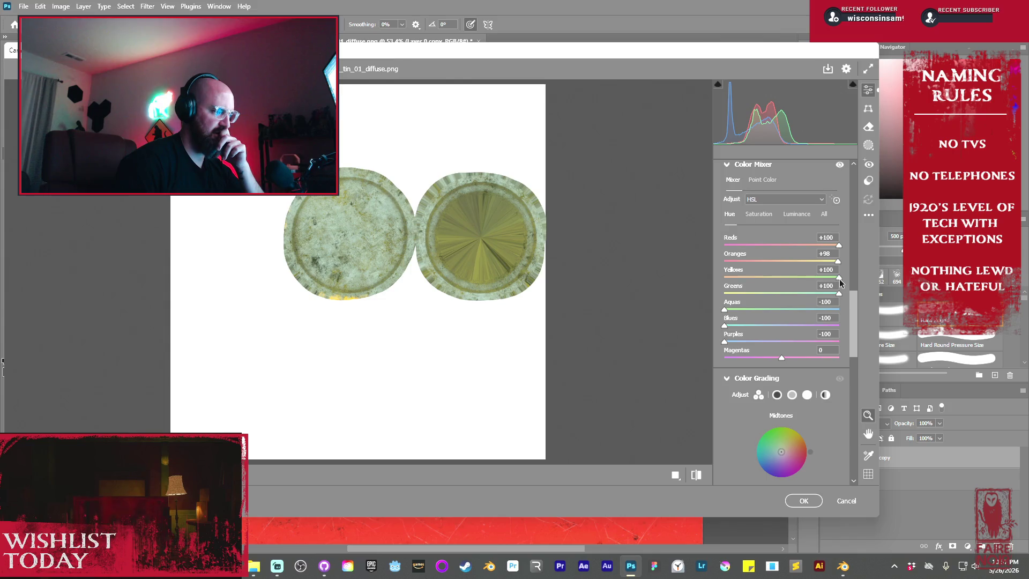
pyautogui.moveTo(839, 277)
pyautogui.mouseDown()
pyautogui.moveTo(776, 276)
pyautogui.moveTo(879, 278)
pyautogui.mouseUp()
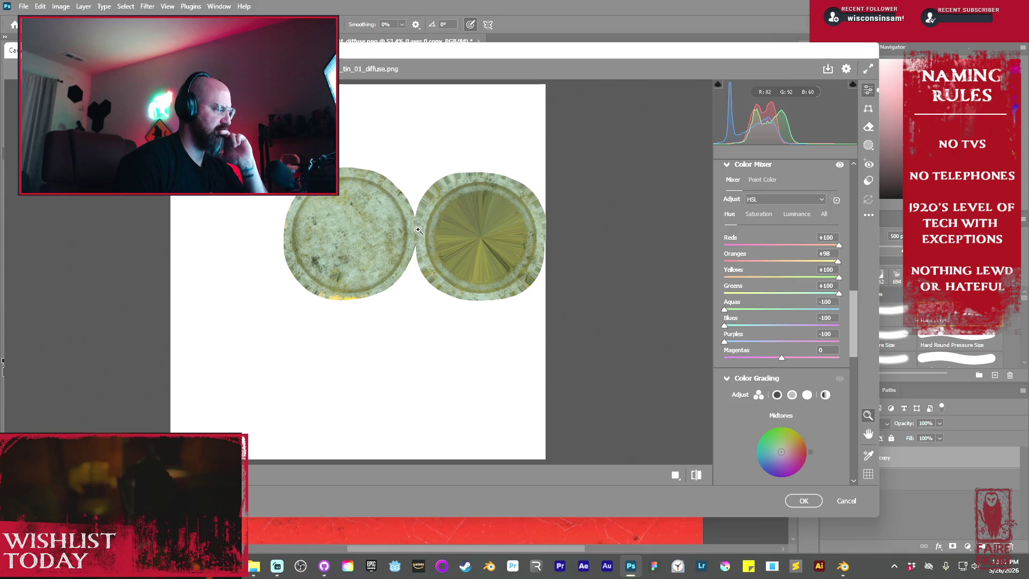
pyautogui.click(802, 499)
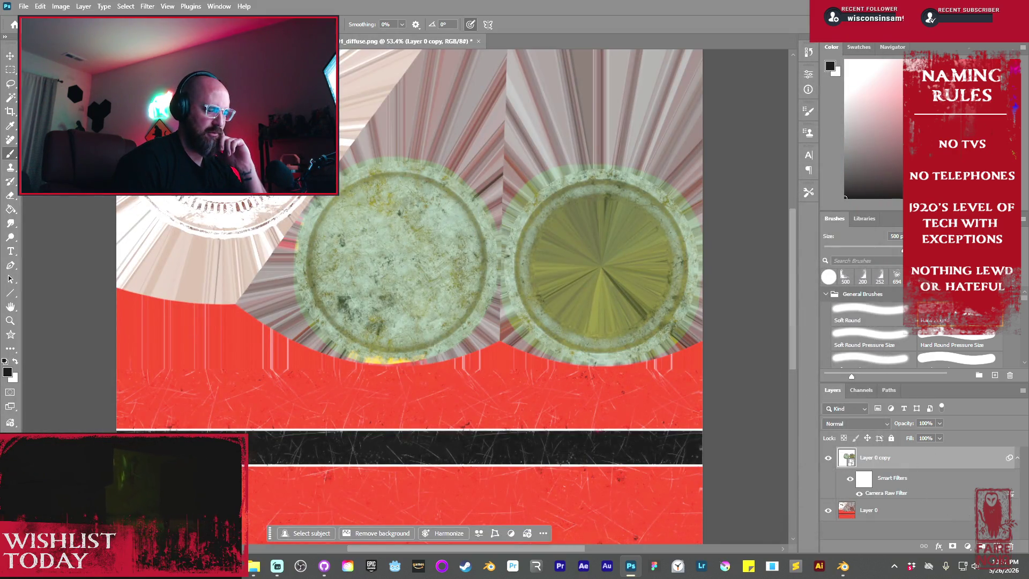
# - On a new layer clipped to Layer 0 copy, paint solid orange over both circular lids
pyautogui.click(998, 550)
pyautogui.rightClick(914, 456)
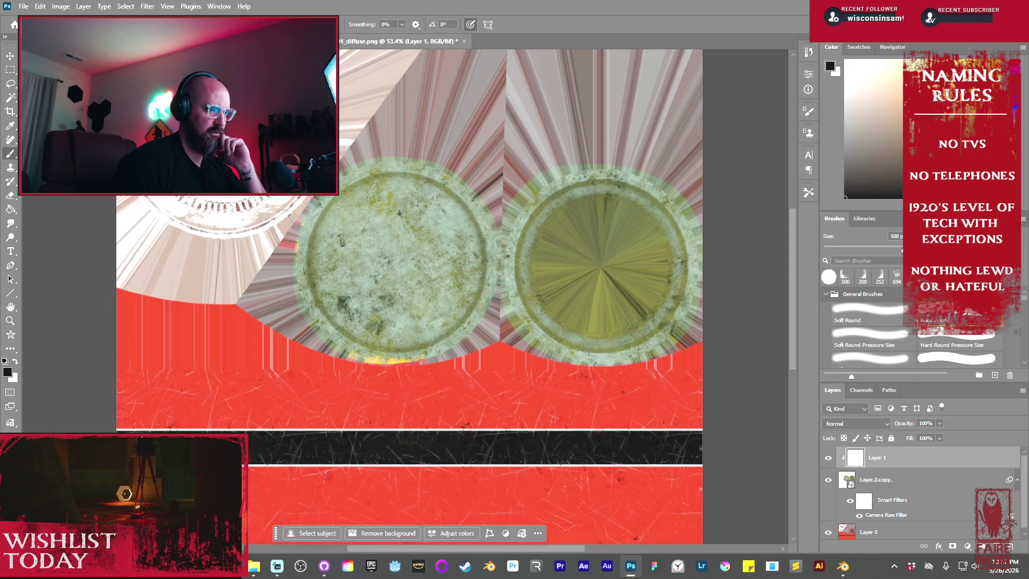
pyautogui.moveTo(987, 45); pyautogui.dragTo(973, 46)
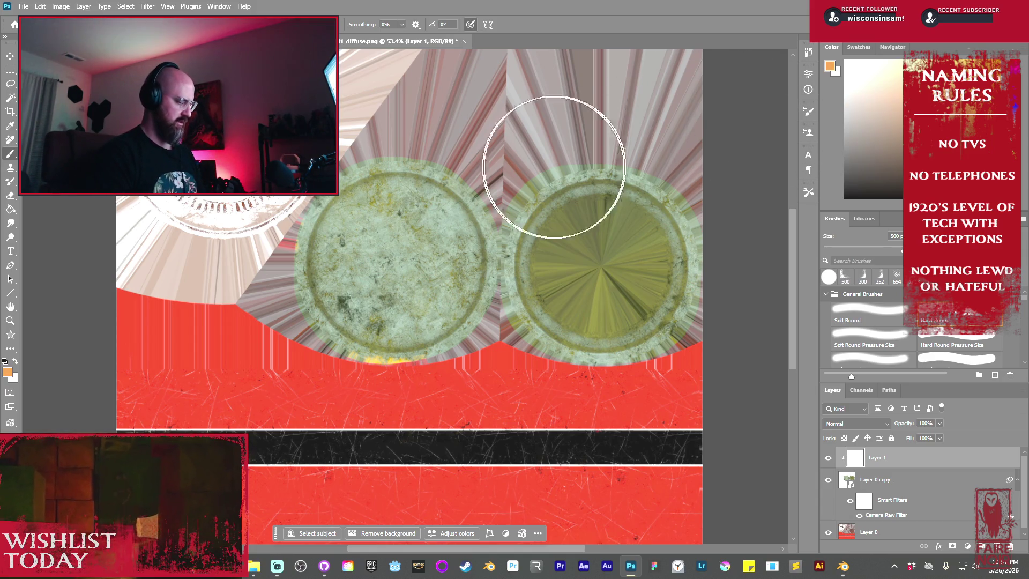
pyautogui.click(608, 236)
pyautogui.moveTo(603, 217)
pyautogui.mouseDown()
pyautogui.moveTo(437, 172)
pyautogui.moveTo(410, 252)
pyautogui.moveTo(445, 329)
pyautogui.mouseUp()
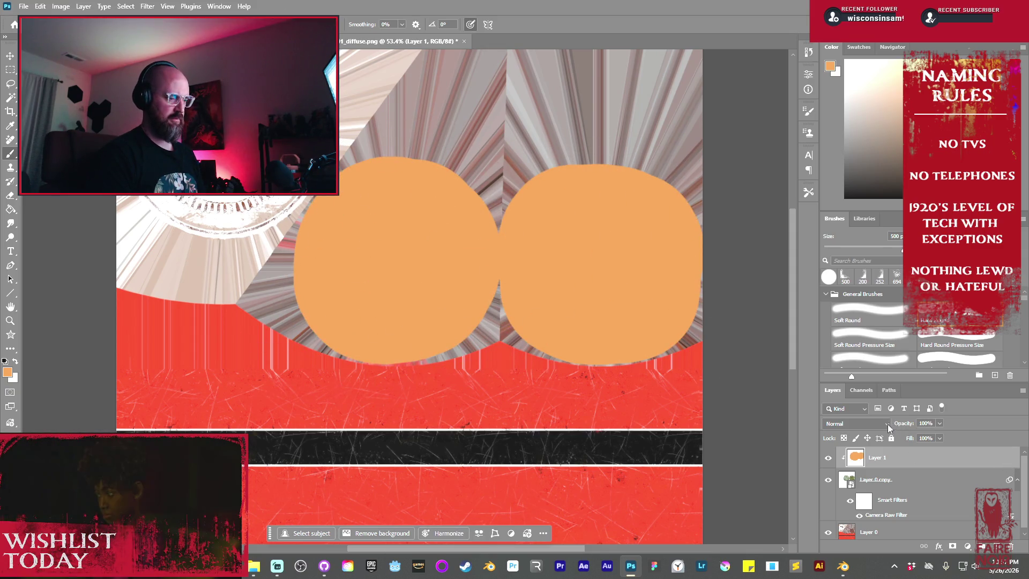
pyautogui.click(855, 423)
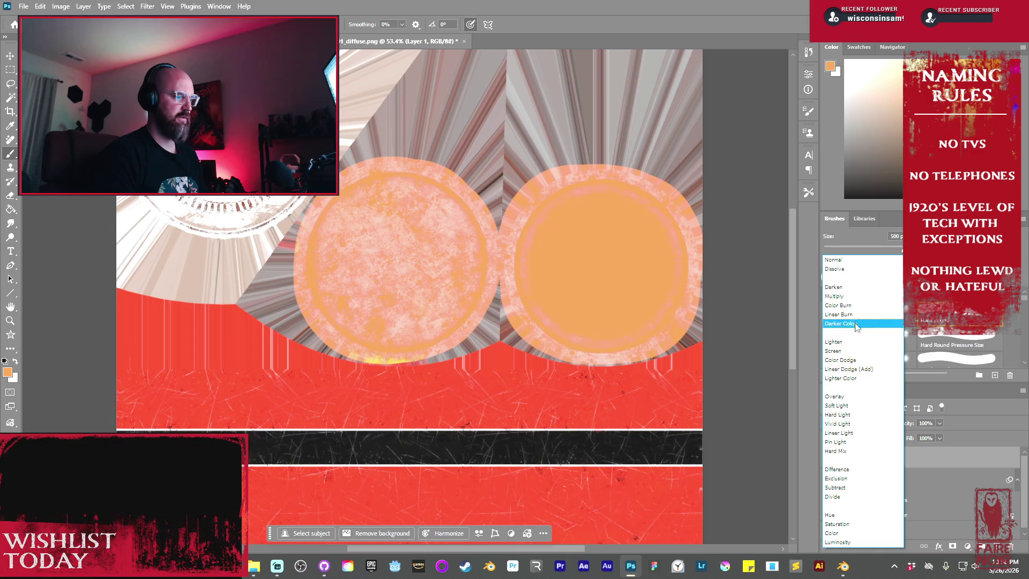
# - Set Layer 1's blend mode to Overlay so the lids turn golden brass
pyautogui.click(853, 396)
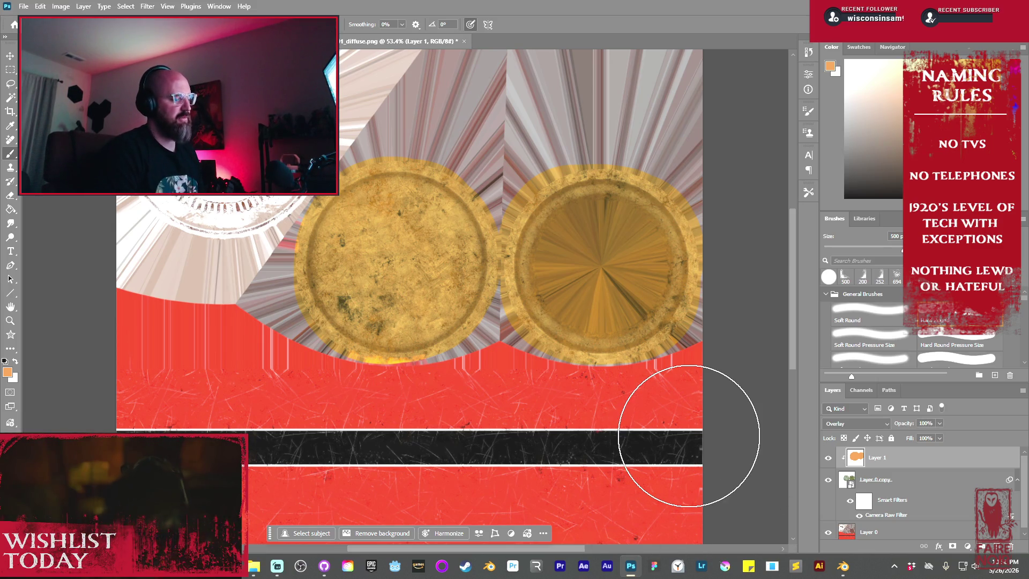
pyautogui.moveTo(793, 258)
pyautogui.mouseDown()
pyautogui.moveTo(795, 272)
pyautogui.moveTo(797, 254)
pyautogui.mouseUp()
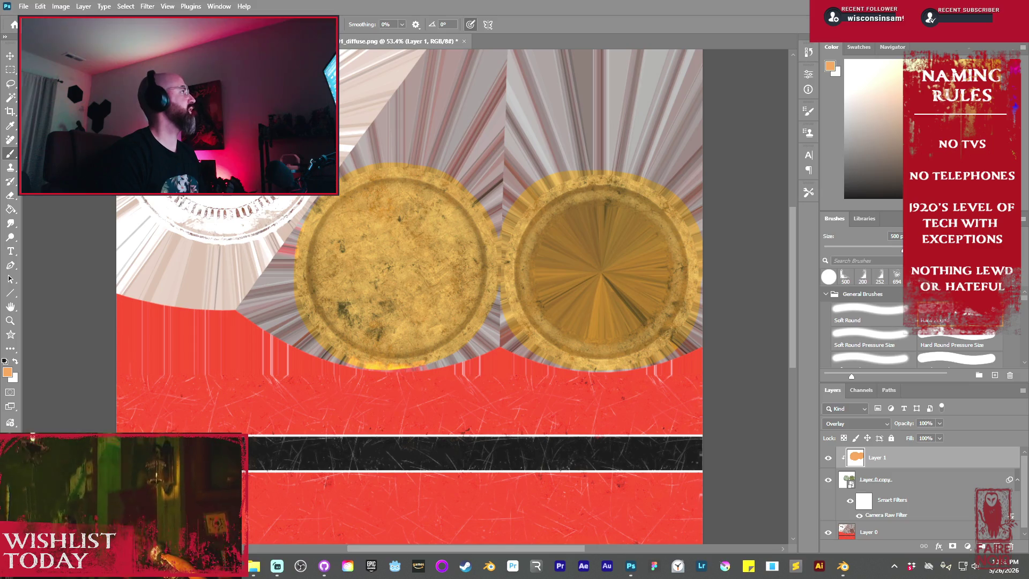
# - Browse Google Images boxer results, previewing the eBay and 1920/1928 boxer photos
pyautogui.hotkey('alt', 'Tab')
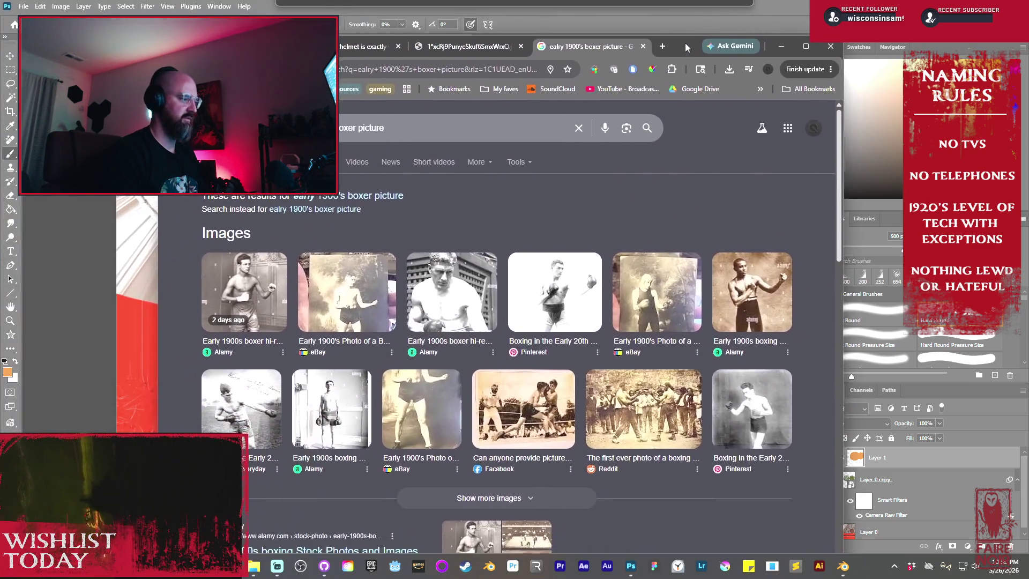
pyautogui.scroll(-2, 629, 302)
pyautogui.scroll(2, 629, 302)
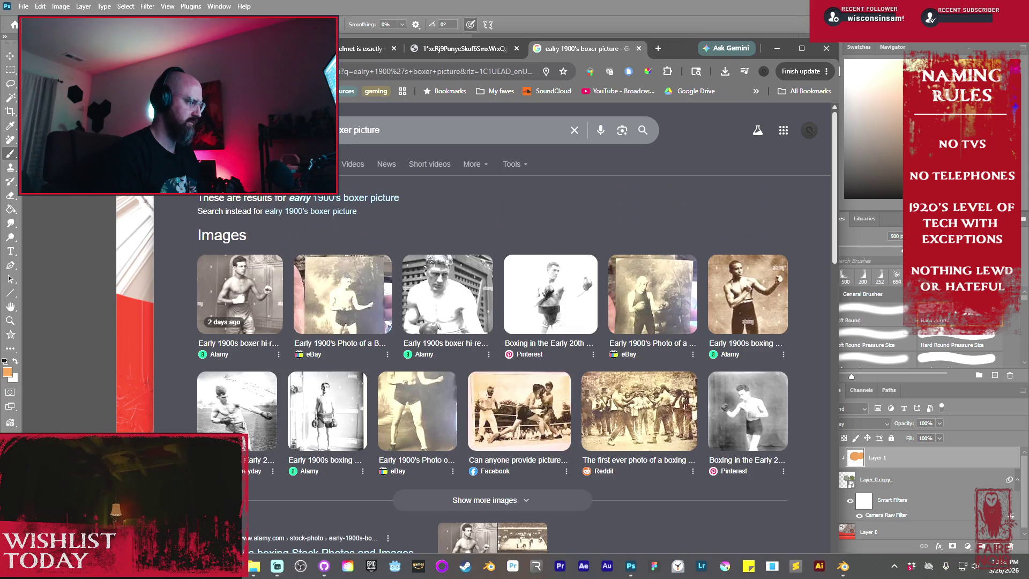
pyautogui.click(484, 500)
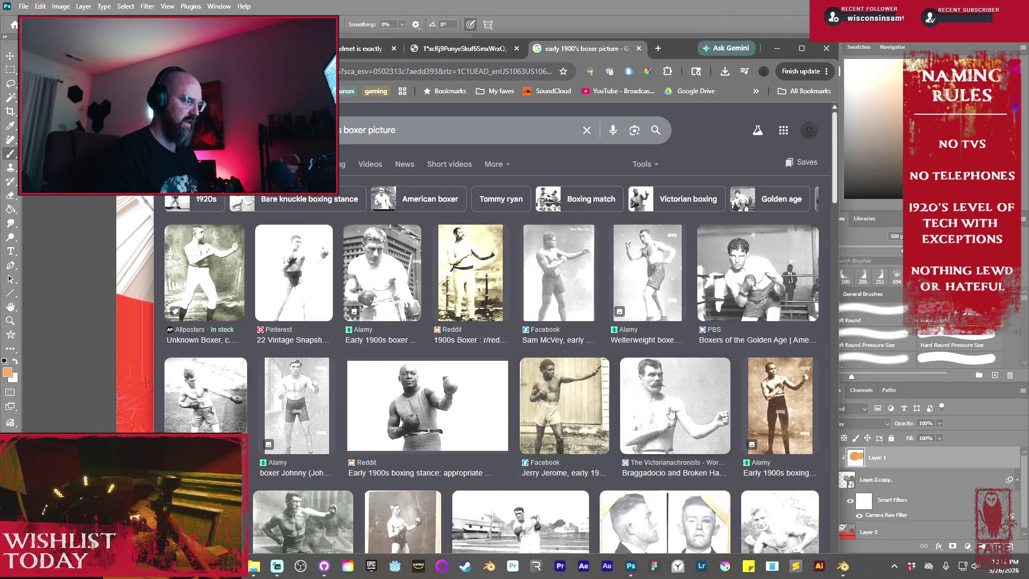
pyautogui.scroll(-5, 702, 402)
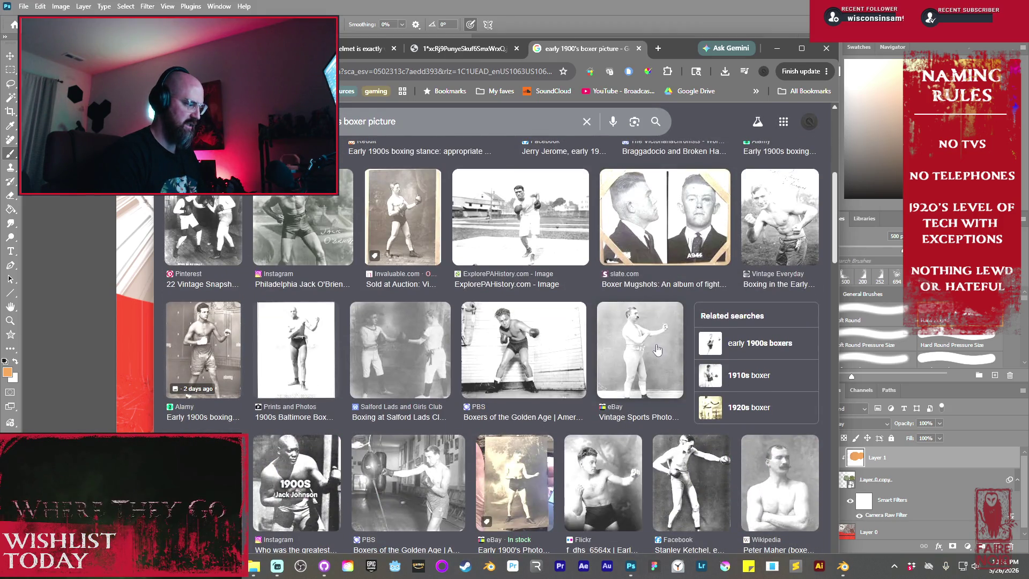
pyautogui.click(657, 350)
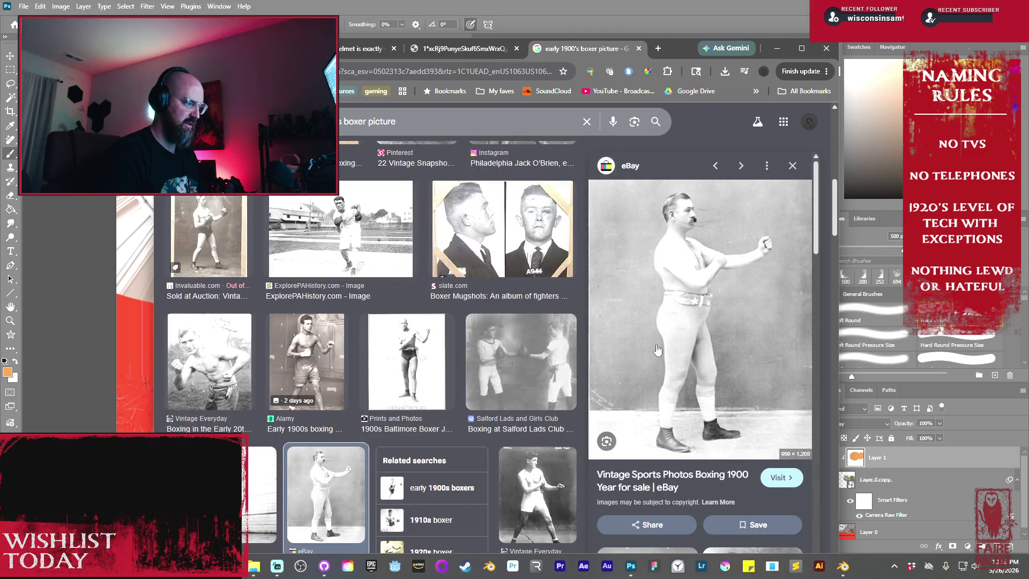
pyautogui.scroll(-5, 580, 314)
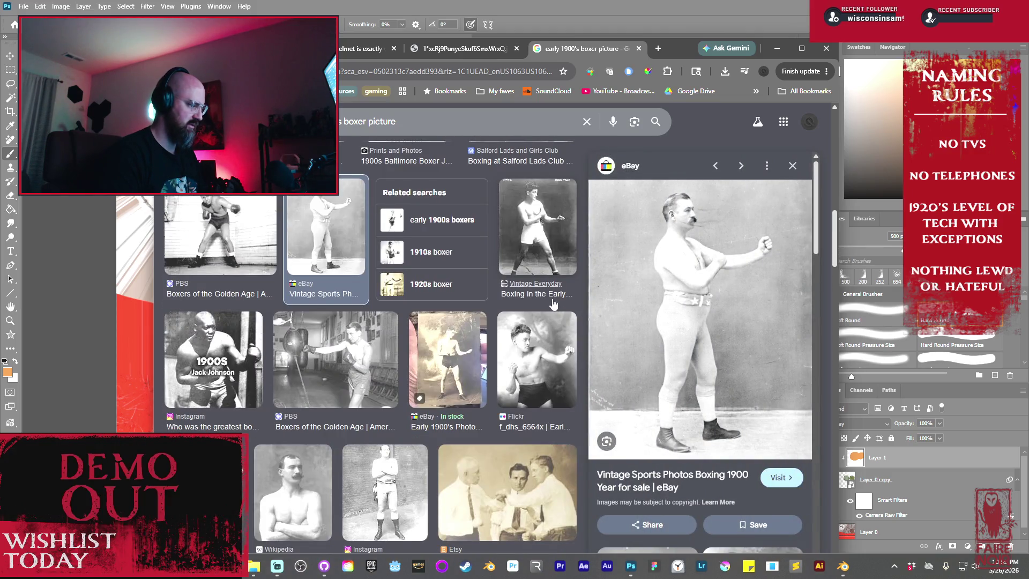
pyautogui.scroll(-3, 553, 303)
pyautogui.scroll(-7, 550, 302)
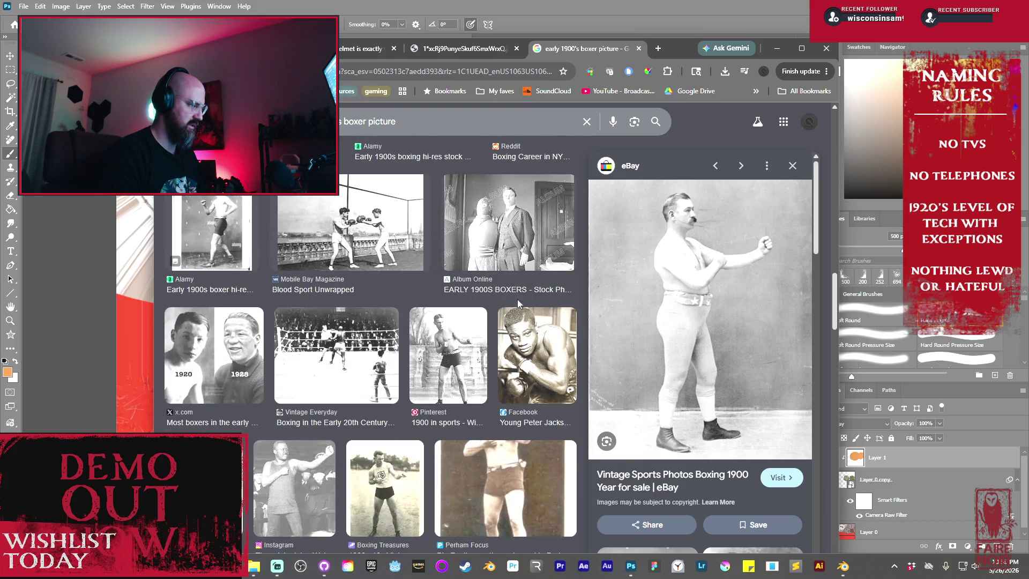
pyautogui.click(242, 362)
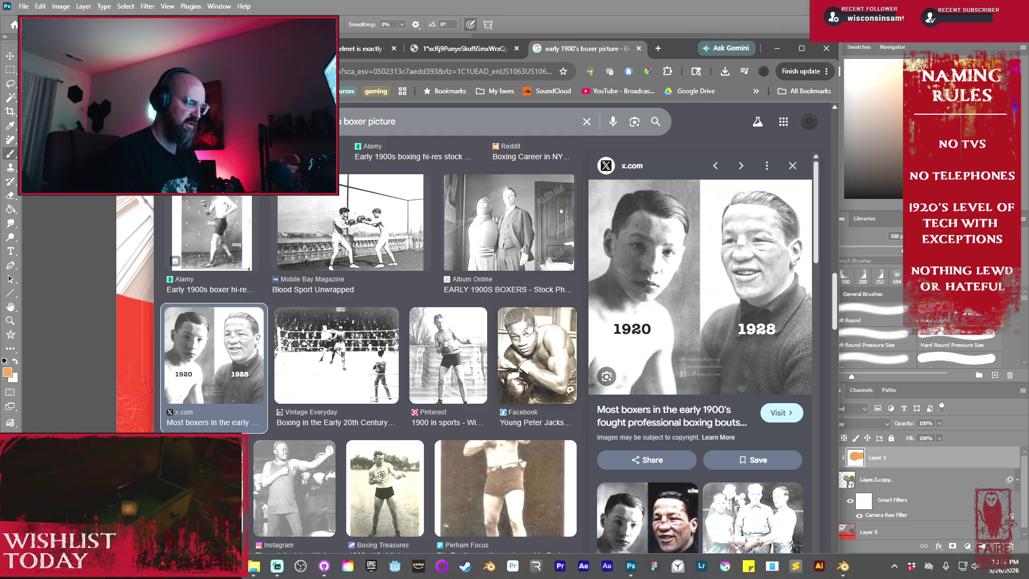
pyautogui.scroll(-4, 528, 332)
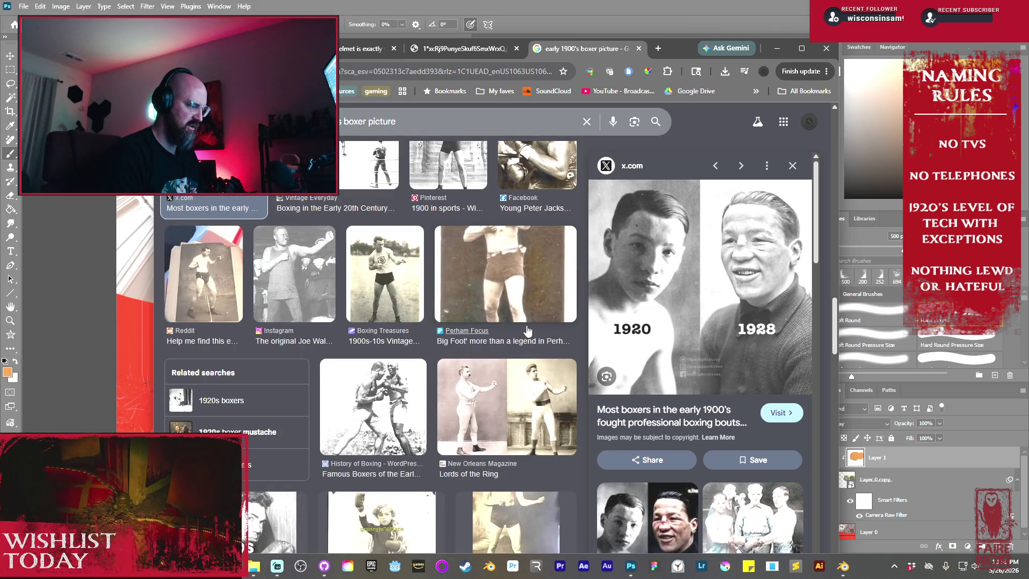
pyautogui.scroll(-2, 528, 330)
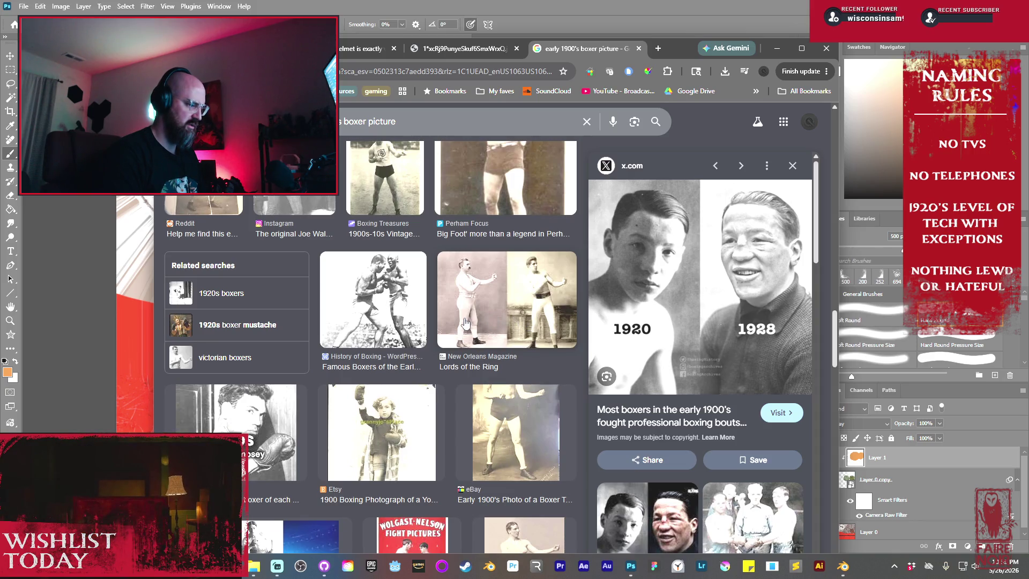
pyautogui.scroll(-4, 465, 323)
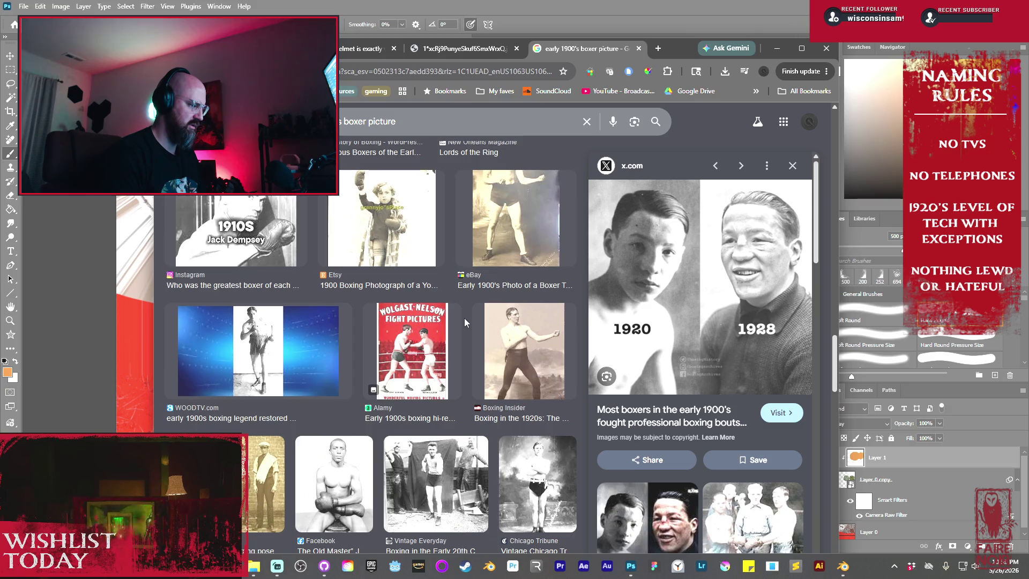
pyautogui.scroll(-5, 464, 317)
pyautogui.scroll(-4, 463, 319)
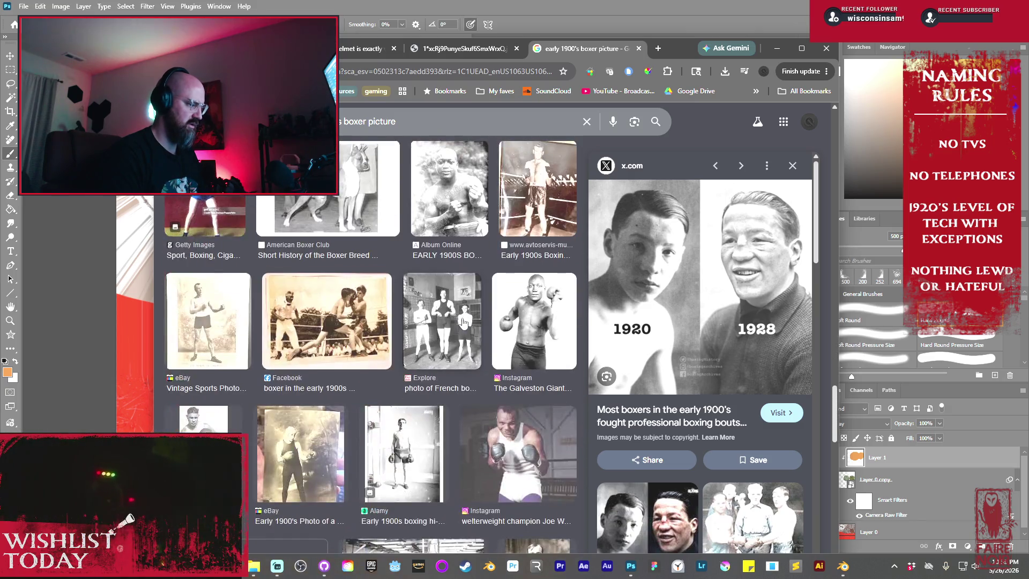
pyautogui.scroll(-4, 464, 321)
pyautogui.scroll(-4, 464, 322)
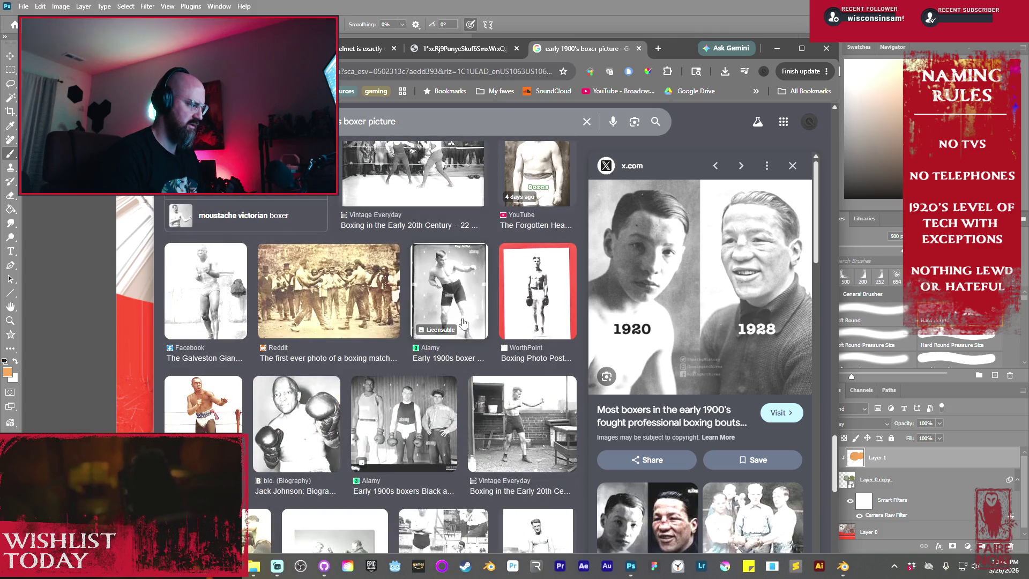
pyautogui.scroll(-8, 464, 323)
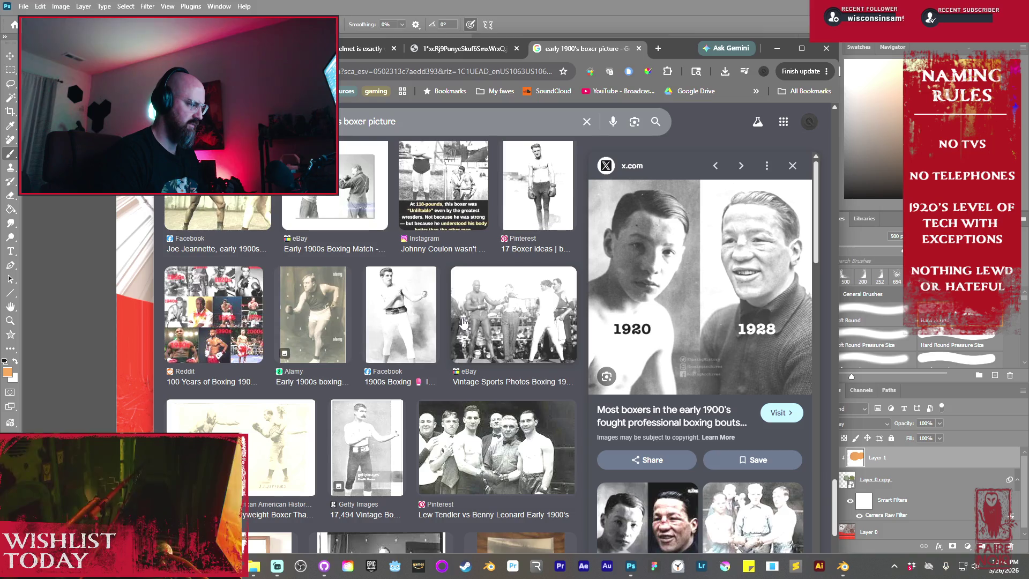
pyautogui.scroll(-3, 465, 322)
pyautogui.scroll(-5, 464, 322)
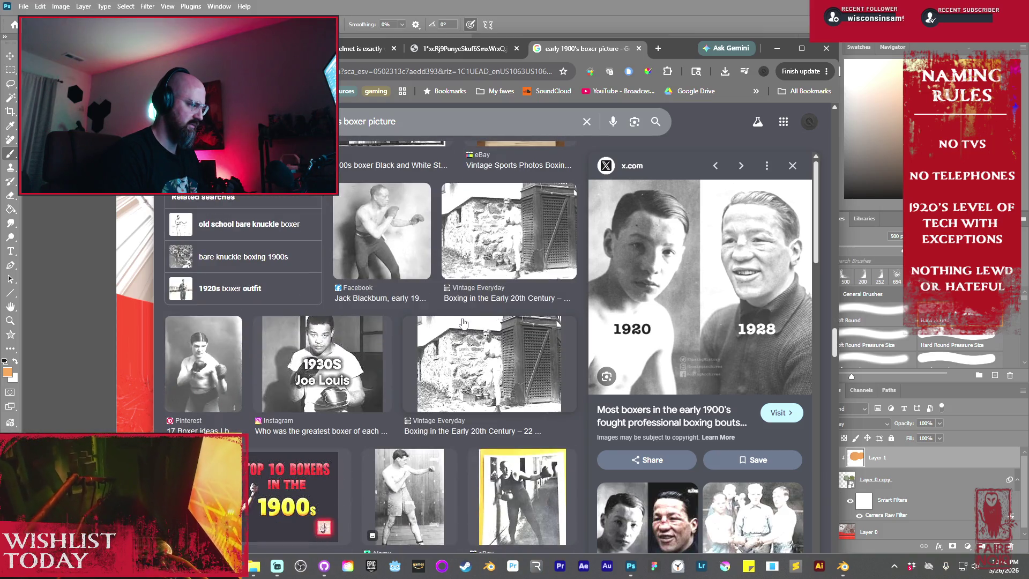
pyautogui.scroll(-8, 463, 323)
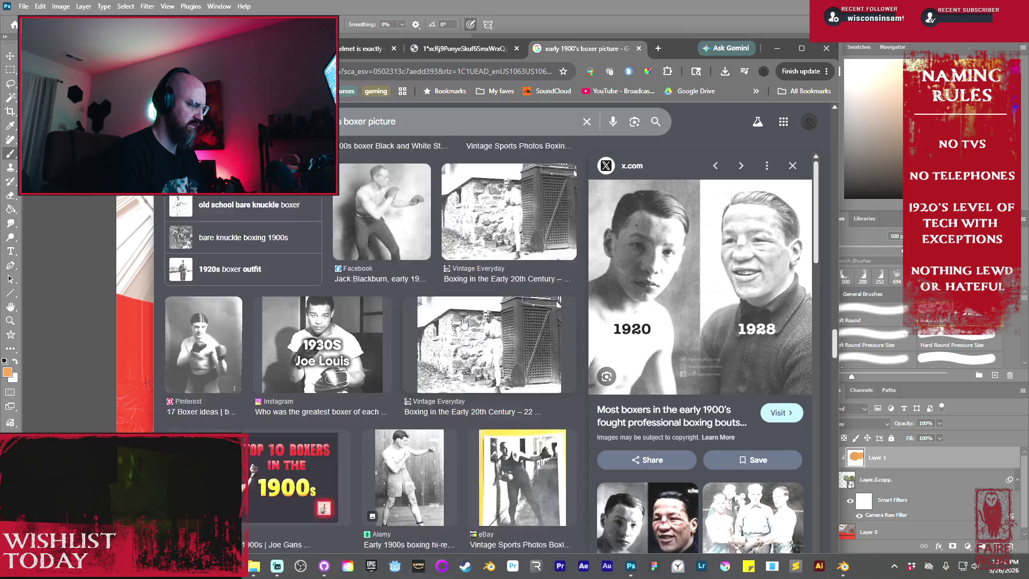
pyautogui.scroll(-5, 464, 323)
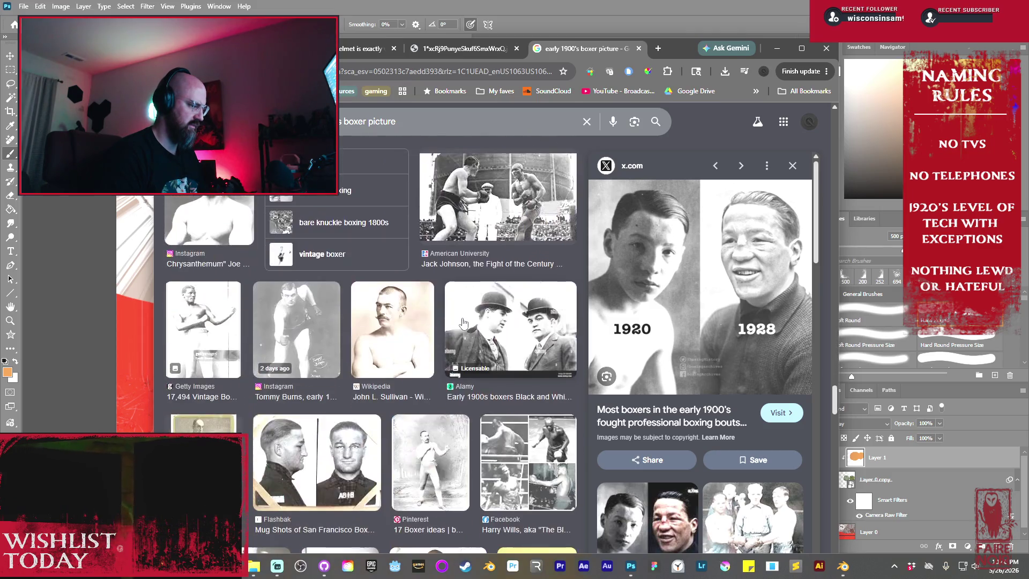
pyautogui.scroll(-3, 464, 323)
pyautogui.scroll(3, 464, 323)
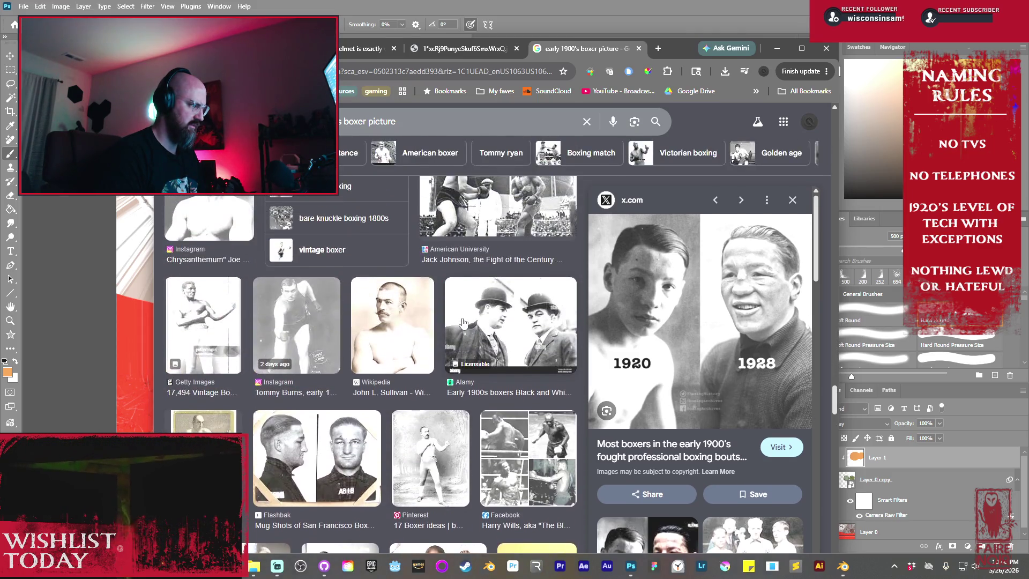
pyautogui.scroll(-3, 464, 323)
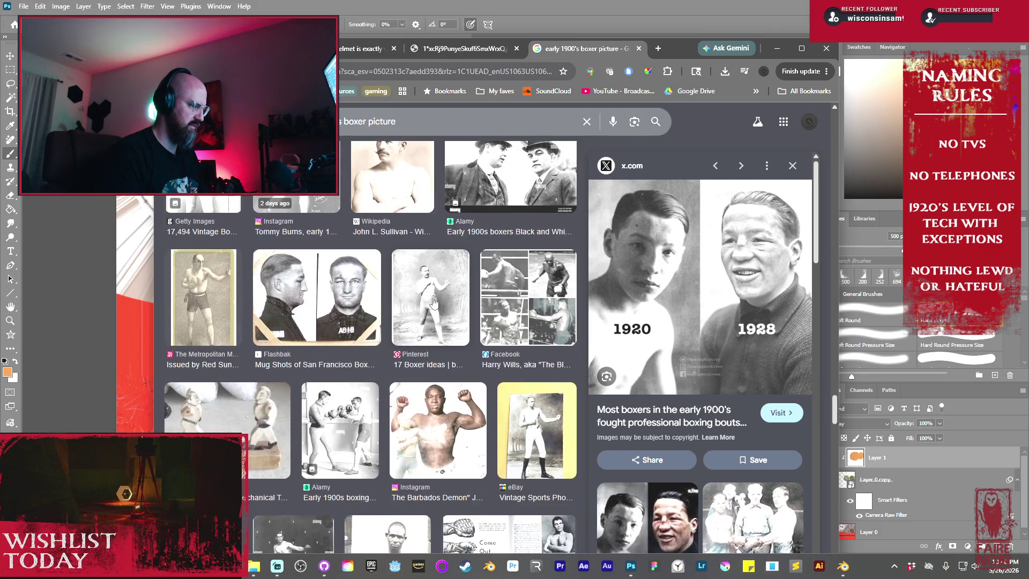
# - Preview the Pinterest vintage boxer photo and look at its source board
pyautogui.click(434, 303)
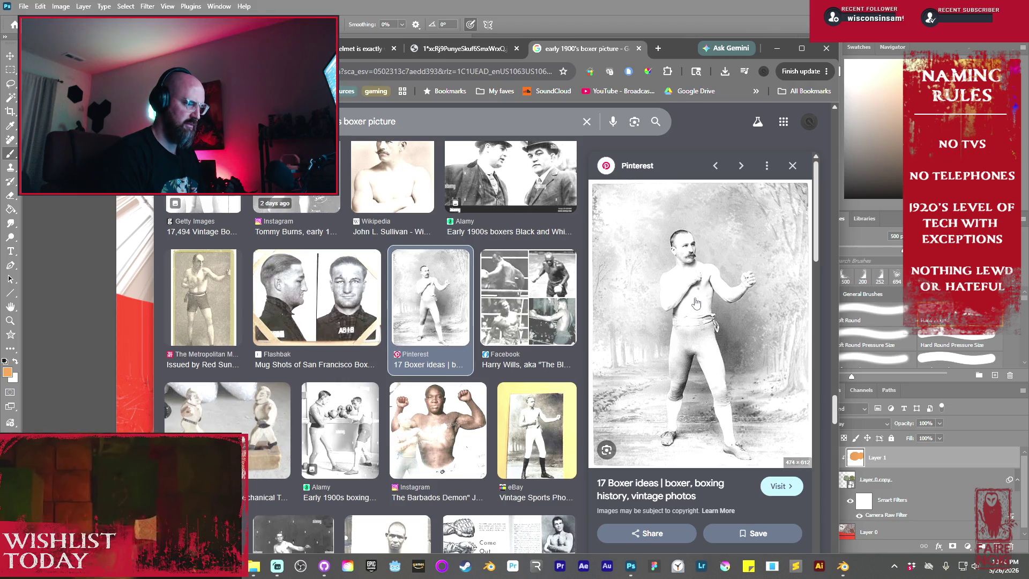
pyautogui.rightClick(695, 303)
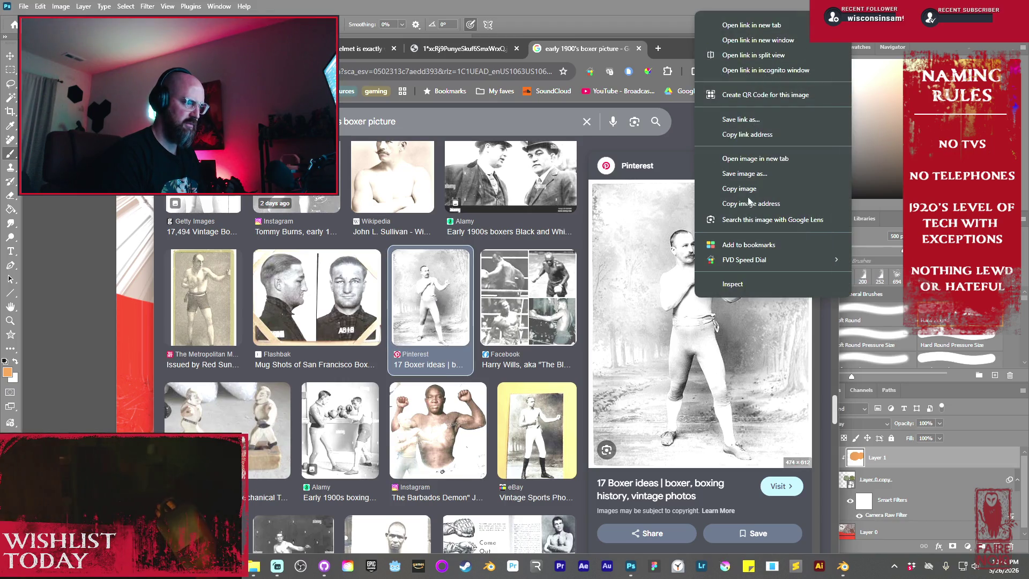
pyautogui.click(750, 25)
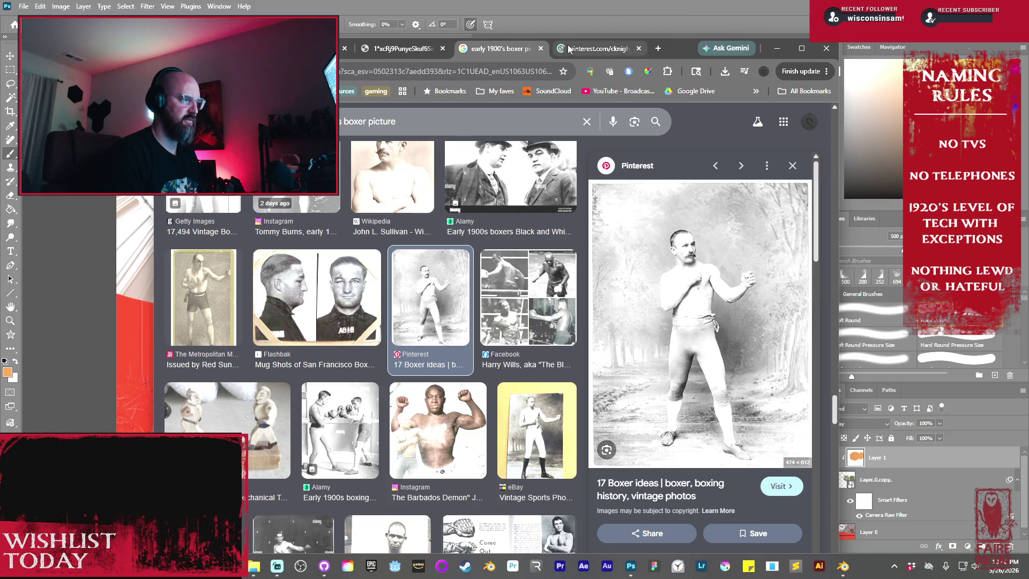
pyautogui.click(588, 48)
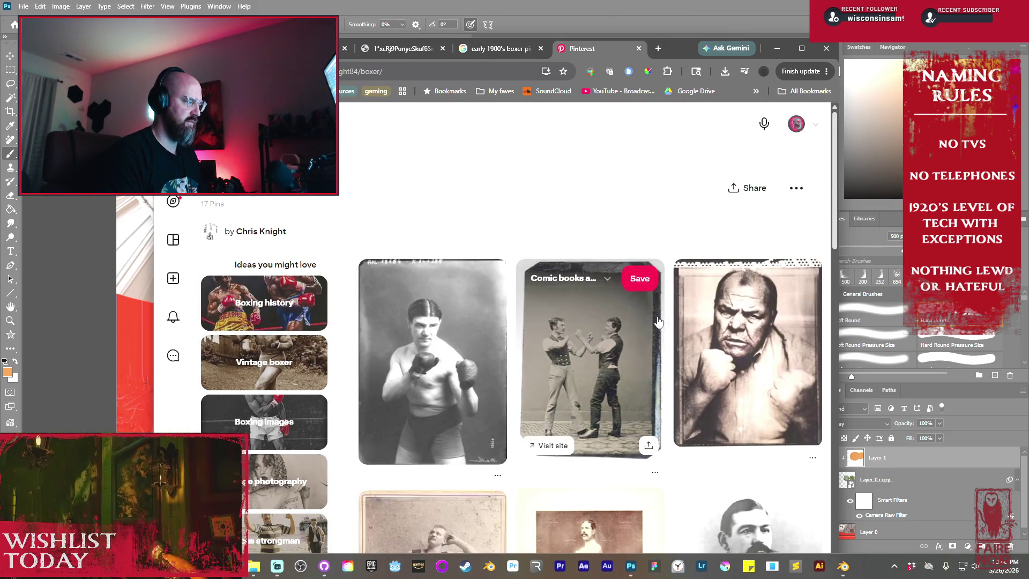
pyautogui.scroll(-5, 654, 322)
pyautogui.scroll(5, 653, 321)
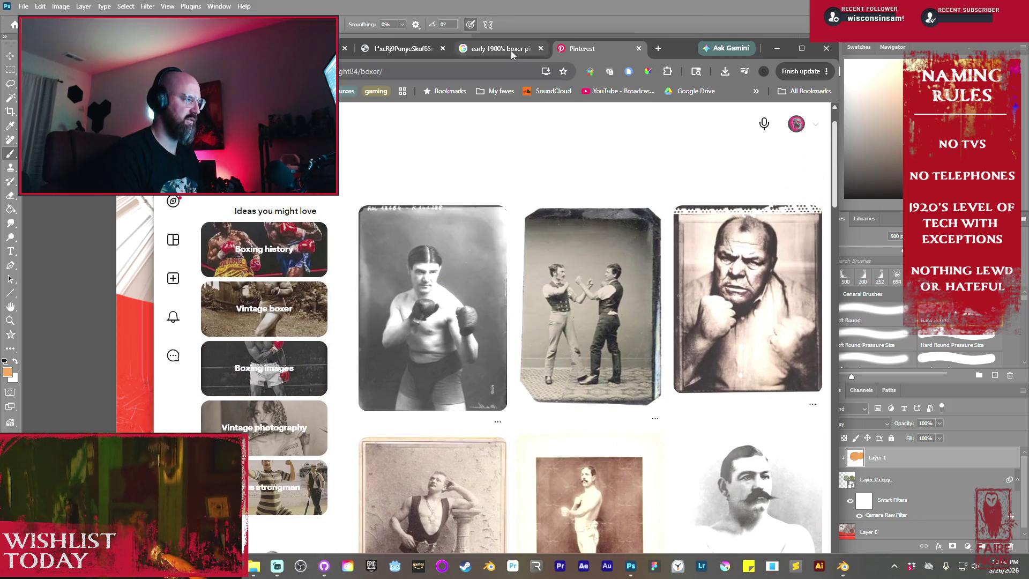
pyautogui.click(510, 50)
# - Open the full-size boxer image in a new tab, copy it, and return to Photoshop
pyautogui.rightClick(731, 298)
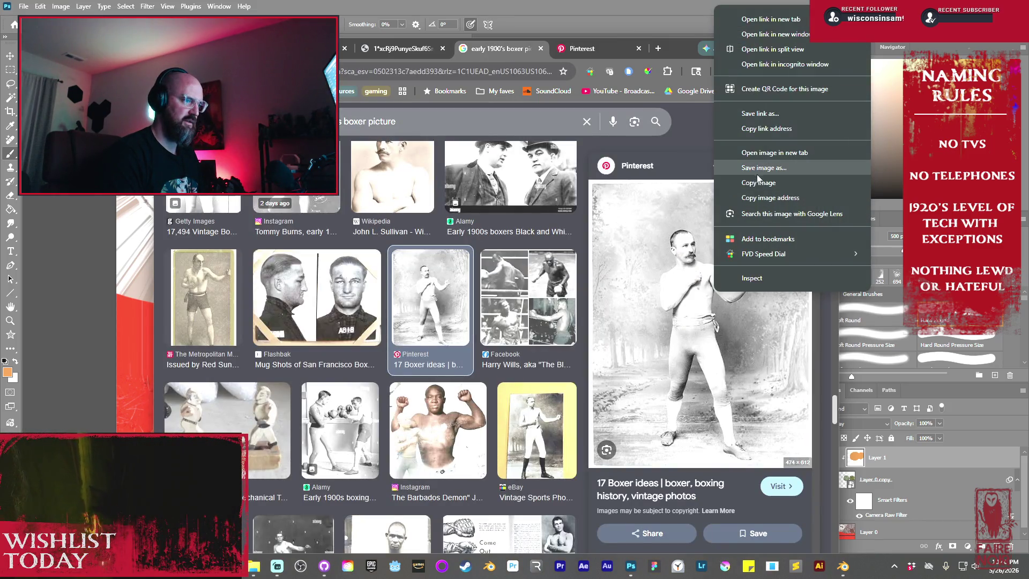
pyautogui.click(760, 154)
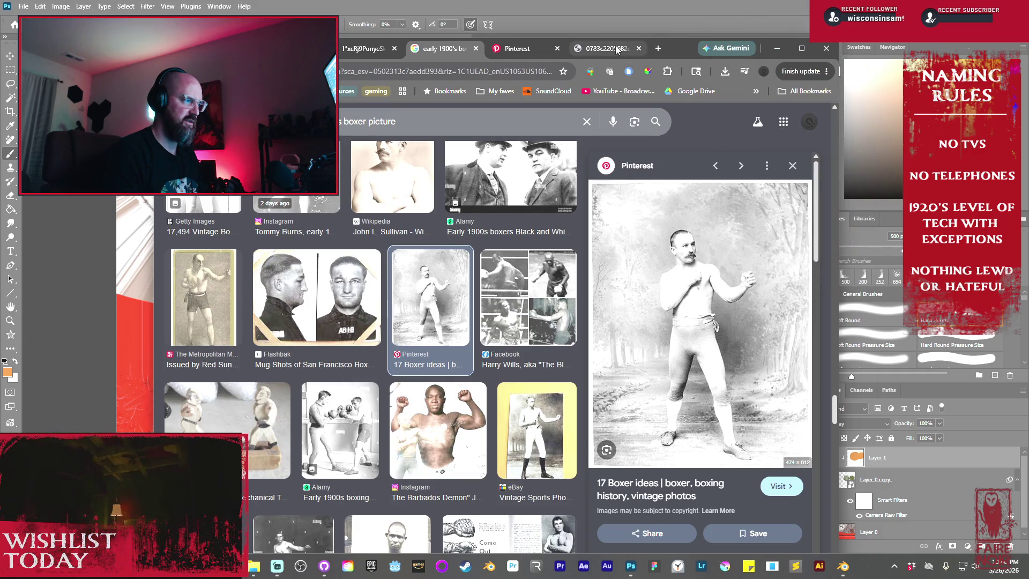
pyautogui.click(616, 50)
pyautogui.rightClick(479, 312)
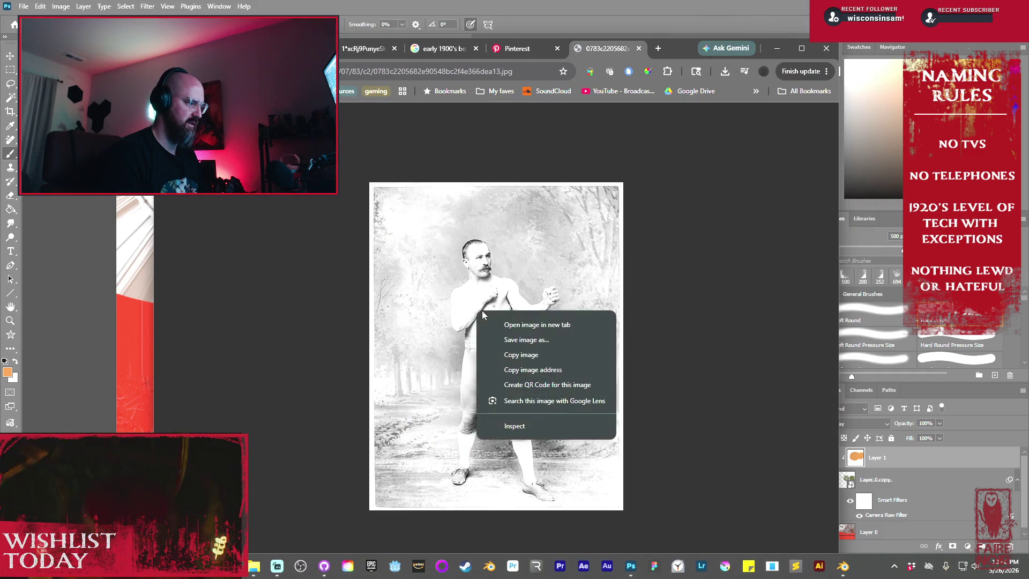
pyautogui.click(523, 354)
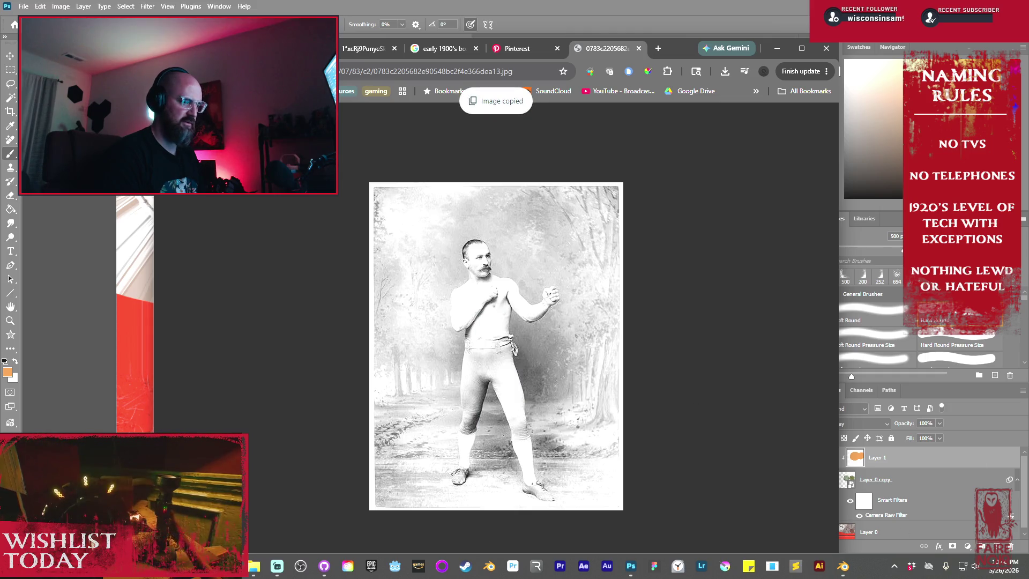
pyautogui.hotkey('alt', 'Tab')
pyautogui.scroll(-5, 425, 272)
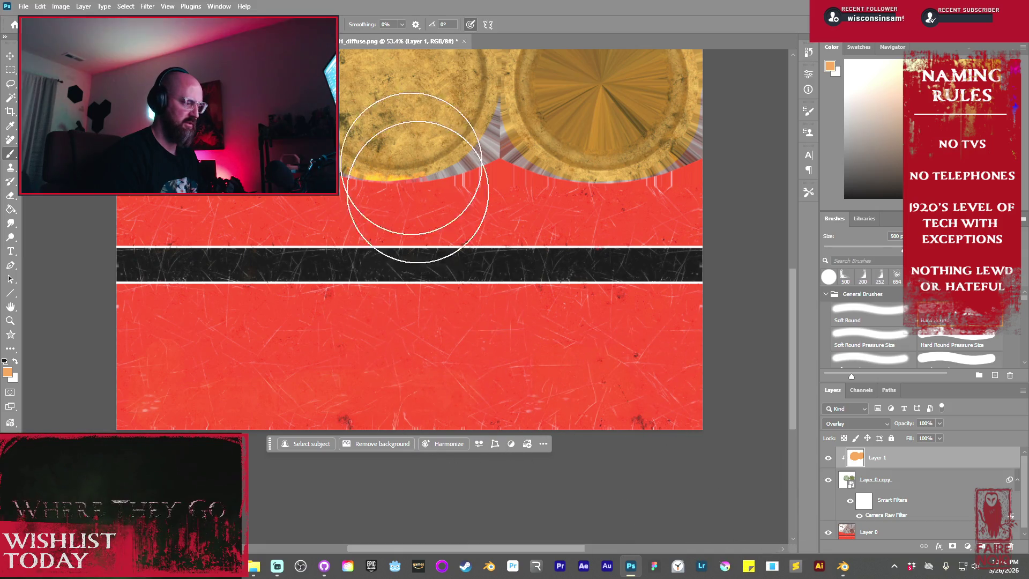
# - Create a 474x612 clipboard-sized document, paste the boxer photo, and select the boxer subject
pyautogui.click(24, 6)
pyautogui.click(38, 19)
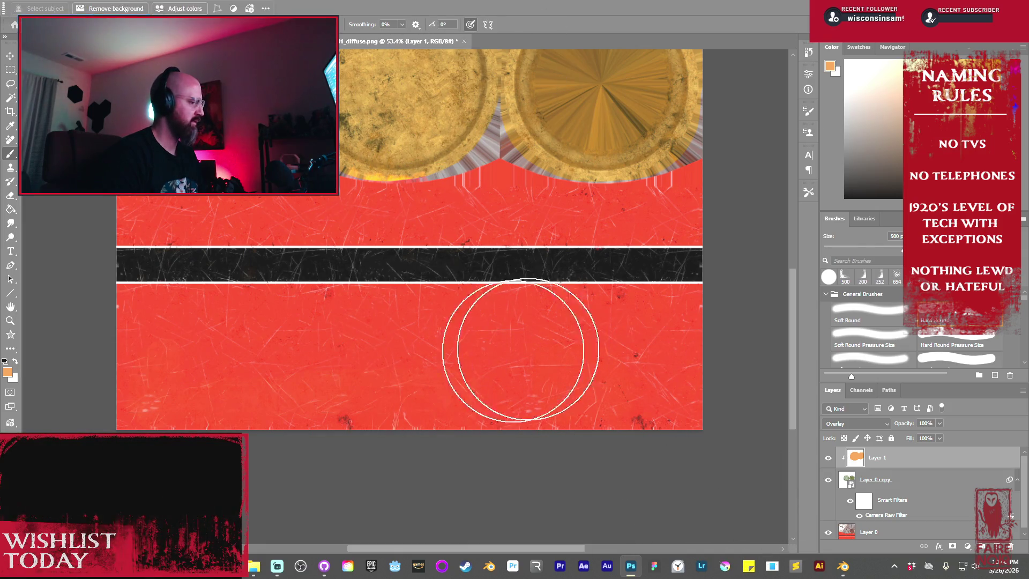
pyautogui.click(799, 454)
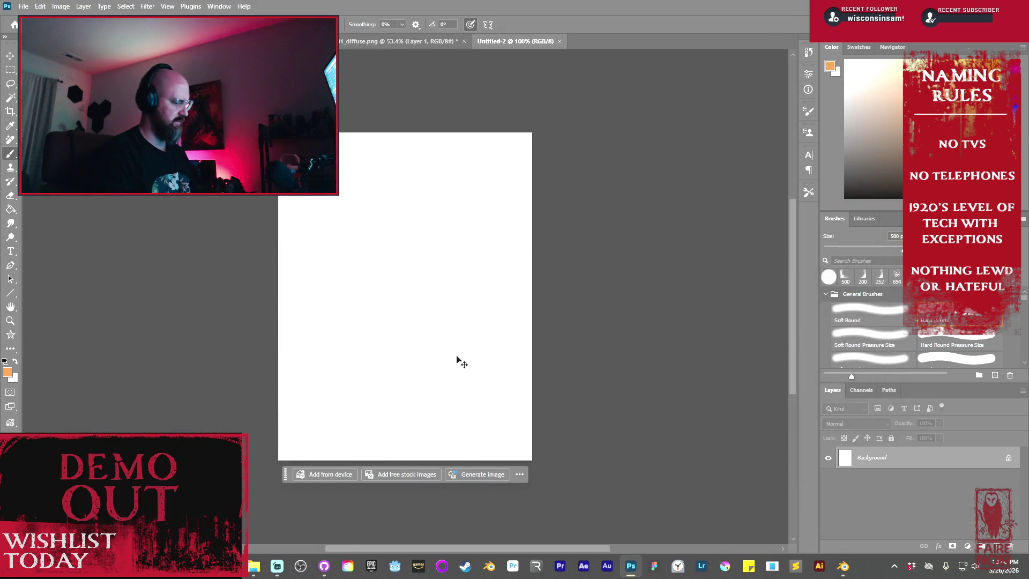
pyautogui.hotkey('ctrl', 'v')
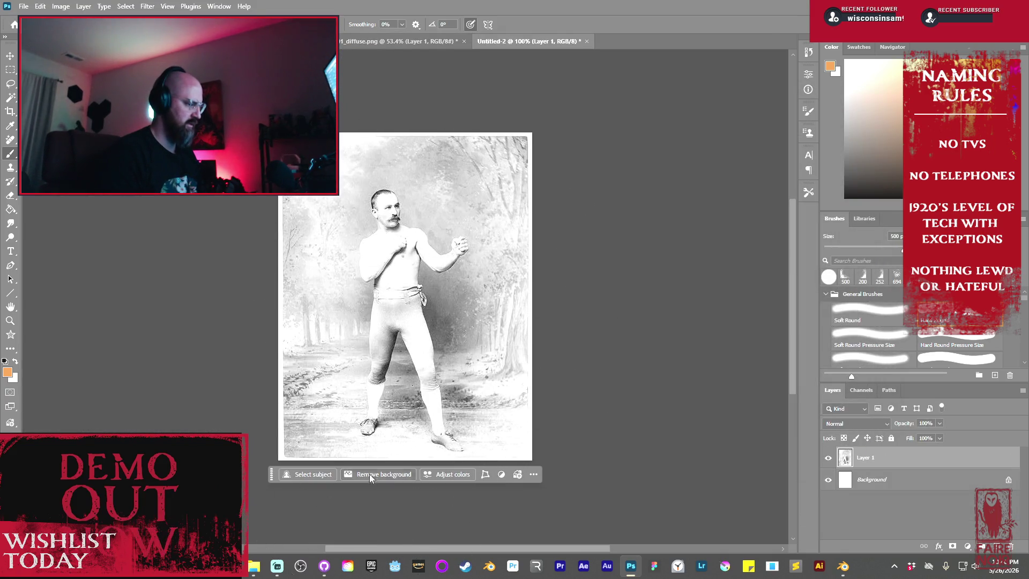
pyautogui.click(314, 474)
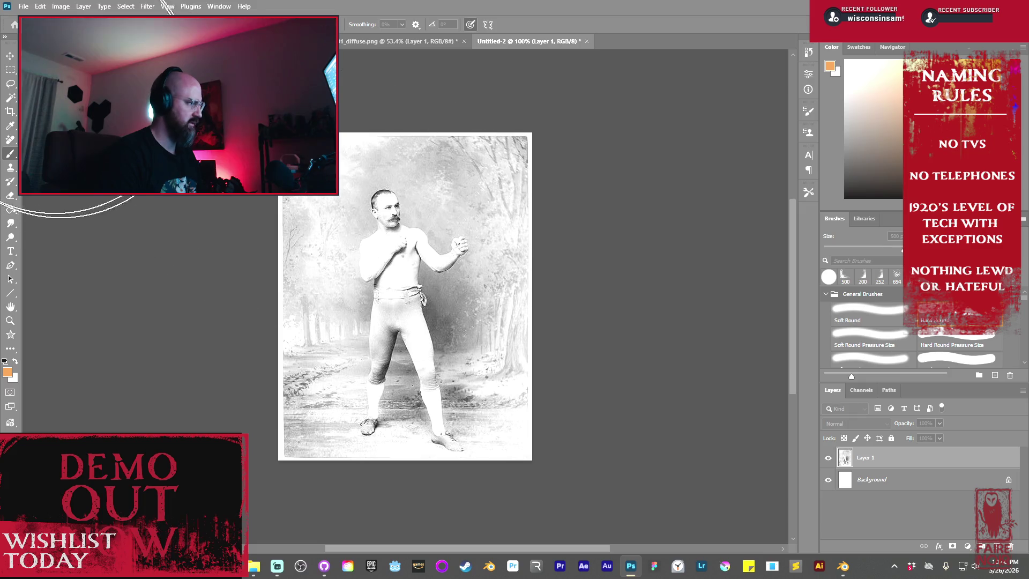
pyautogui.click(10, 56)
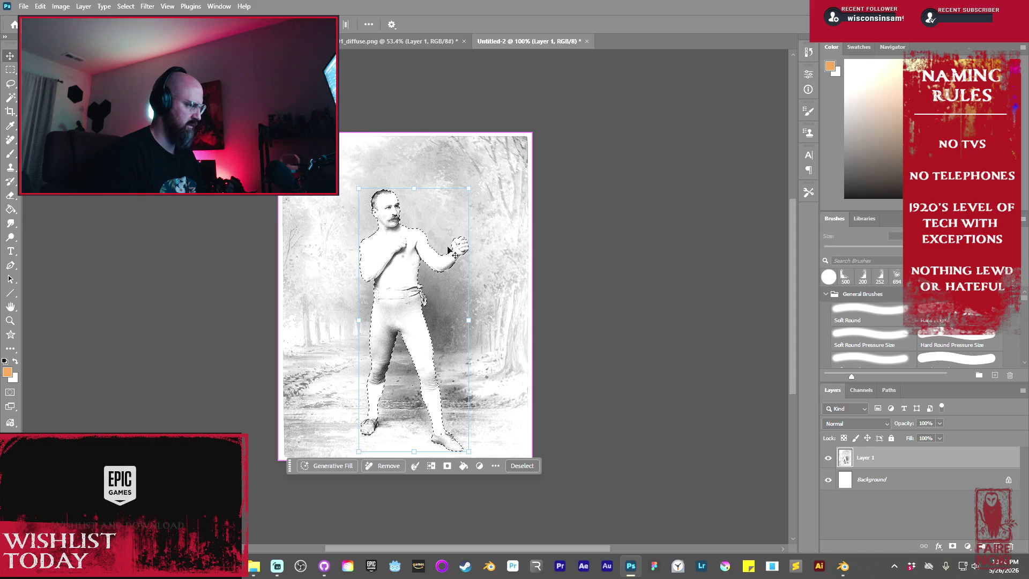
pyautogui.click(343, 40)
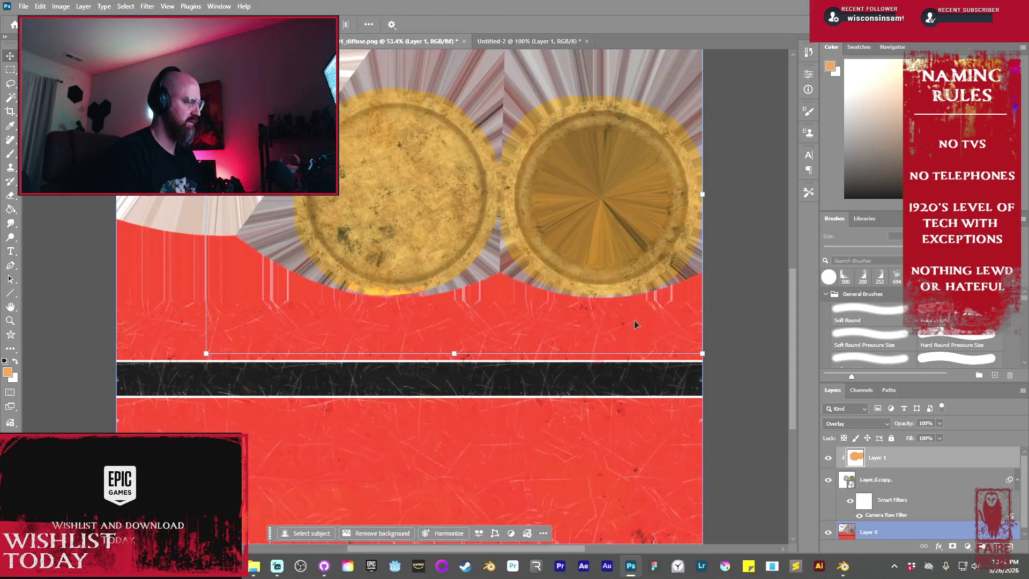
# - Paste the boxer onto the label and enlarge it across the black and red bands
pyautogui.scroll(-3, 489, 401)
pyautogui.keyDown('alt'); pyautogui.scroll(-3, 482, 281); pyautogui.keyUp('alt')
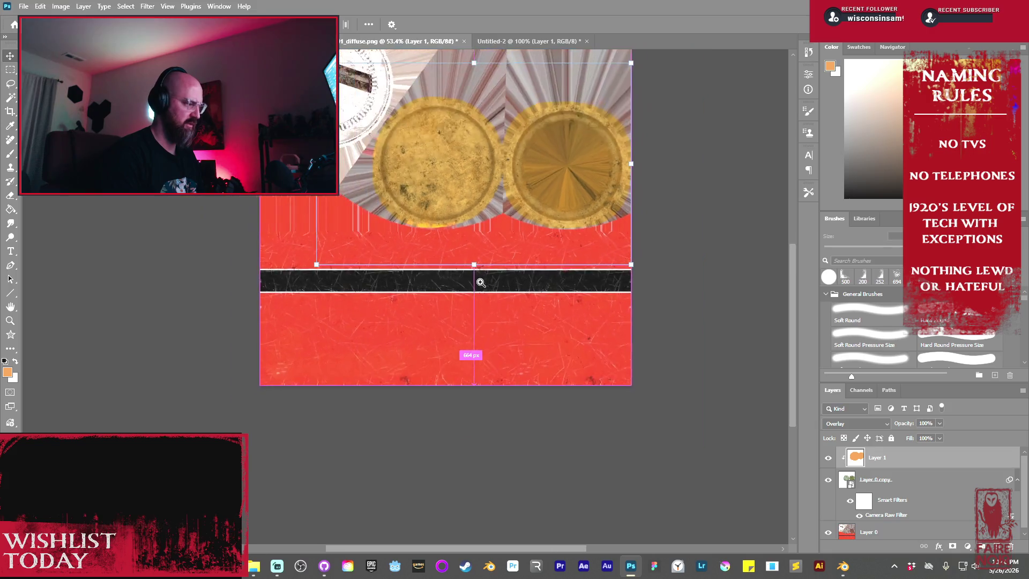
pyautogui.click(900, 507)
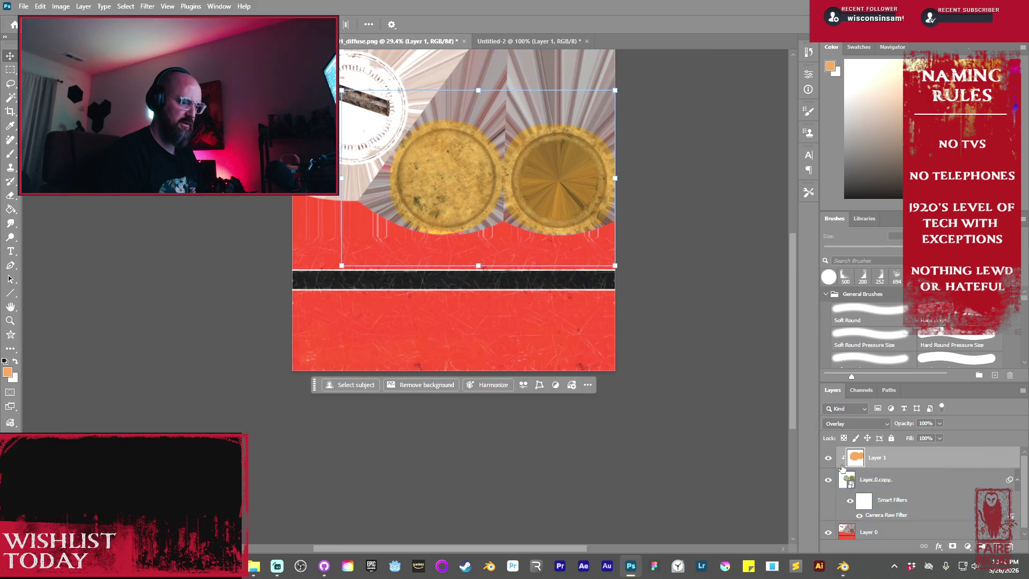
pyautogui.click(889, 531)
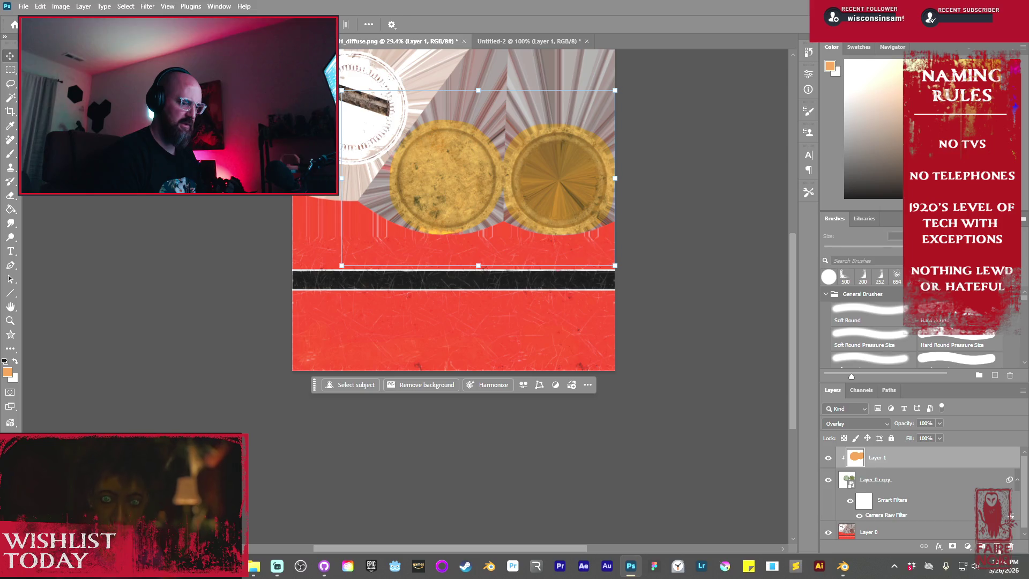
pyautogui.hotkey('ctrl', 'v')
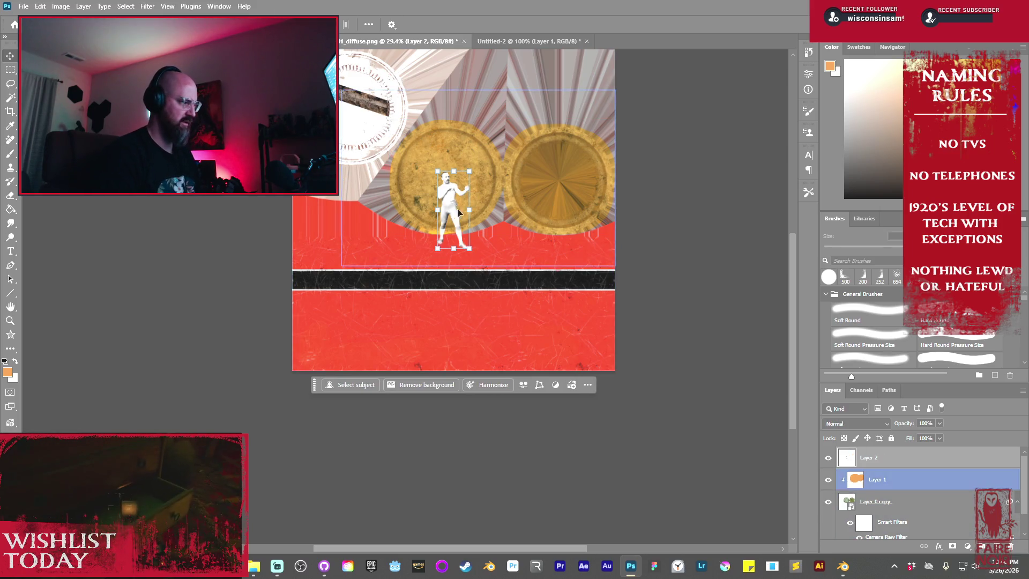
pyautogui.moveTo(470, 249)
pyautogui.mouseDown()
pyautogui.moveTo(525, 304)
pyautogui.moveTo(544, 427)
pyautogui.moveTo(408, 313)
pyautogui.moveTo(378, 317)
pyautogui.moveTo(406, 333)
pyautogui.moveTo(375, 344)
pyautogui.mouseUp()
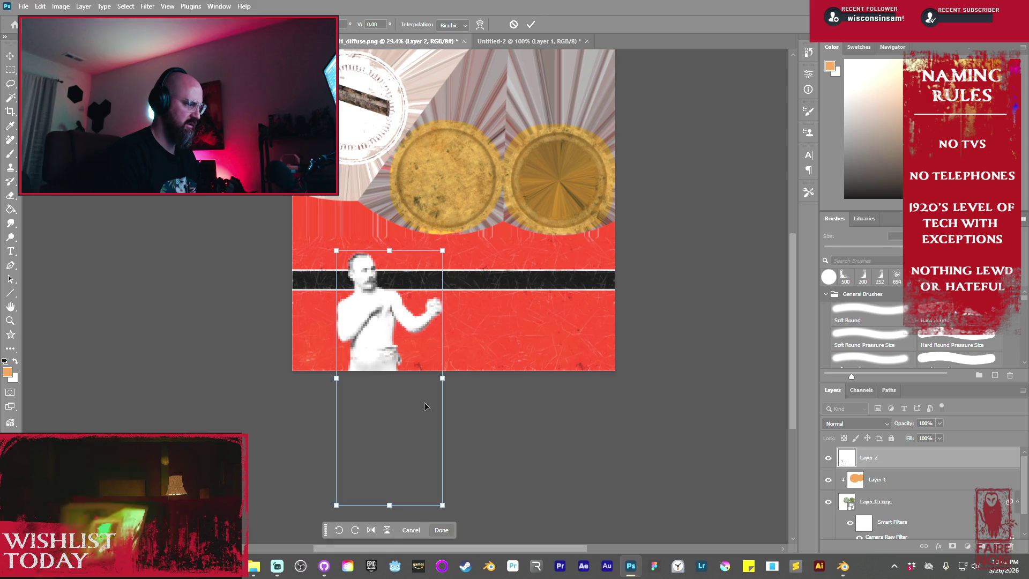
pyautogui.click(530, 25)
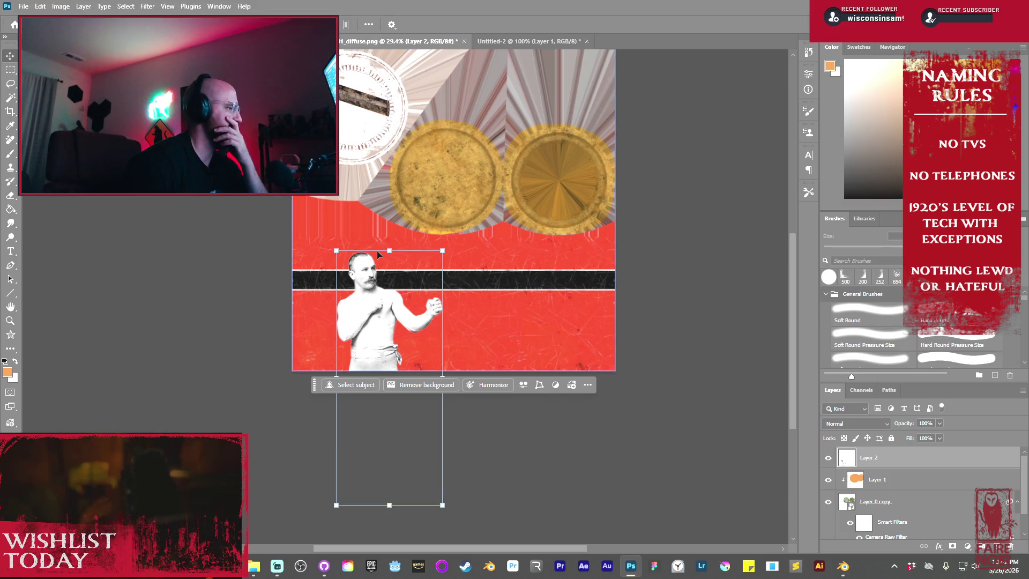
# - Convert boxer Layer 2 to a smart object, undoing its clipping, and open the Camera Raw filter
pyautogui.rightClick(903, 465)
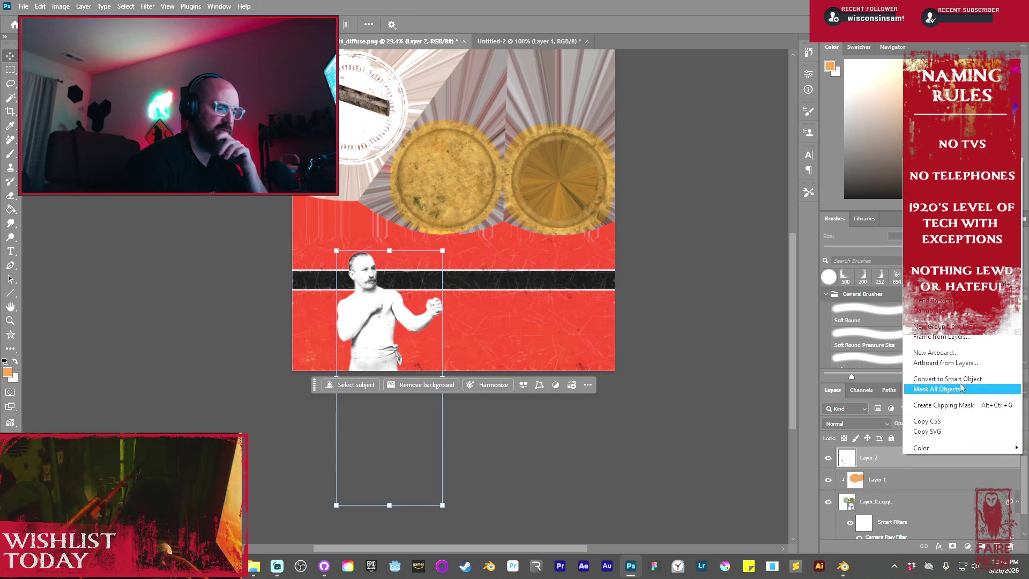
pyautogui.click(960, 406)
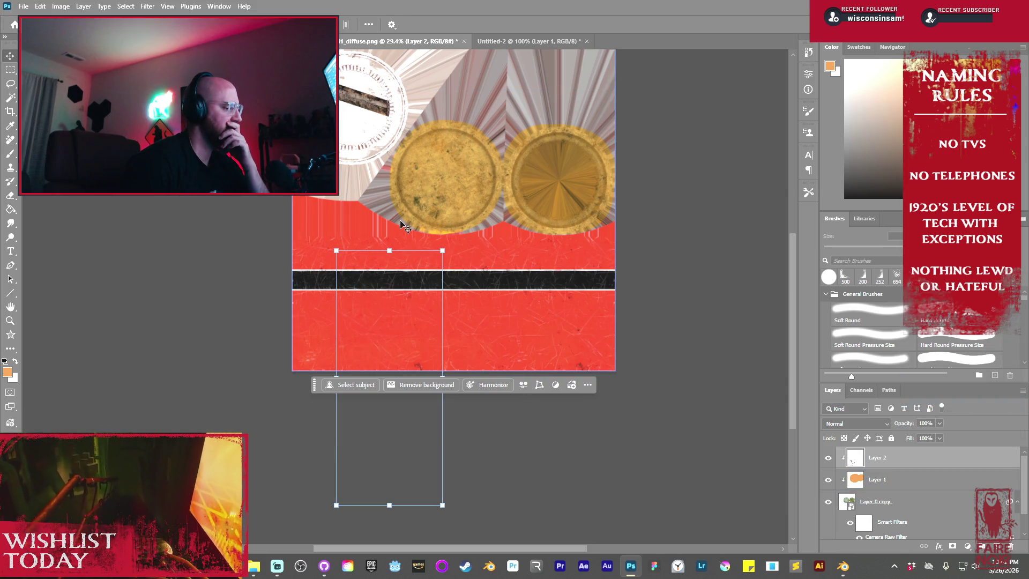
pyautogui.hotkey('ctrl', 'z')
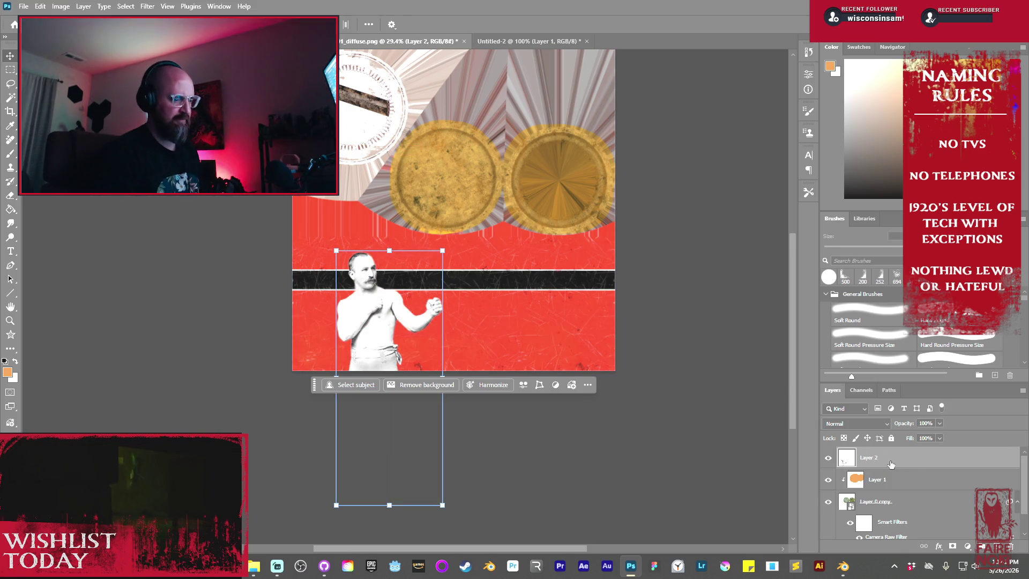
pyautogui.rightClick(907, 458)
pyautogui.click(947, 384)
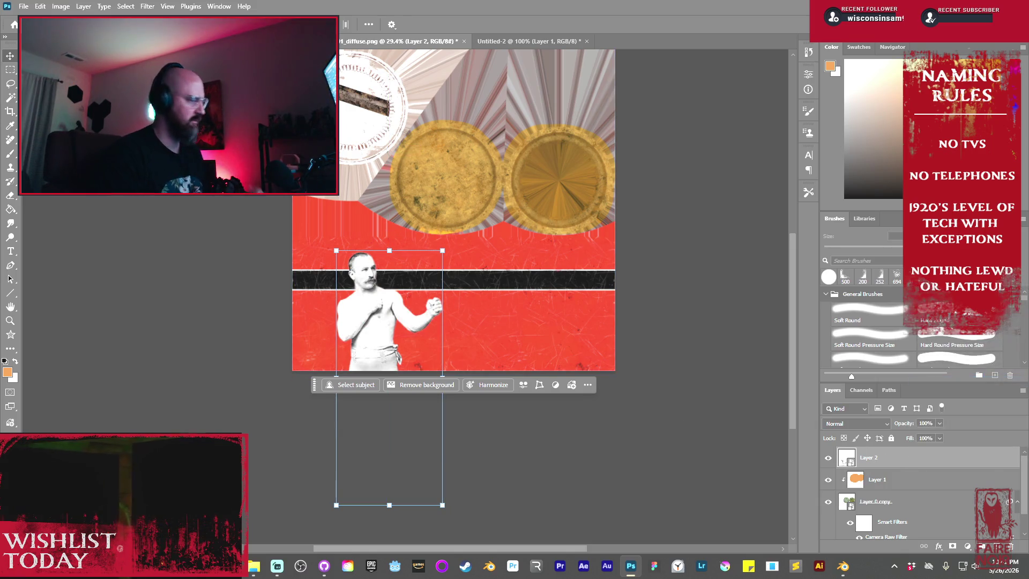
pyautogui.click(152, 8)
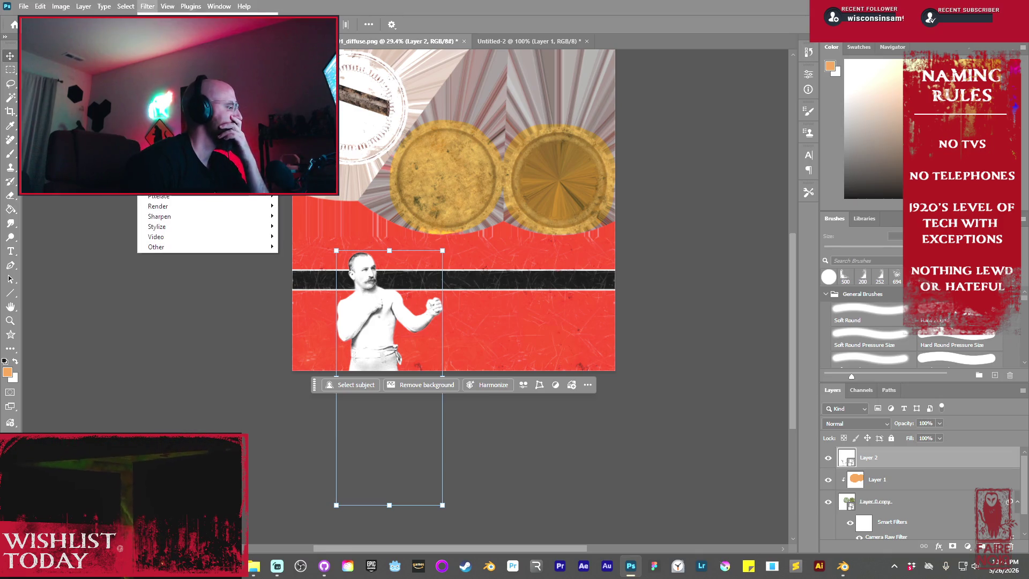
pyautogui.press('Escape')
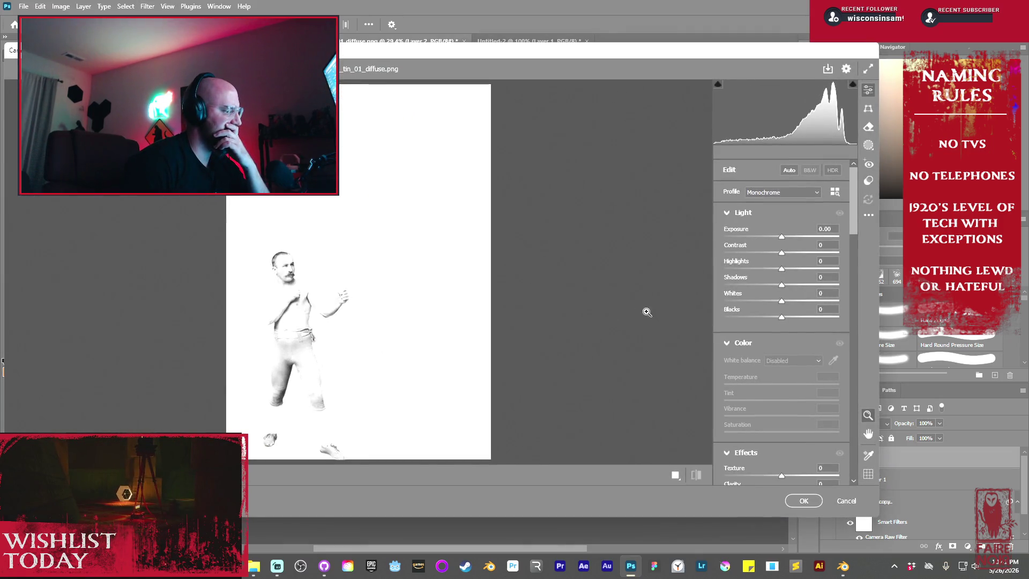
# - Apply Exposure +1.55, Contrast +45 and Whites -15 to turn the boxer into a white silhouette
pyautogui.moveTo(782, 236)
pyautogui.mouseDown()
pyautogui.moveTo(789, 252)
pyautogui.moveTo(796, 237)
pyautogui.moveTo(807, 253)
pyautogui.mouseUp()
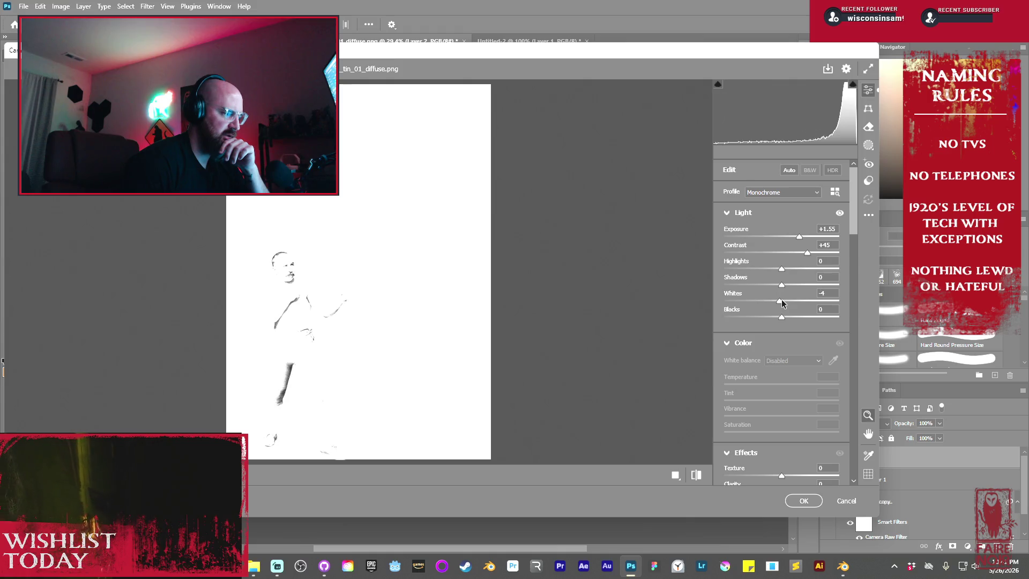
pyautogui.moveTo(773, 296); pyautogui.dragTo(775, 296)
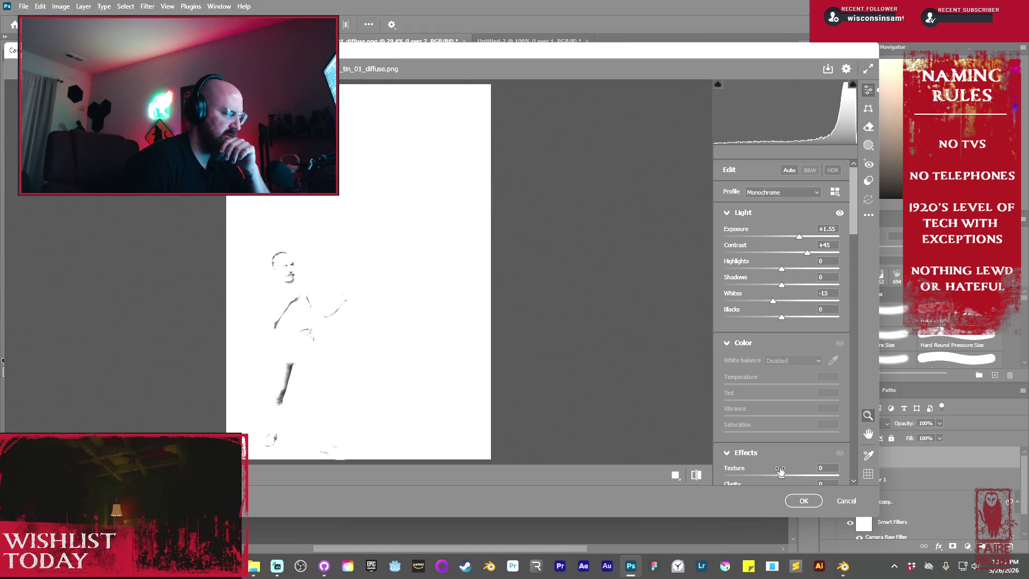
pyautogui.click(804, 502)
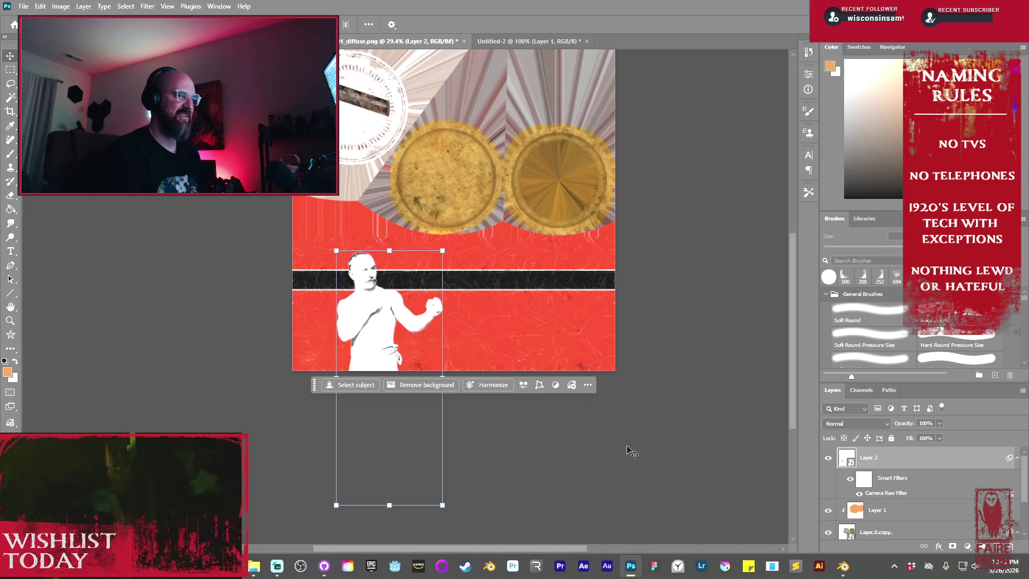
# - Nudge the boxer slightly right and add a new empty Layer 3 above it
pyautogui.moveTo(370, 317)
pyautogui.mouseDown()
pyautogui.moveTo(385, 311)
pyautogui.moveTo(373, 315)
pyautogui.mouseUp()
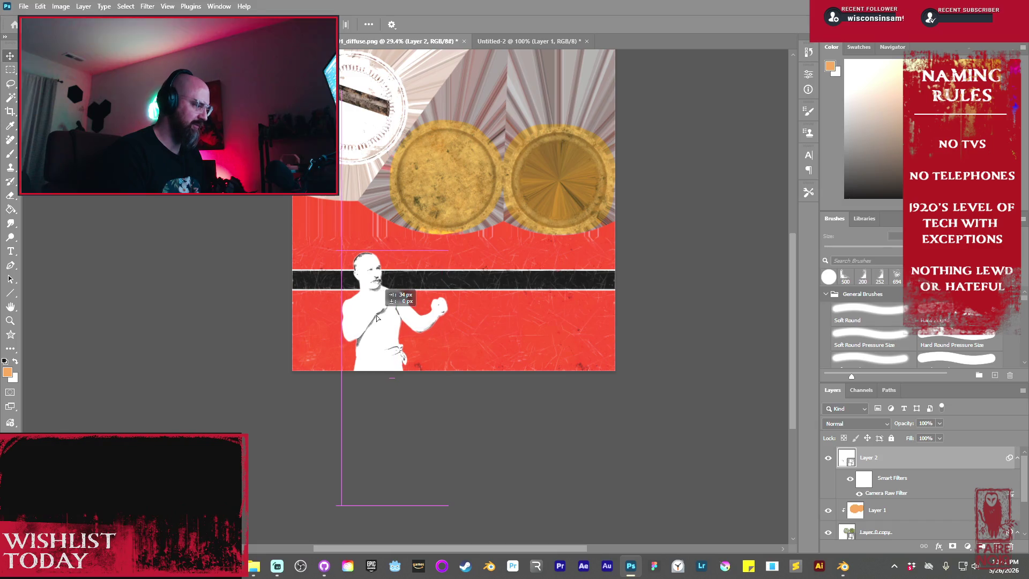
pyautogui.click(994, 546)
pyautogui.moveTo(448, 393)
pyautogui.mouseDown()
pyautogui.moveTo(342, 506)
pyautogui.moveTo(395, 557)
pyautogui.mouseUp()
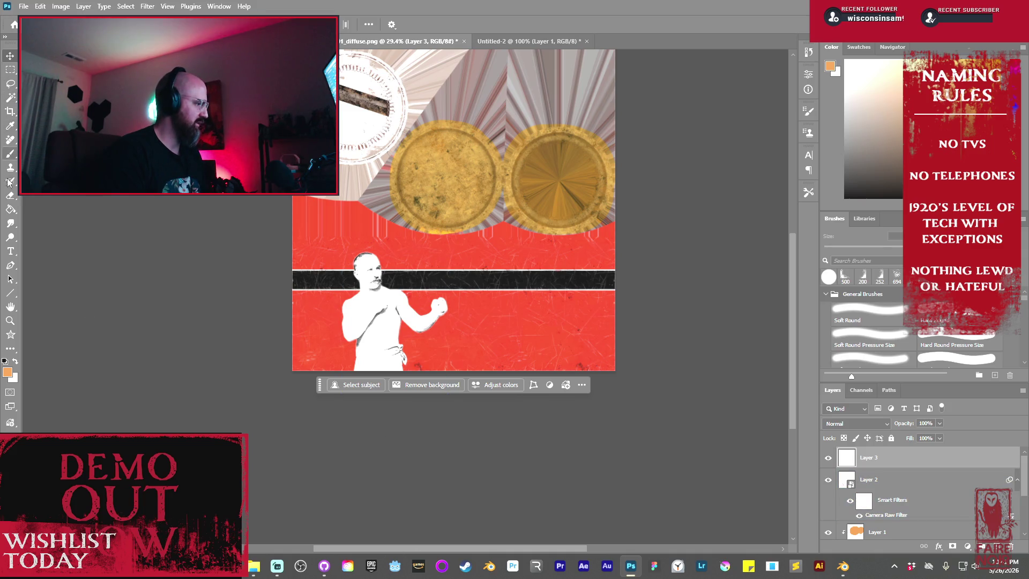
pyautogui.click(10, 251)
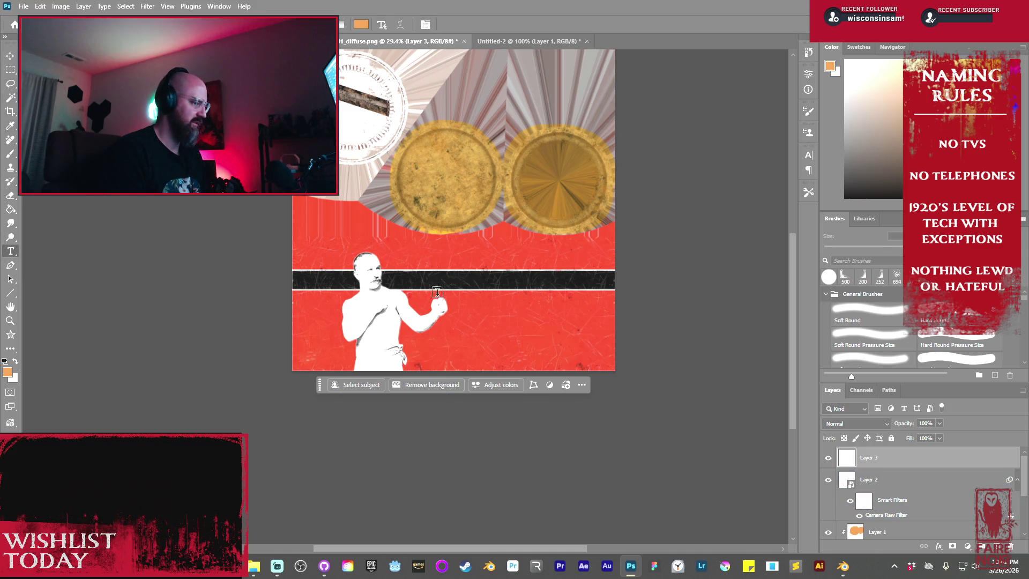
# - Create placeholder Lorem Ipsum text on the black band and open its font list
pyautogui.click(420, 280)
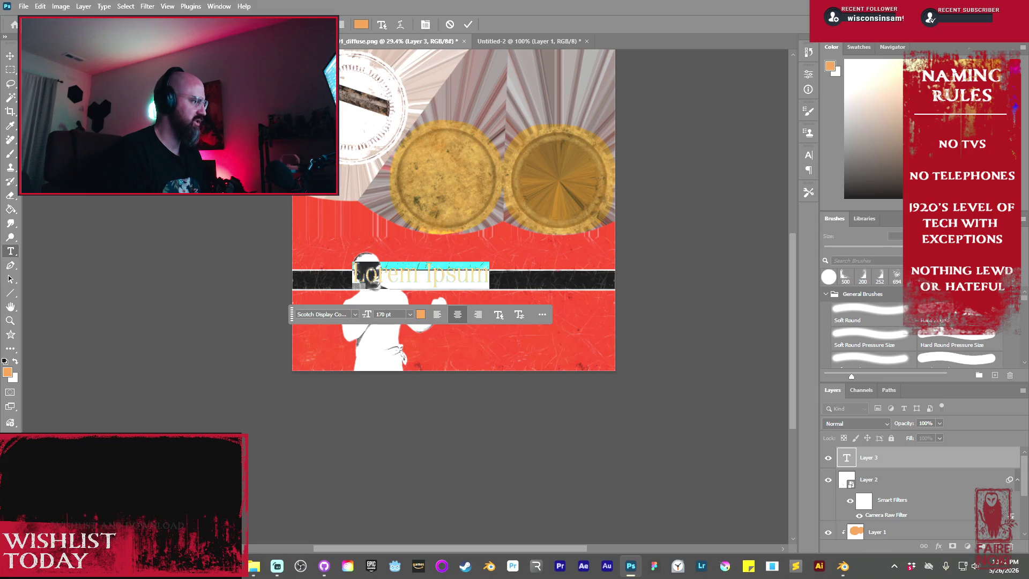
pyautogui.click(355, 314)
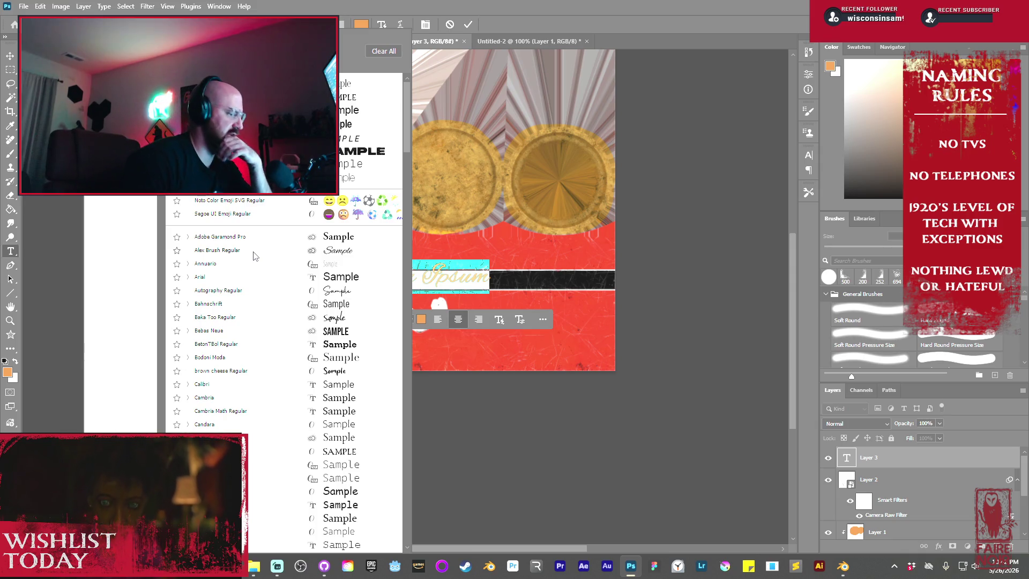
# - Set the text's font to Nelson and begin typing 'Stanleys'
pyautogui.scroll(-3, 263, 271)
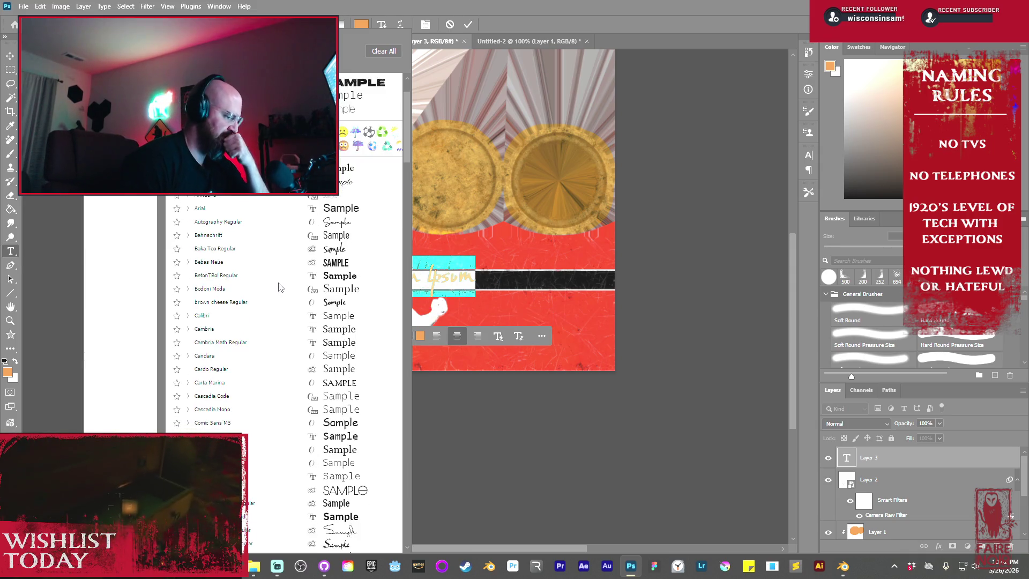
pyautogui.scroll(-8, 278, 288)
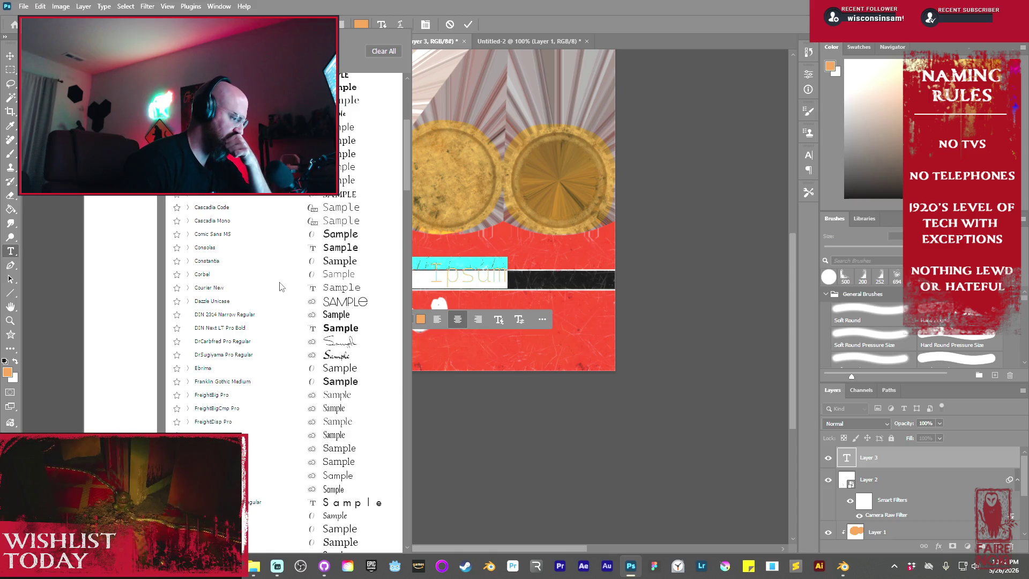
pyautogui.scroll(-6, 279, 287)
pyautogui.scroll(-10, 284, 274)
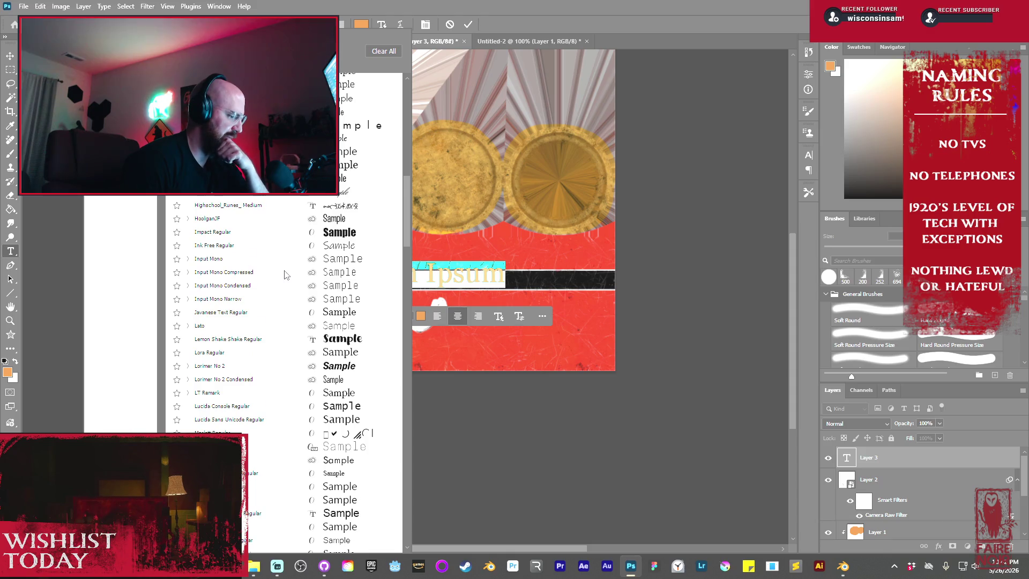
pyautogui.scroll(-5, 286, 275)
pyautogui.scroll(-5, 286, 275)
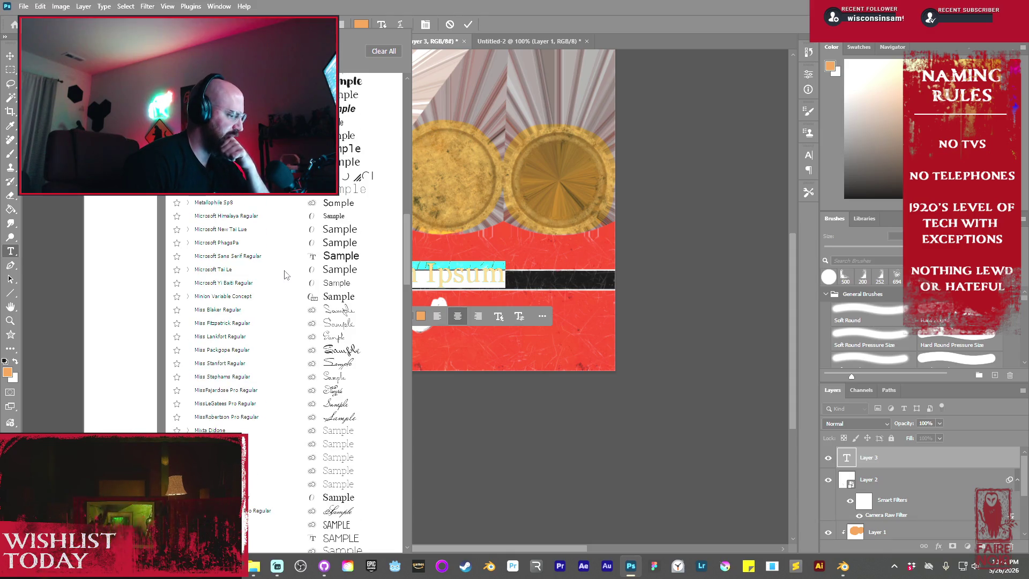
pyautogui.scroll(-2, 285, 275)
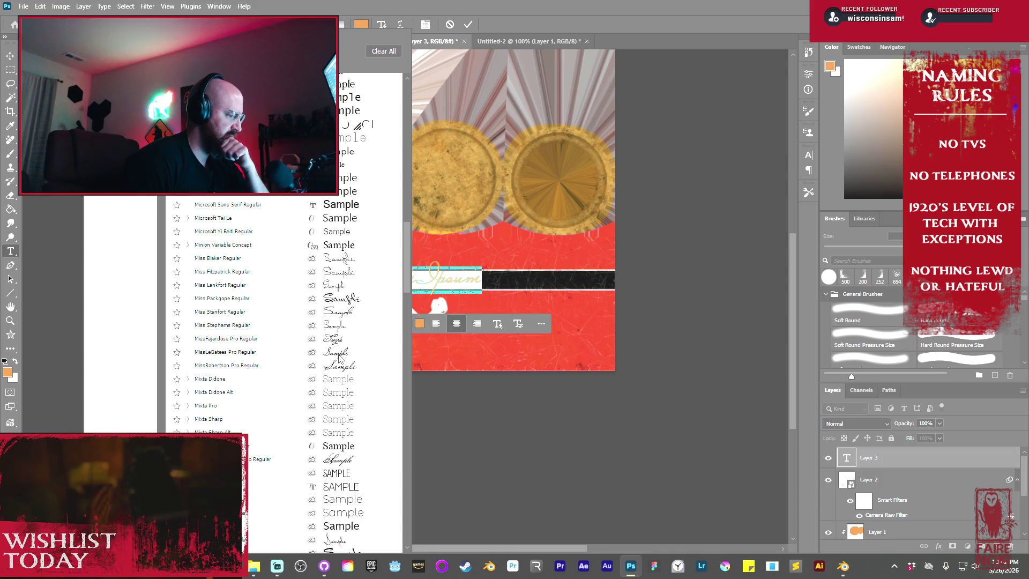
pyautogui.scroll(-2, 338, 357)
pyautogui.scroll(-3, 339, 359)
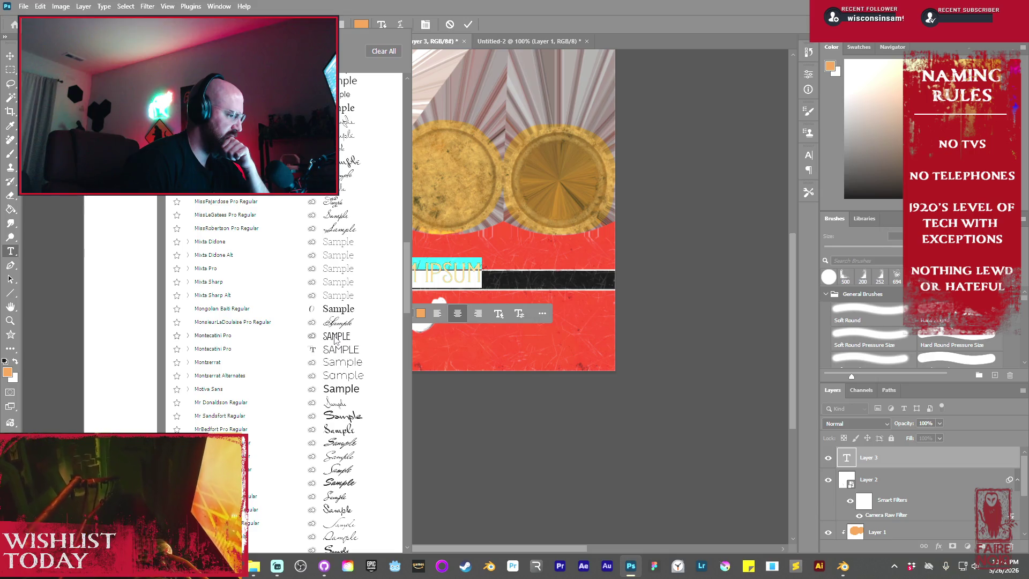
pyautogui.scroll(-5, 335, 339)
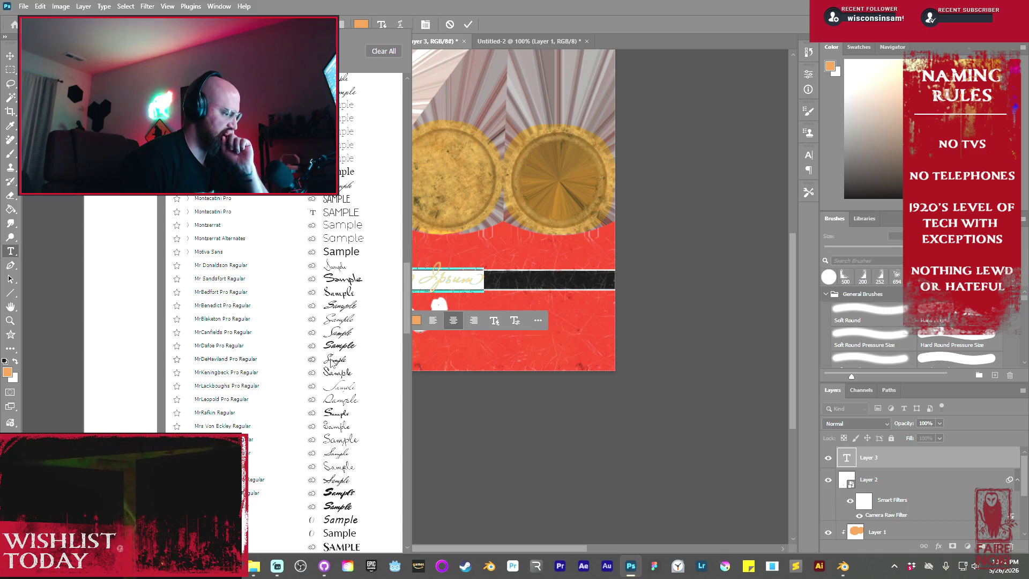
pyautogui.scroll(-1, 332, 360)
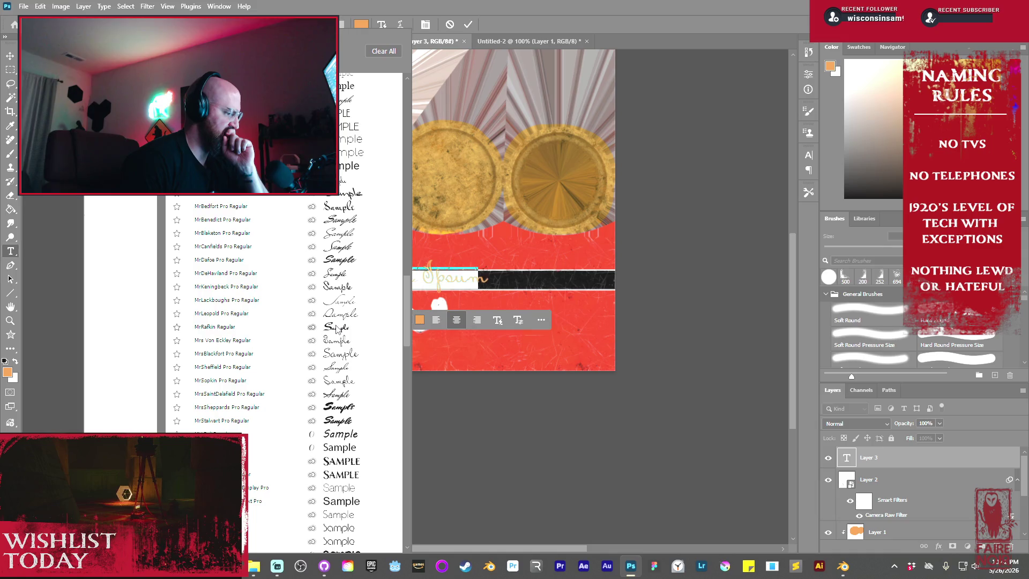
pyautogui.scroll(-2, 333, 329)
pyautogui.scroll(-1, 335, 329)
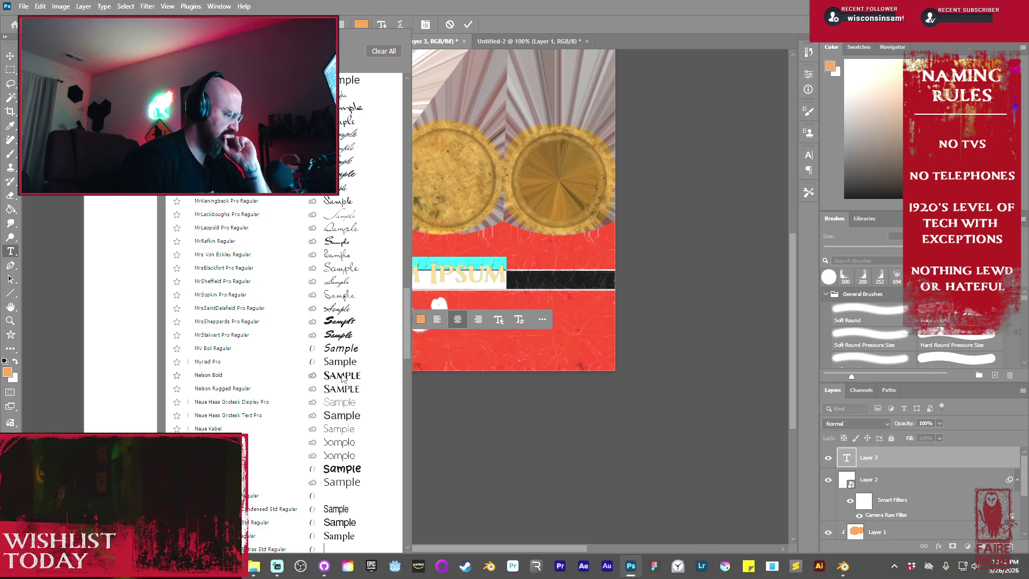
pyautogui.click(341, 378)
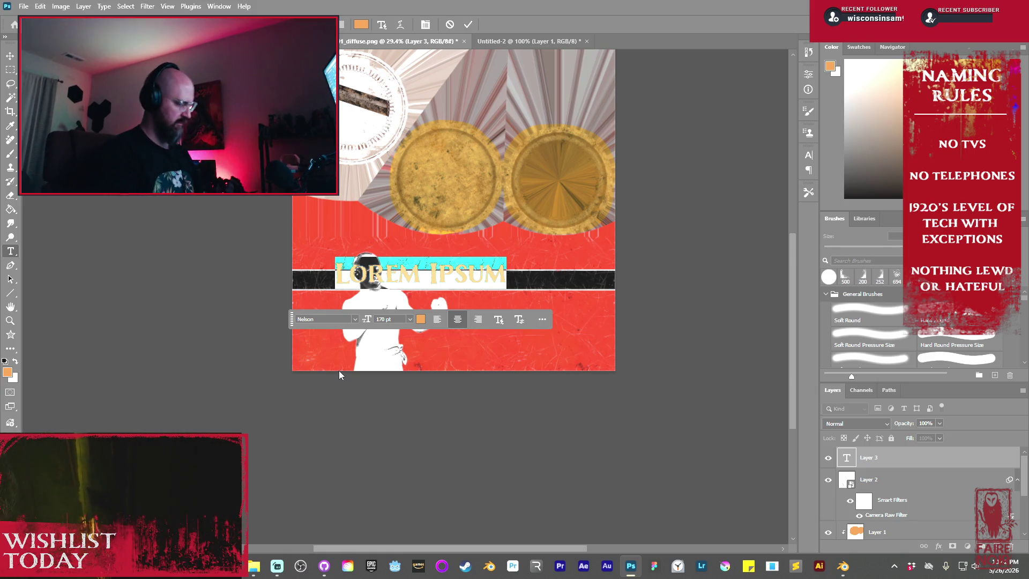
pyautogui.write('St')
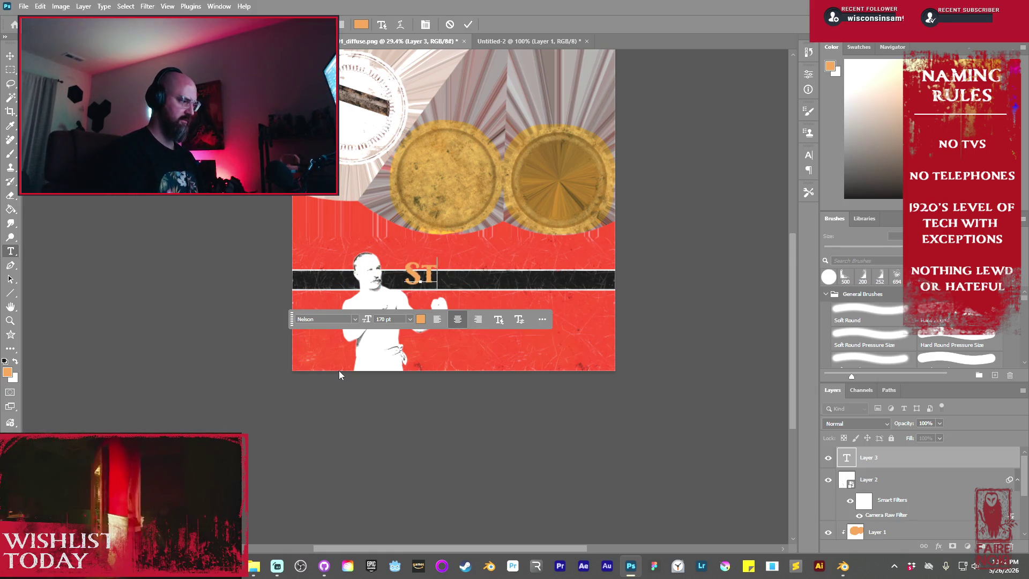
pyautogui.write('an')
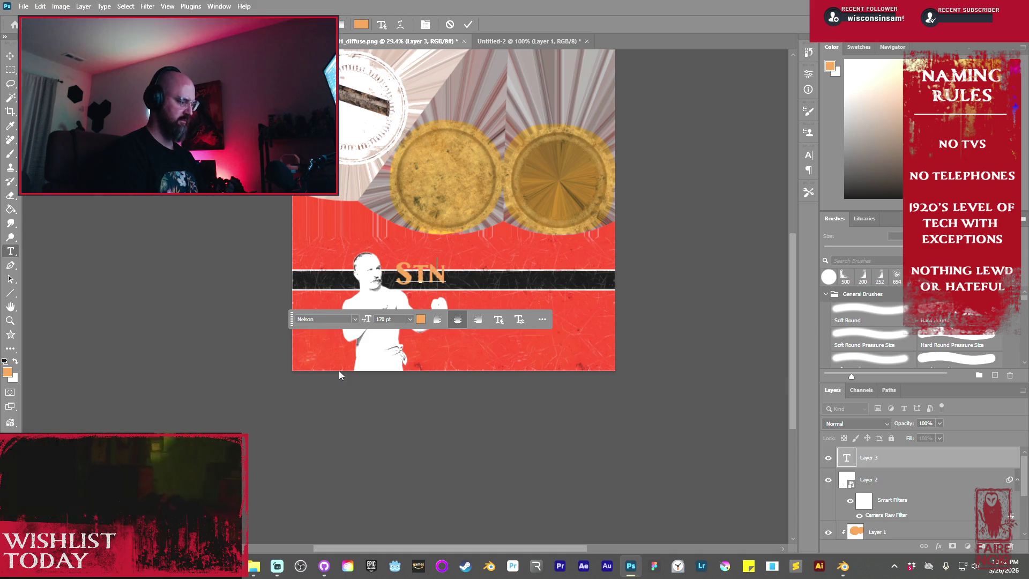
pyautogui.write('leys')
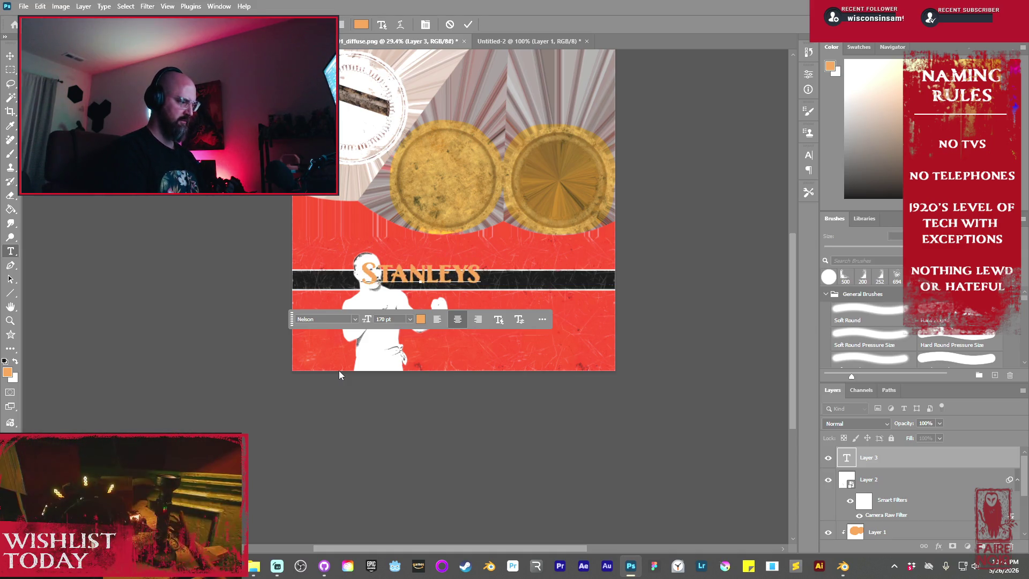
# - Correct the band text to STANLEY'S, colour it #dfc9b6 and commit the type layer
pyautogui.press('BackSpace')
pyautogui.press('BackSpace')
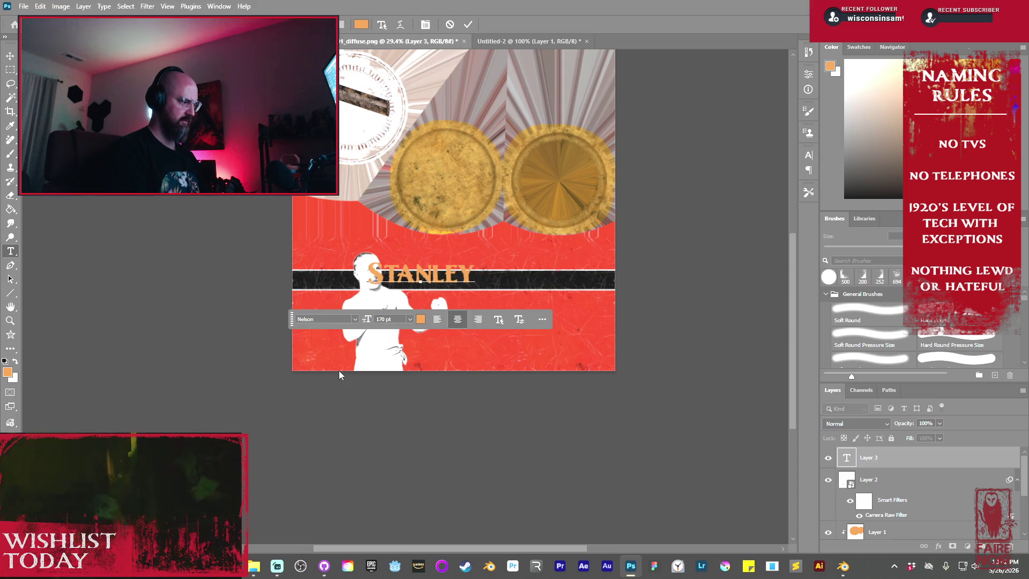
pyautogui.write('y')
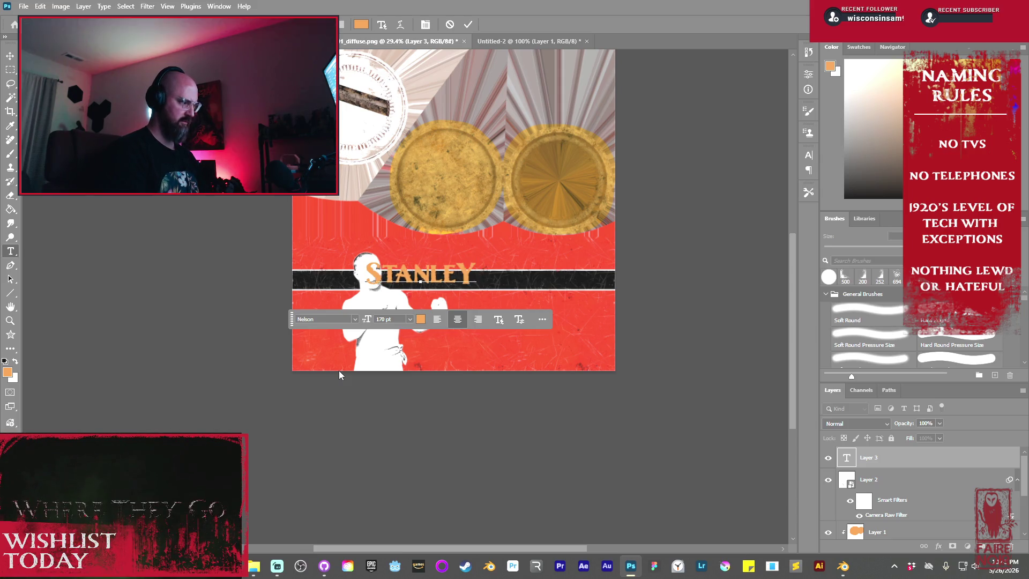
pyautogui.write("'s")
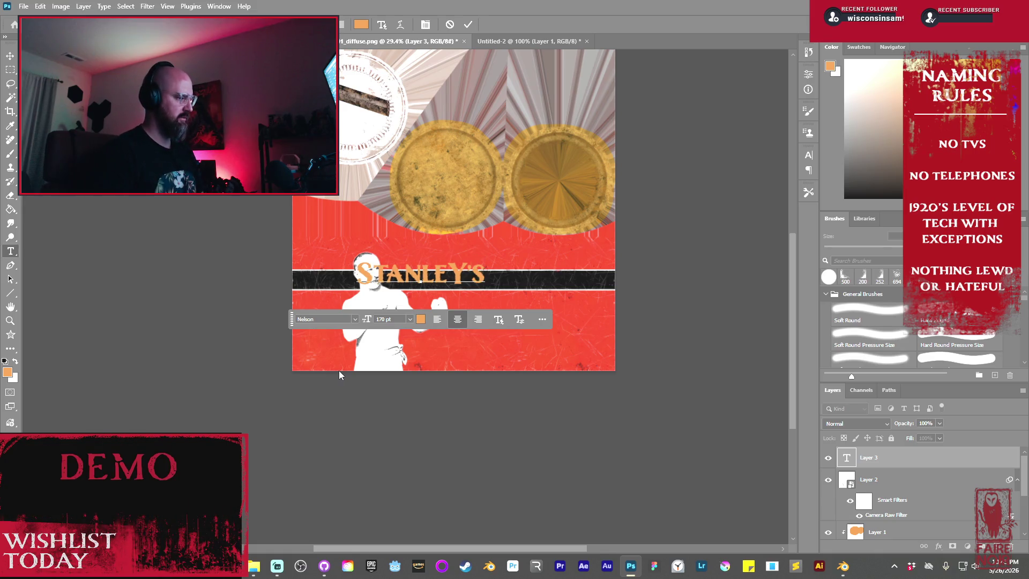
pyautogui.click(420, 320)
pyautogui.click(420, 320)
pyautogui.write('dfc9b6')
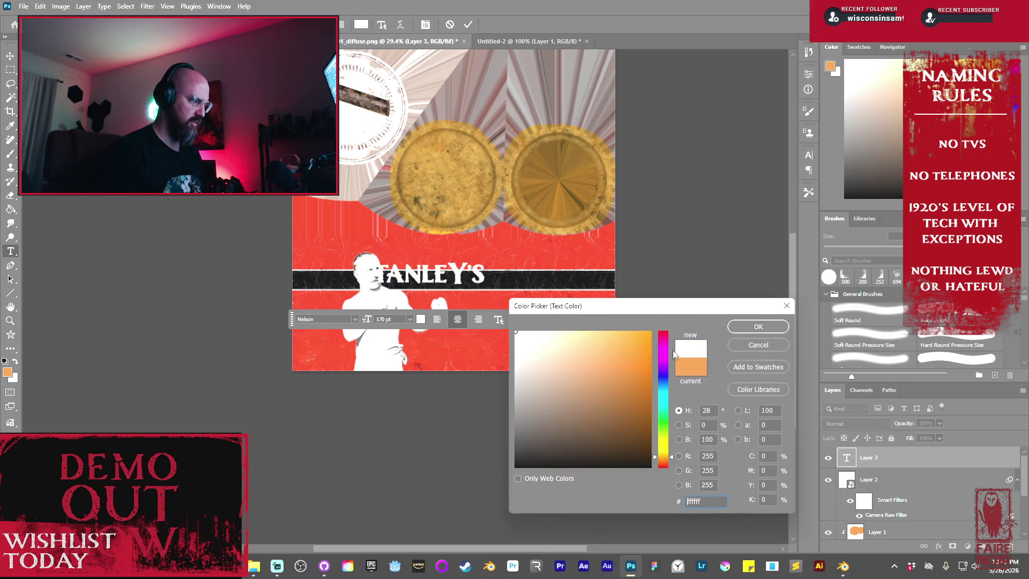
pyautogui.click(760, 326)
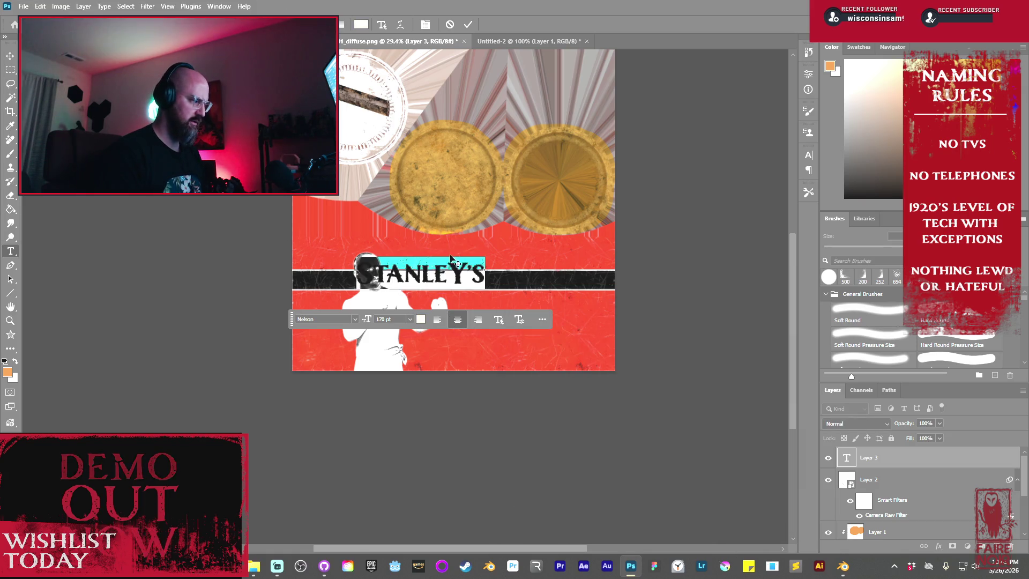
pyautogui.click(468, 25)
pyautogui.click(7, 55)
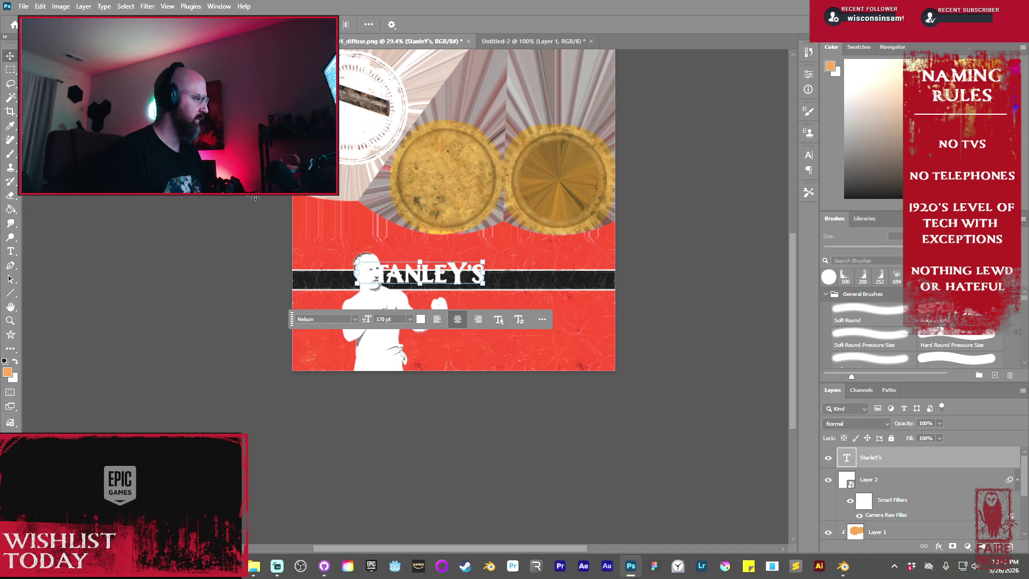
# - Move the STANLEY'S text up off the black band onto the red area
pyautogui.moveTo(464, 285)
pyautogui.mouseDown()
pyautogui.moveTo(514, 267)
pyautogui.moveTo(495, 265)
pyautogui.moveTo(518, 265)
pyautogui.moveTo(504, 265)
pyautogui.mouseUp()
pyautogui.hotkey('ctrl', 'Return')
pyautogui.press('v')
pyautogui.moveTo(475, 253); pyautogui.dragTo(467, 256)
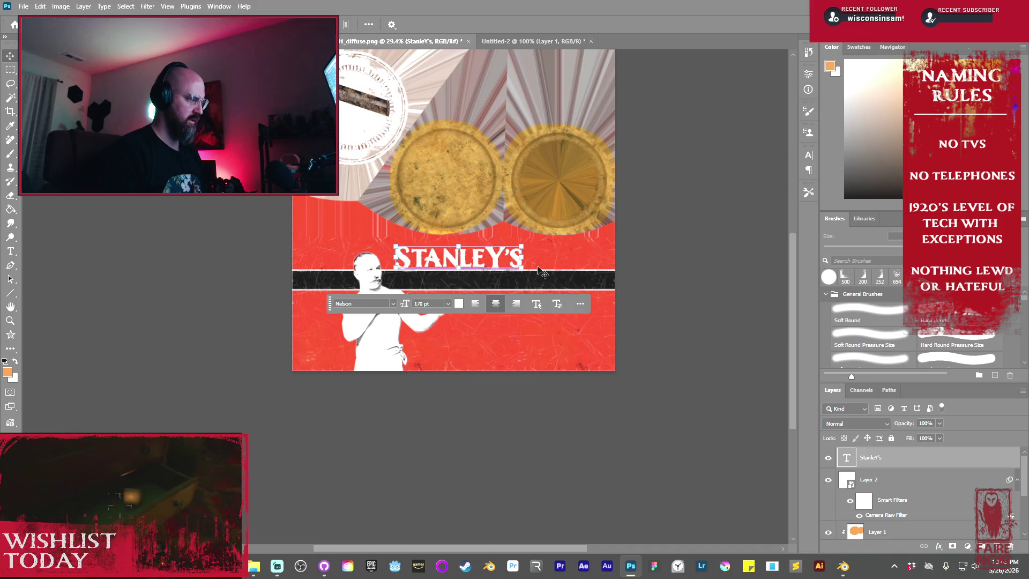
# - Duplicate STANLEY'S onto the black band at 72 pt, enlarge it, and retype it as BRASS POLISH
pyautogui.keyDown('alt'); pyautogui.moveTo(493, 262); pyautogui.dragTo(493, 283); pyautogui.keyUp('alt')
pyautogui.click(449, 323)
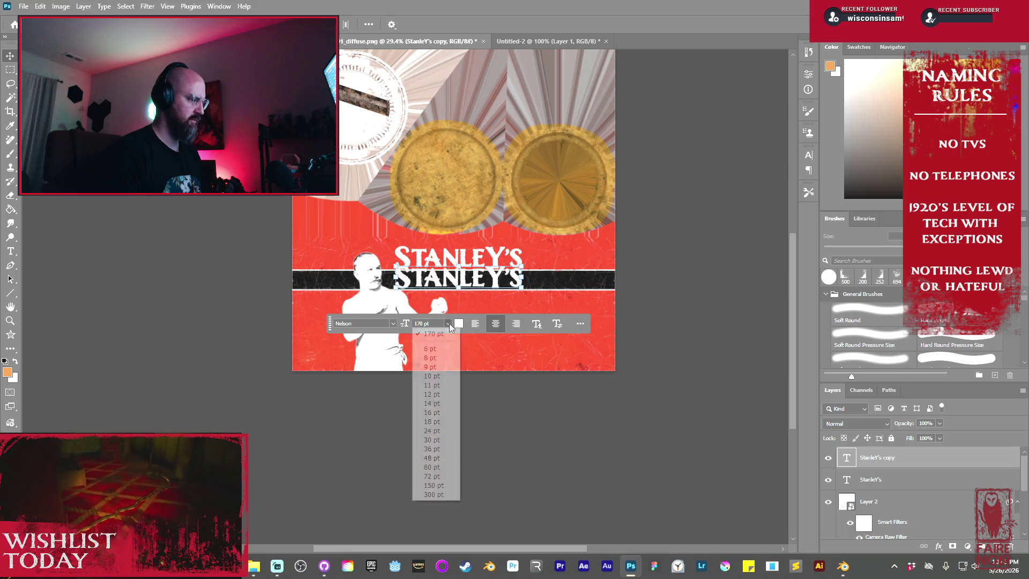
pyautogui.click(451, 477)
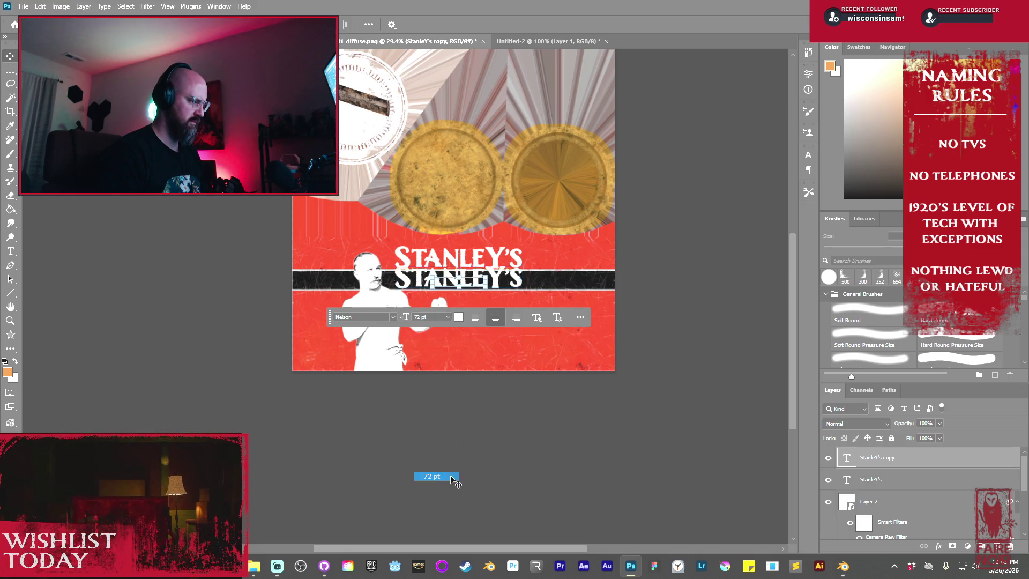
pyautogui.moveTo(486, 279); pyautogui.dragTo(505, 271)
pyautogui.press('Return')
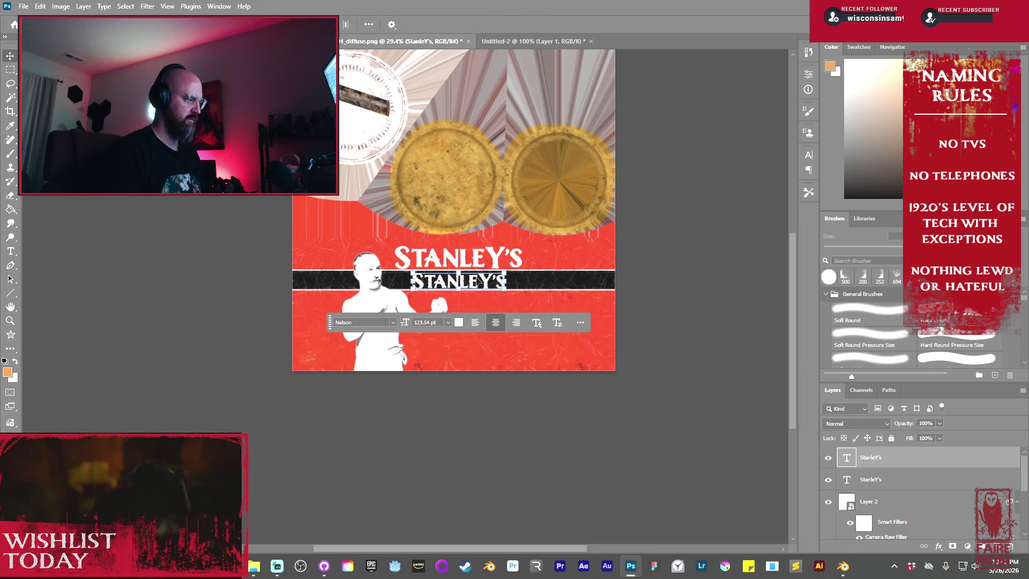
pyautogui.doubleClick(476, 277)
pyautogui.write('BRAS')
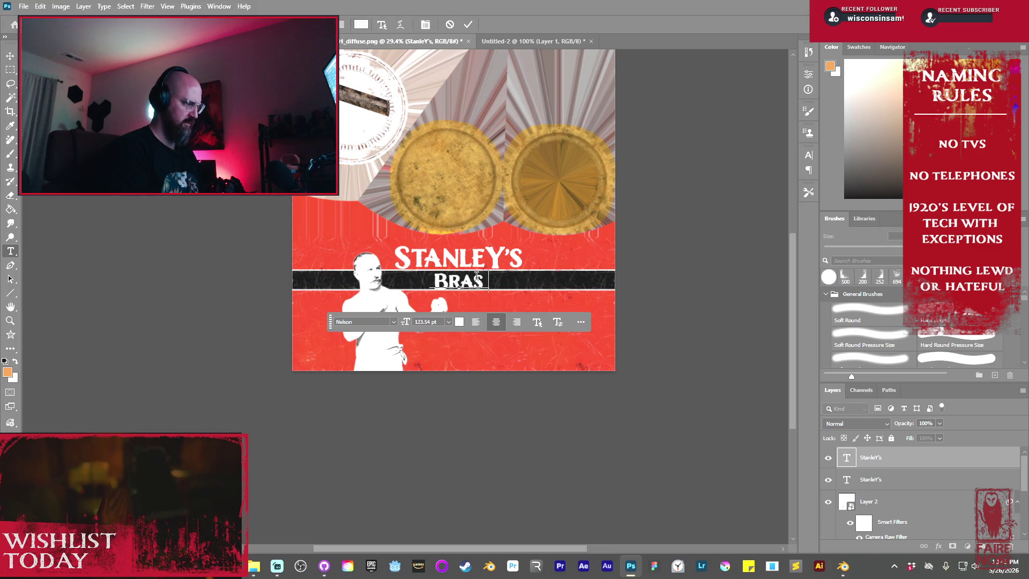
pyautogui.write('S POLISH')
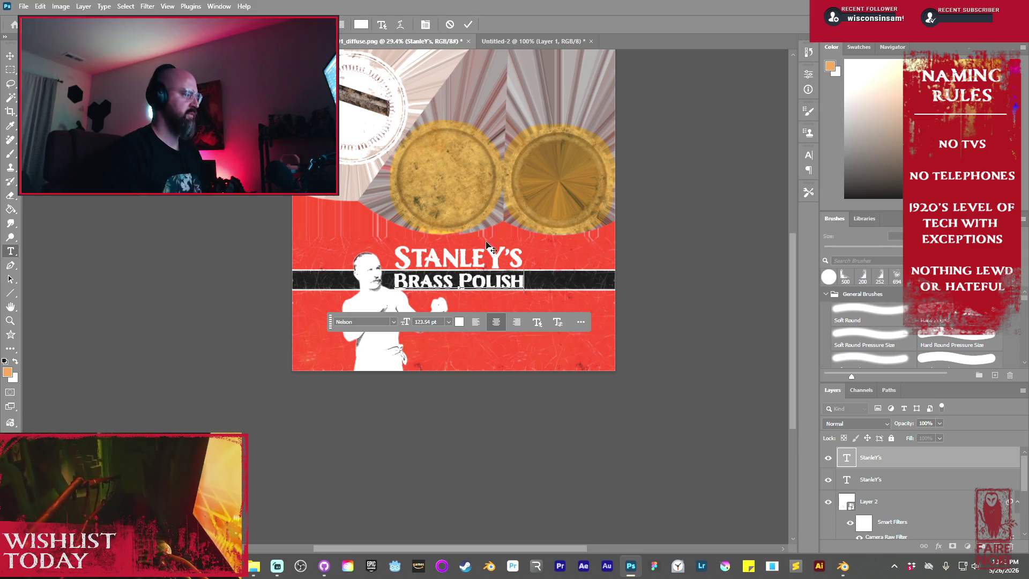
pyautogui.click(467, 24)
pyautogui.press('v')
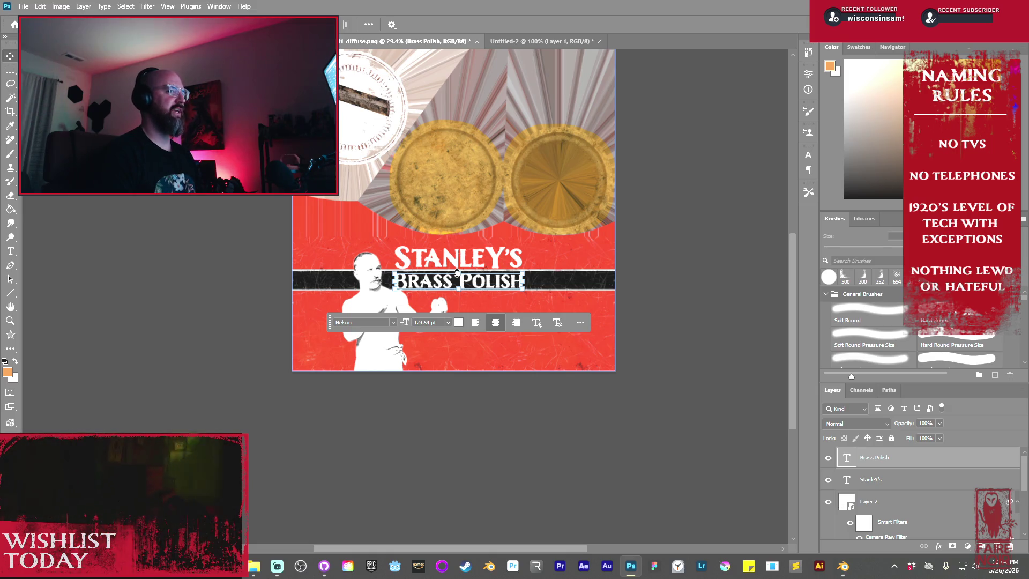
# - Duplicate the STANLEY'S heading up to the round seal at the top-left
pyautogui.scroll(1, 452, 266)
pyautogui.click(456, 261)
pyautogui.keyDown('alt'); pyautogui.moveTo(459, 257); pyautogui.dragTo(363, 117); pyautogui.keyUp('alt')
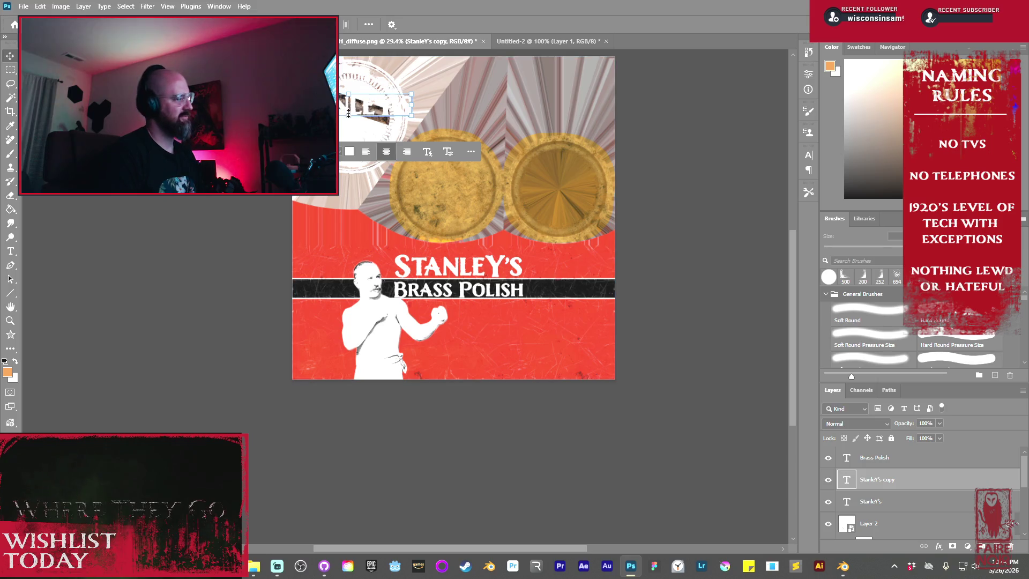
pyautogui.keyDown('alt'); pyautogui.scroll(5, 375, 115); pyautogui.keyUp('alt')
pyautogui.scroll(1, 397, 189)
# - Rotate, shrink and position the STANLEY'S copy along the seal's dark strip
pyautogui.hotkey('ctrl', 't')
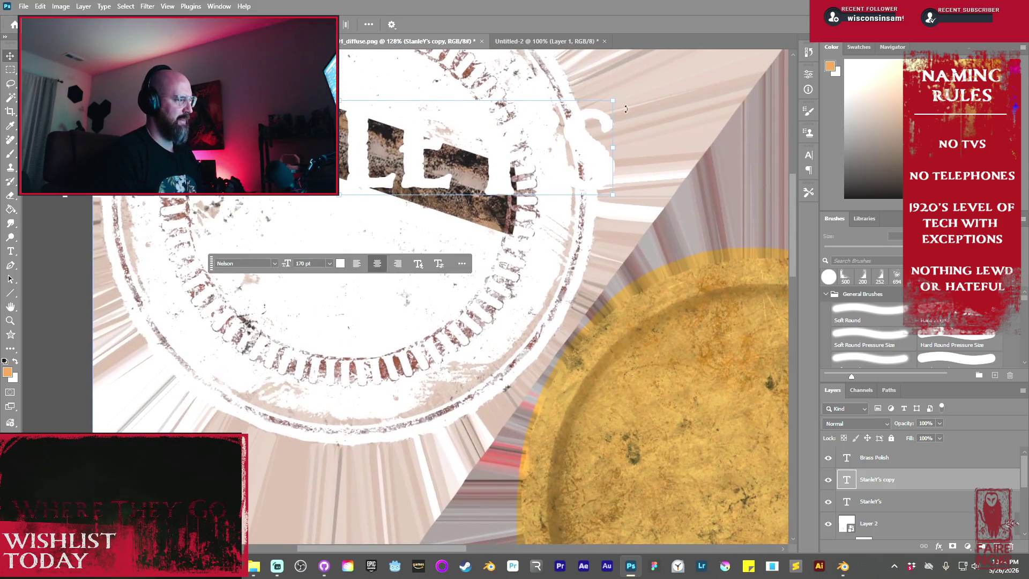
pyautogui.moveTo(625, 82); pyautogui.dragTo(634, 168)
pyautogui.moveTo(584, 318)
pyautogui.mouseDown()
pyautogui.moveTo(496, 295)
pyautogui.moveTo(445, 260)
pyautogui.moveTo(478, 249)
pyautogui.moveTo(458, 235)
pyautogui.mouseUp()
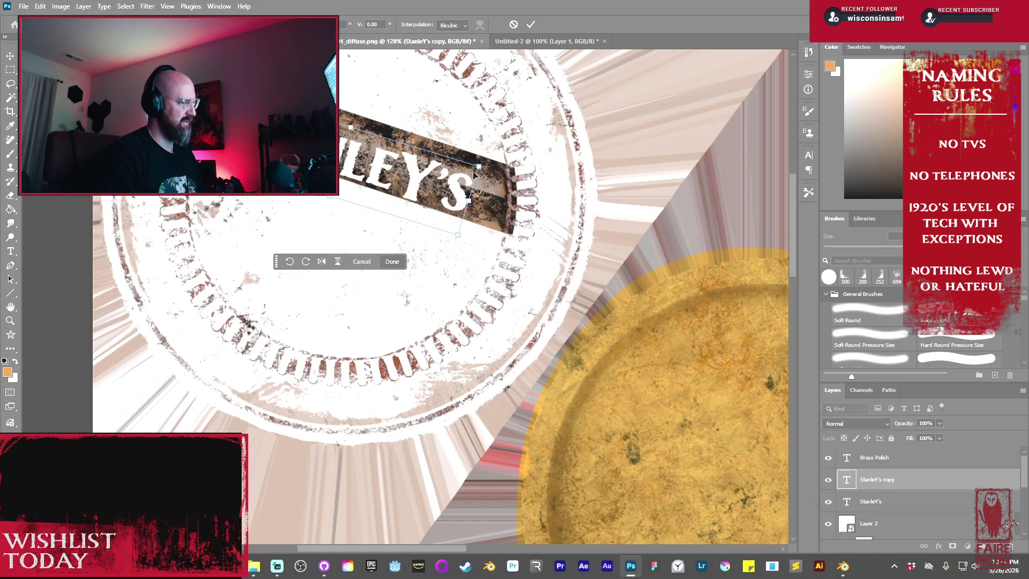
pyautogui.moveTo(488, 160); pyautogui.dragTo(489, 164)
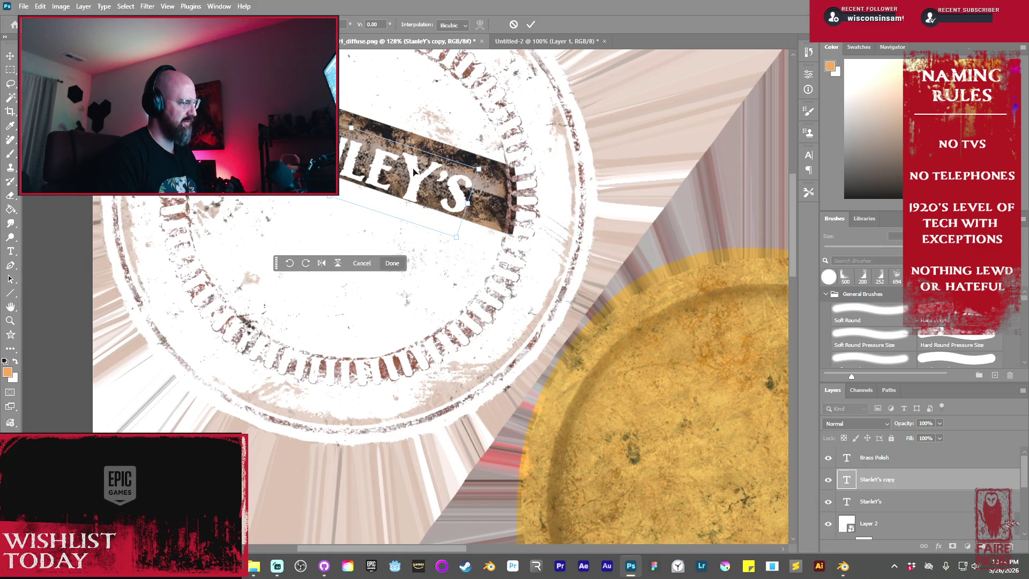
pyautogui.moveTo(377, 173); pyautogui.dragTo(395, 168)
pyautogui.scroll(-2, 460, 97)
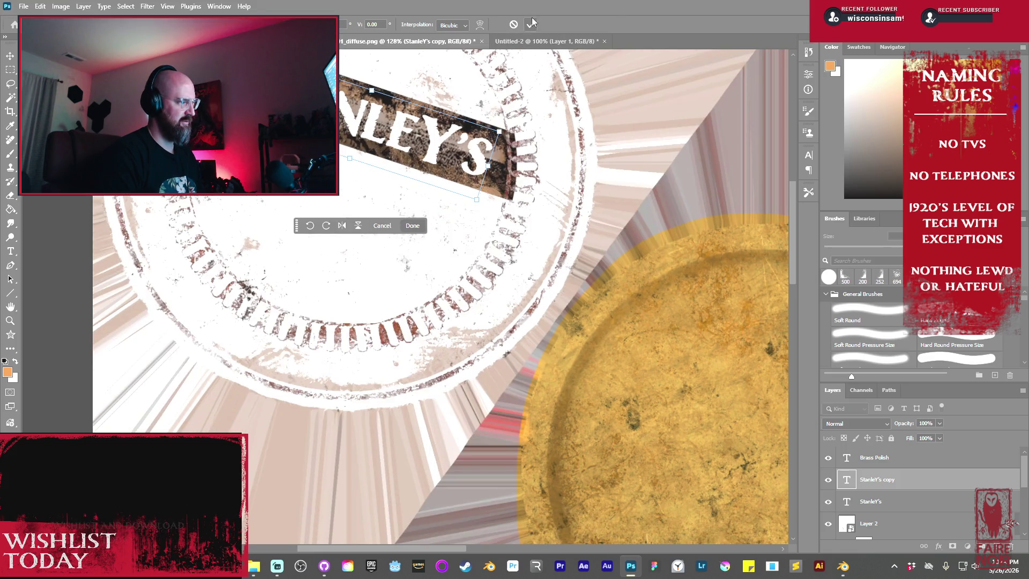
pyautogui.press('Return')
pyautogui.scroll(-10, 547, 215)
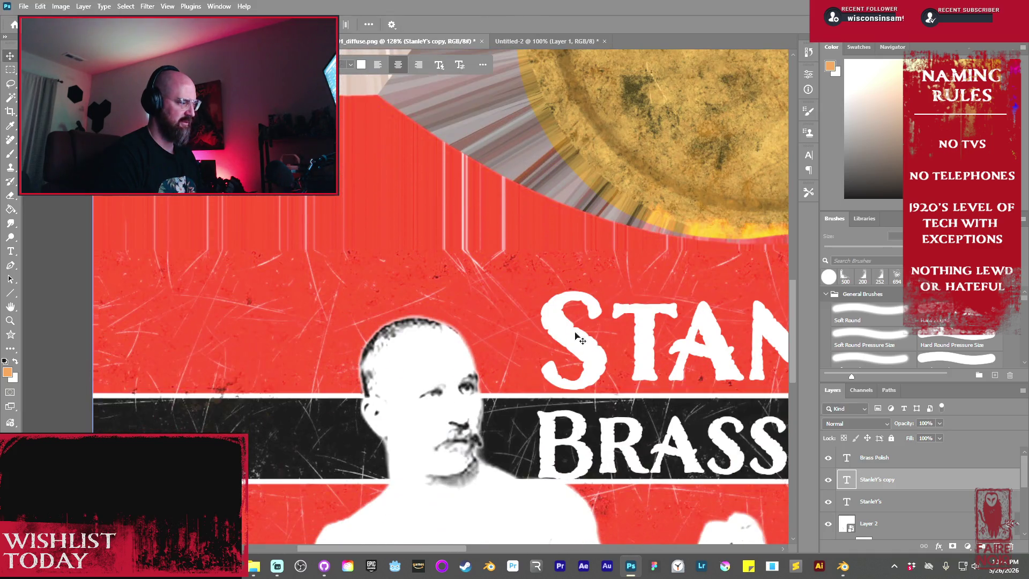
pyautogui.click(688, 462)
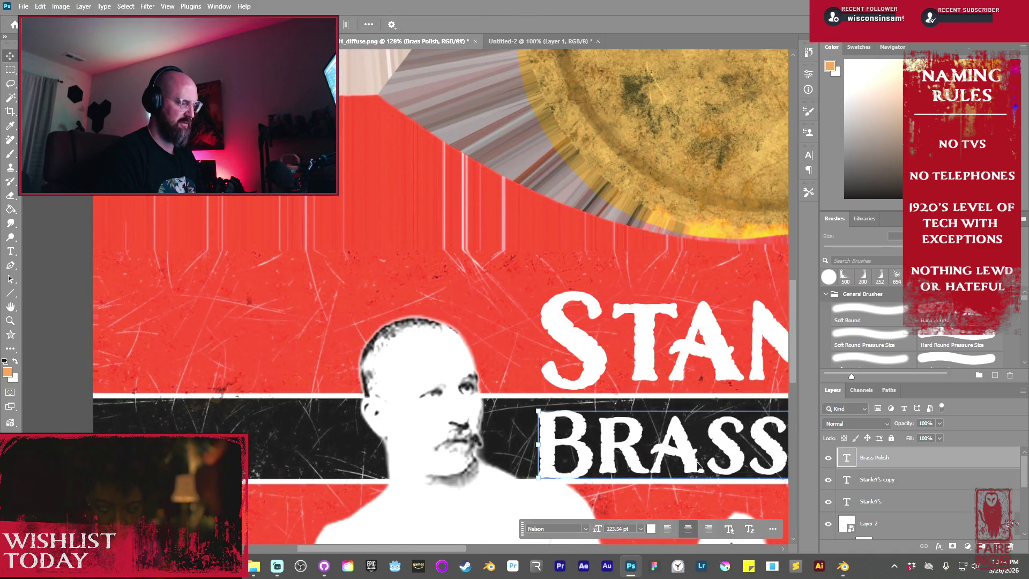
# - Duplicate BRASS POLISH onto the seal, scaled down and placed under the tilted STANLEY'S
pyautogui.moveTo(699, 465)
pyautogui.keyDown('alt'); pyautogui.mouseDown()
pyautogui.moveTo(418, 107)
pyautogui.moveTo(429, 141)
pyautogui.mouseUp(); pyautogui.keyUp('alt')
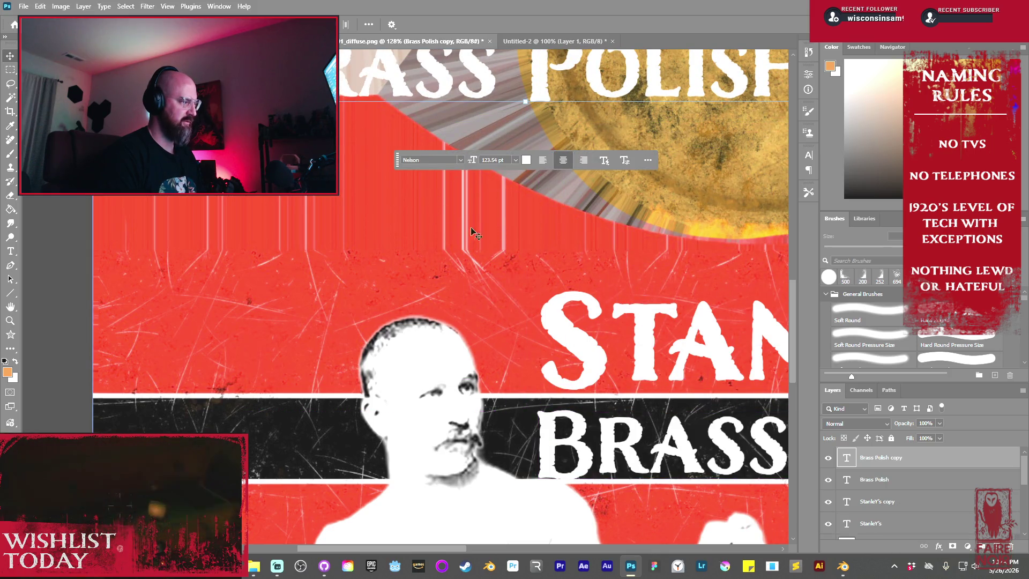
pyautogui.scroll(8, 640, 477)
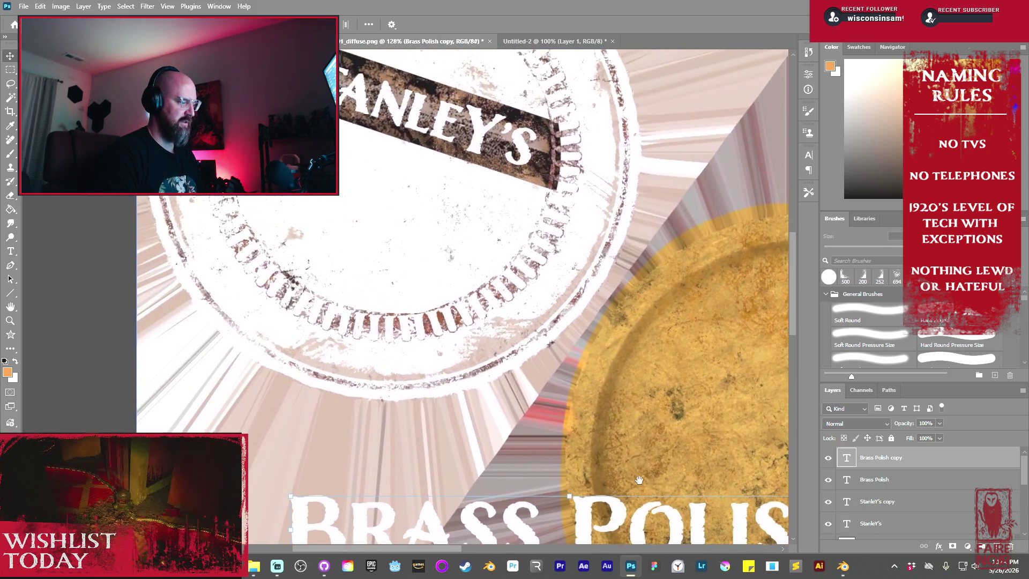
pyautogui.moveTo(640, 477)
pyautogui.mouseDown()
pyautogui.moveTo(426, 191)
pyautogui.moveTo(471, 137)
pyautogui.mouseUp()
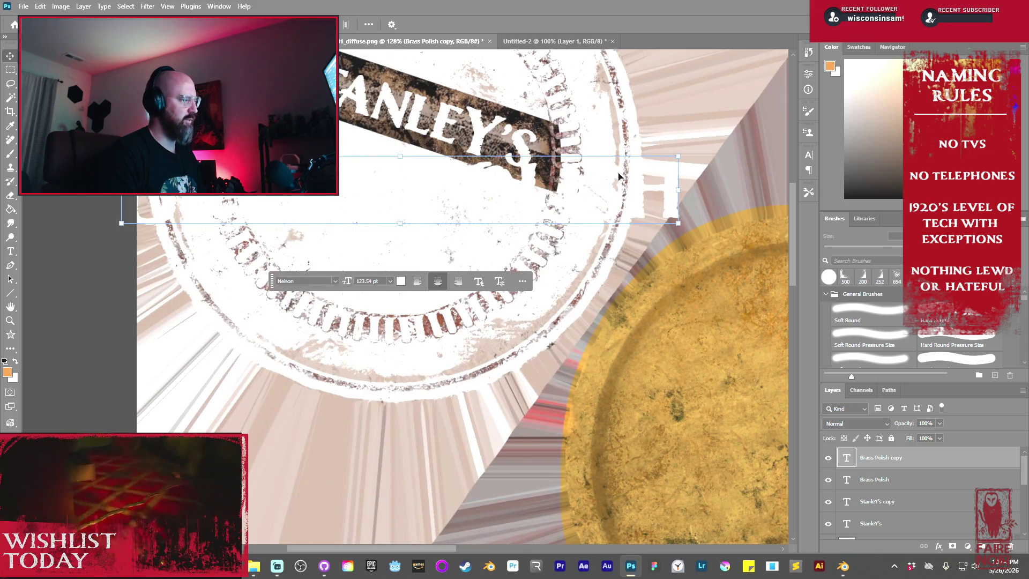
pyautogui.moveTo(689, 148)
pyautogui.mouseDown()
pyautogui.moveTo(604, 170)
pyautogui.moveTo(601, 237)
pyautogui.mouseUp()
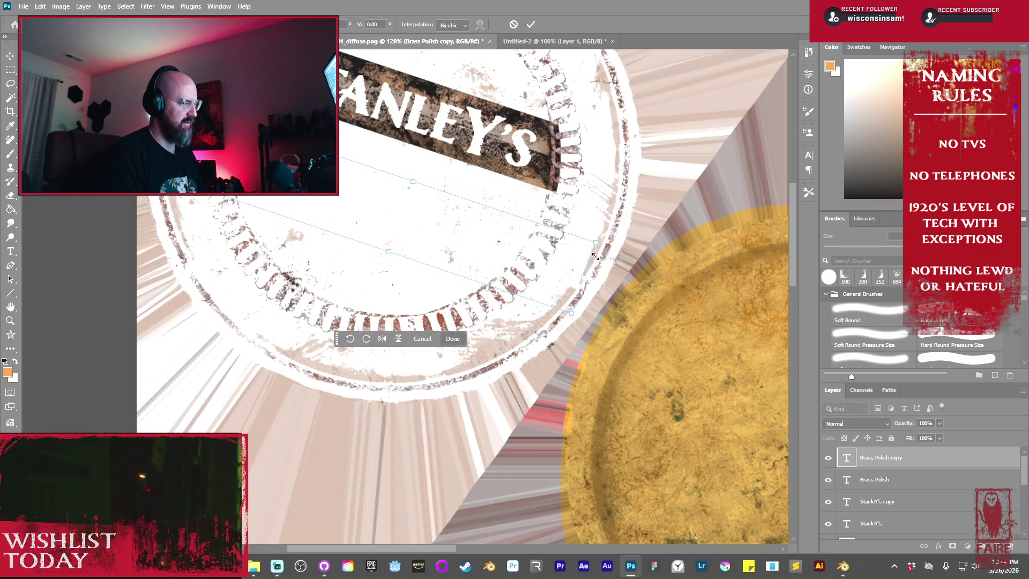
pyautogui.moveTo(574, 312); pyautogui.dragTo(504, 274)
pyautogui.moveTo(411, 215); pyautogui.dragTo(394, 159)
pyautogui.moveTo(489, 220); pyautogui.dragTo(506, 238)
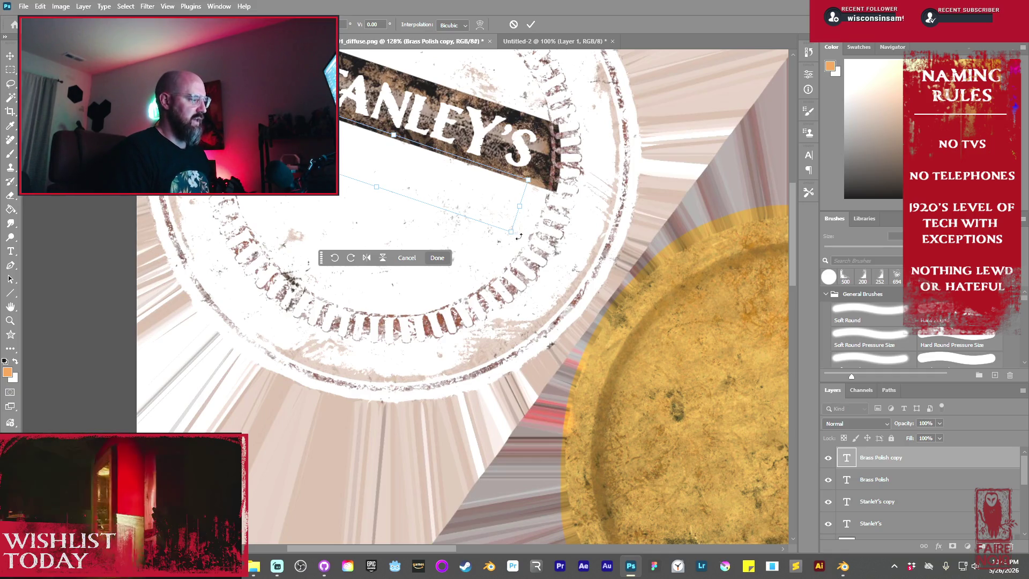
pyautogui.moveTo(519, 237); pyautogui.dragTo(520, 237)
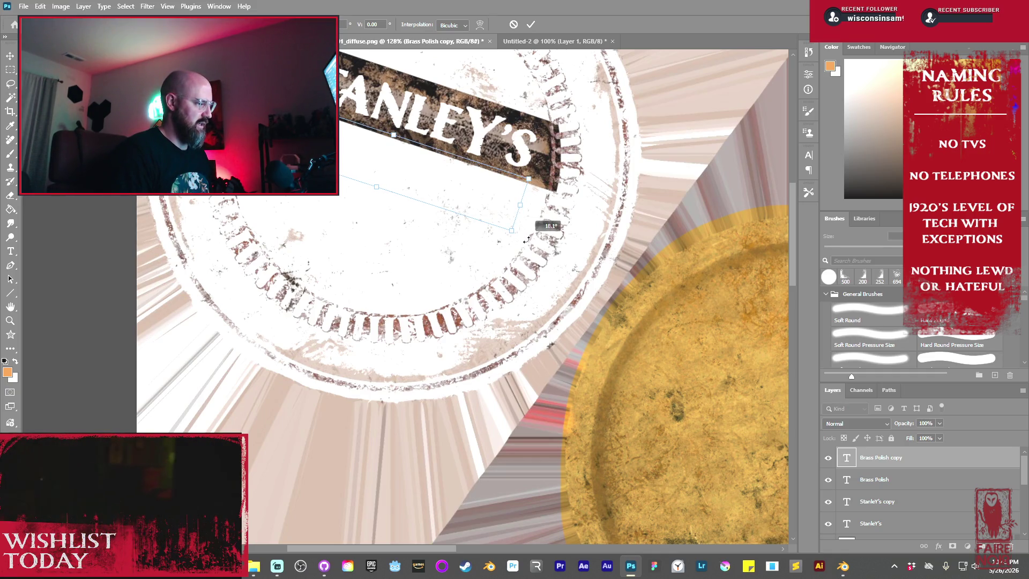
pyautogui.moveTo(396, 162); pyautogui.dragTo(396, 168)
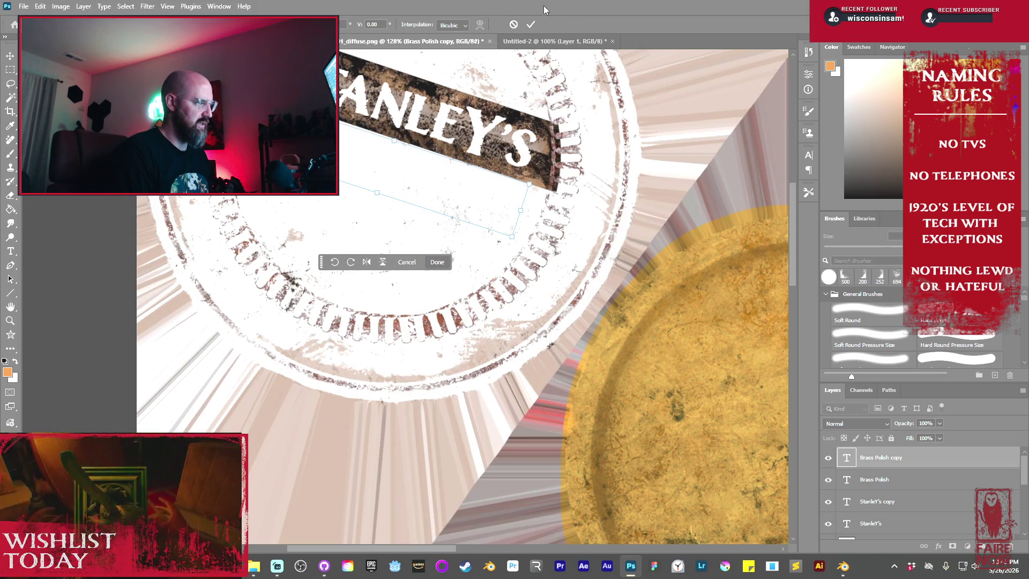
pyautogui.click(530, 24)
# - Change the seal's BRASS POLISH text colour to near-black #111111
pyautogui.click(385, 263)
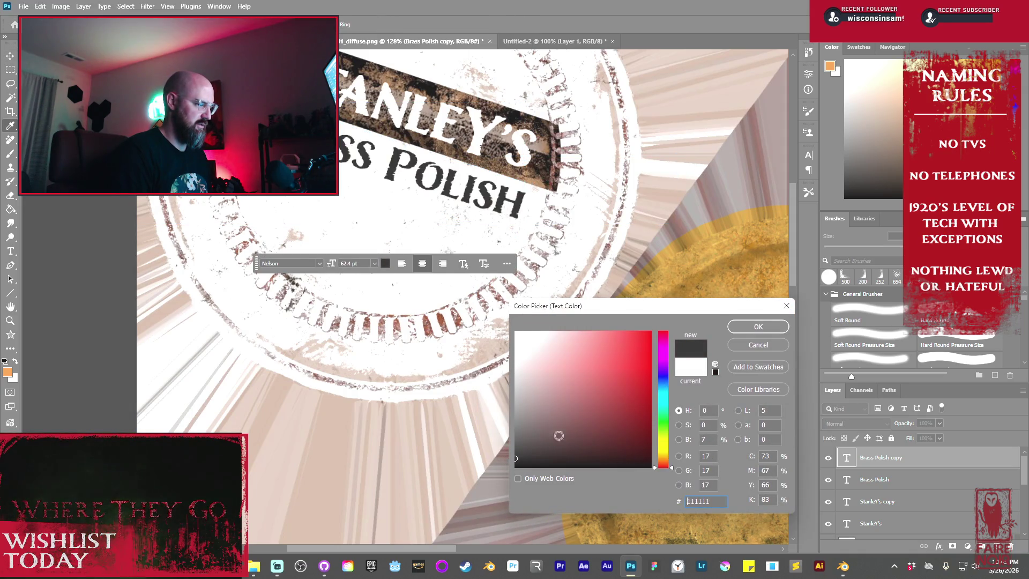
pyautogui.click(745, 326)
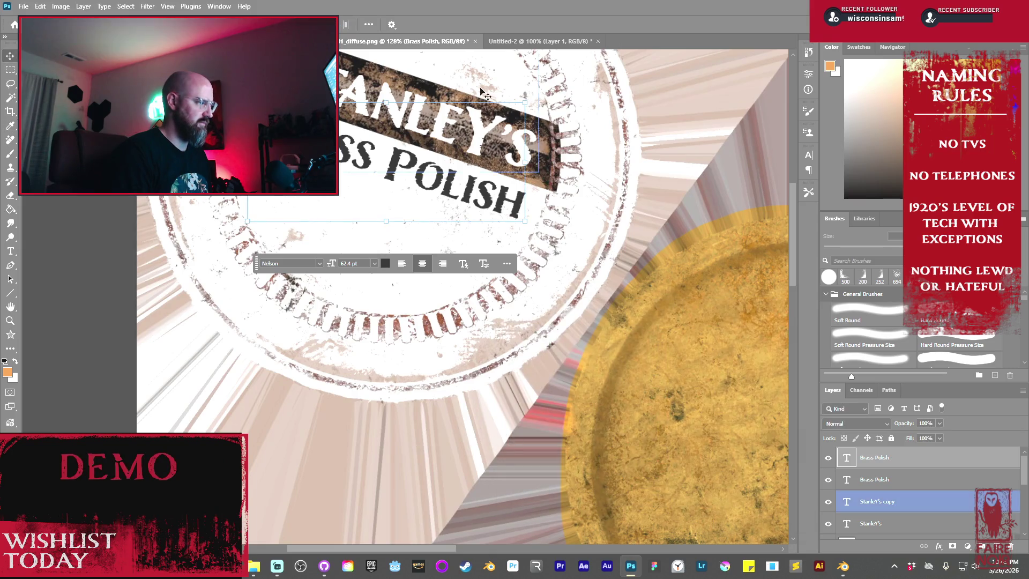
pyautogui.scroll(-1, 460, 281)
pyautogui.scroll(-1, 460, 282)
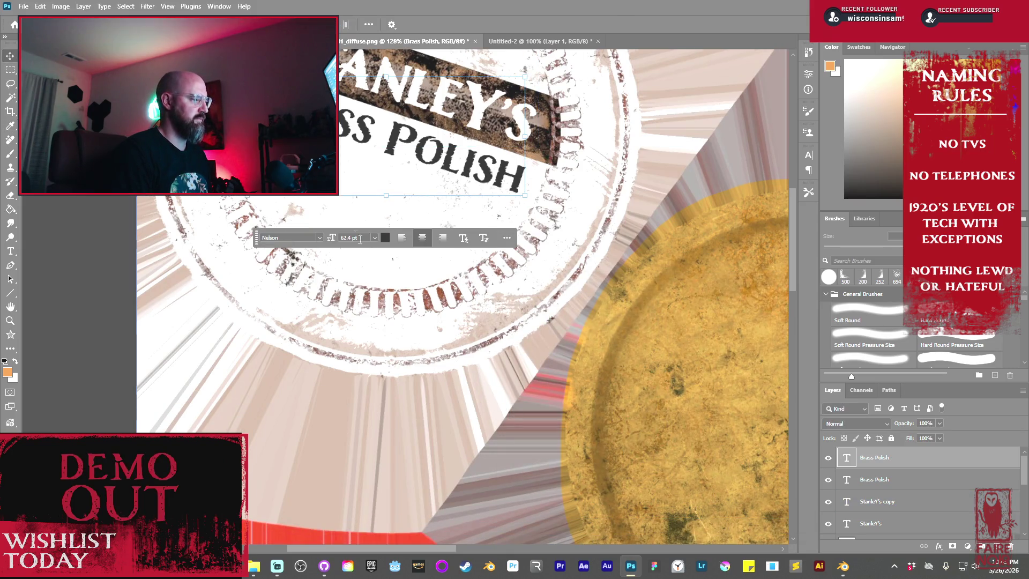
pyautogui.keyDown('alt'); pyautogui.scroll(-6, 588, 260); pyautogui.keyUp('alt')
pyautogui.keyDown('alt'); pyautogui.scroll(2, 535, 268); pyautogui.keyUp('alt')
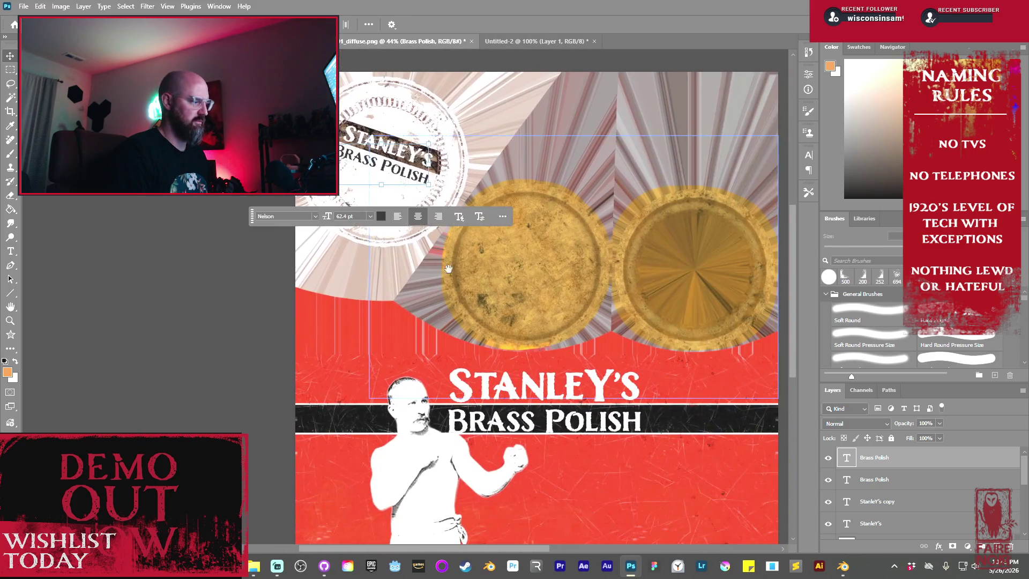
# - Copy BRASS POLISH onto the red area below the boxer and set it in Scotch Display Compressed
pyautogui.moveTo(506, 309); pyautogui.dragTo(442, 229)
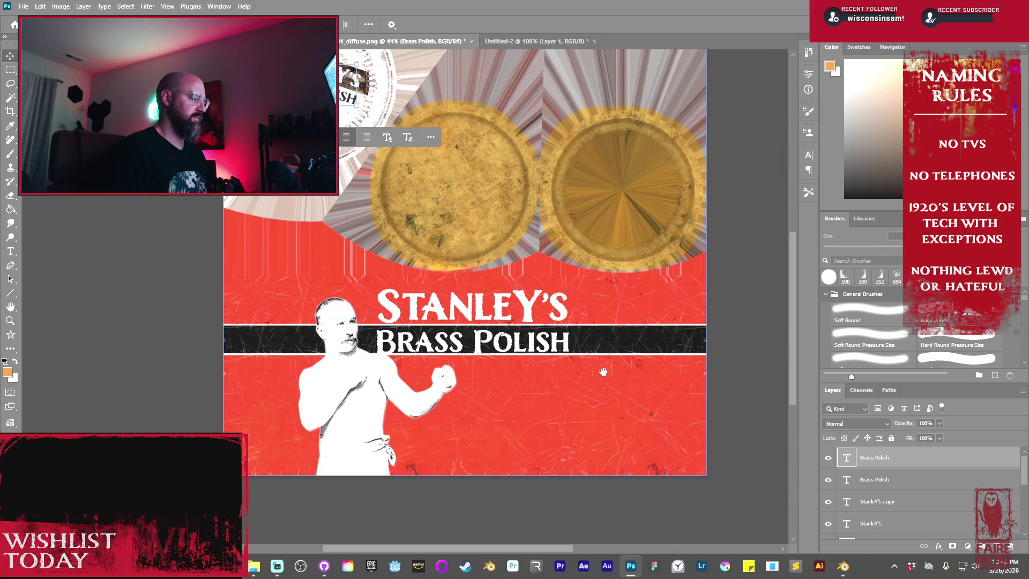
pyautogui.scroll(-2, 565, 394)
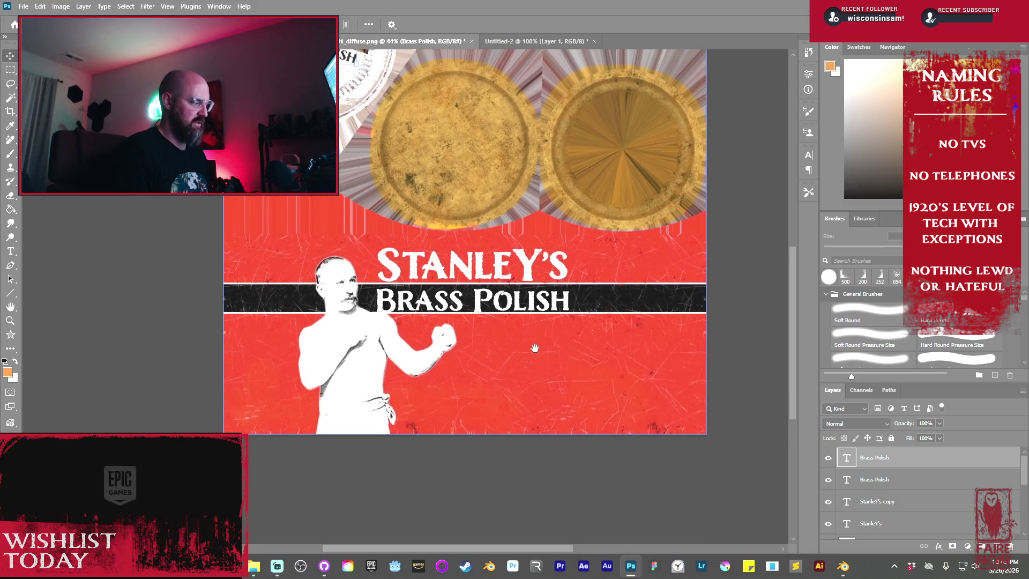
pyautogui.keyDown('ctrl'); pyautogui.click(519, 310); pyautogui.keyUp('ctrl')
pyautogui.click(517, 309)
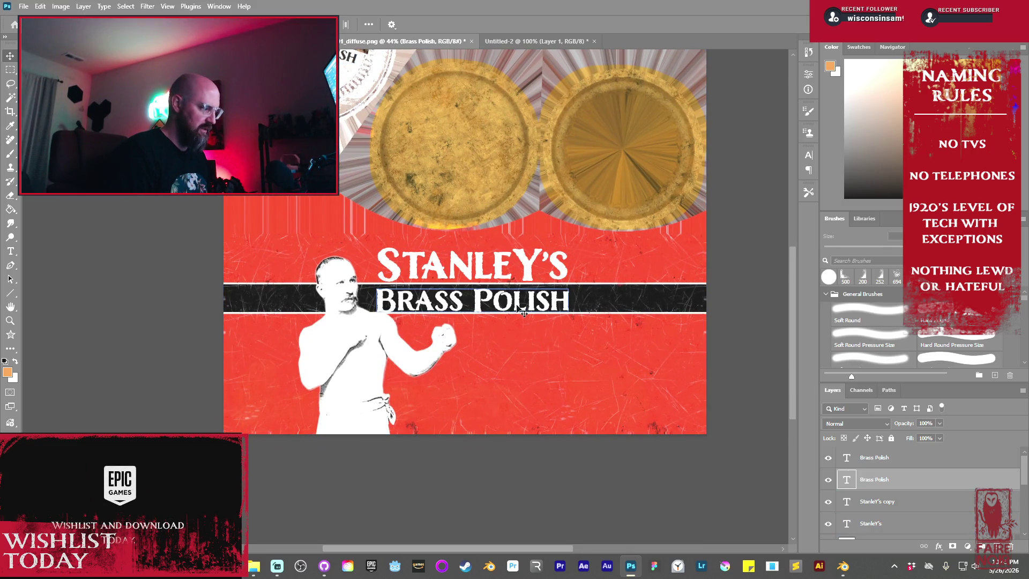
pyautogui.moveTo(513, 308); pyautogui.dragTo(493, 391)
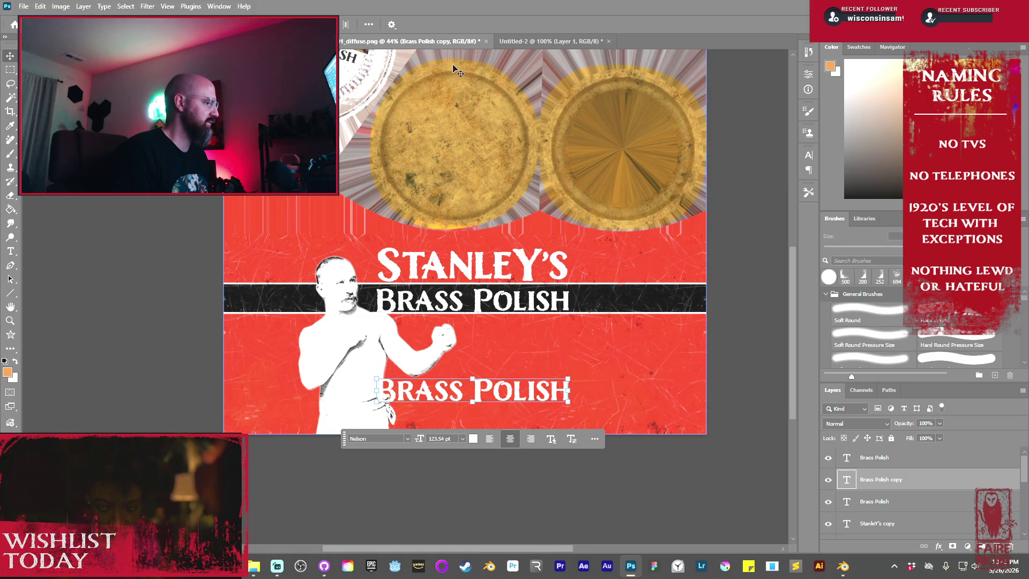
pyautogui.click(408, 438)
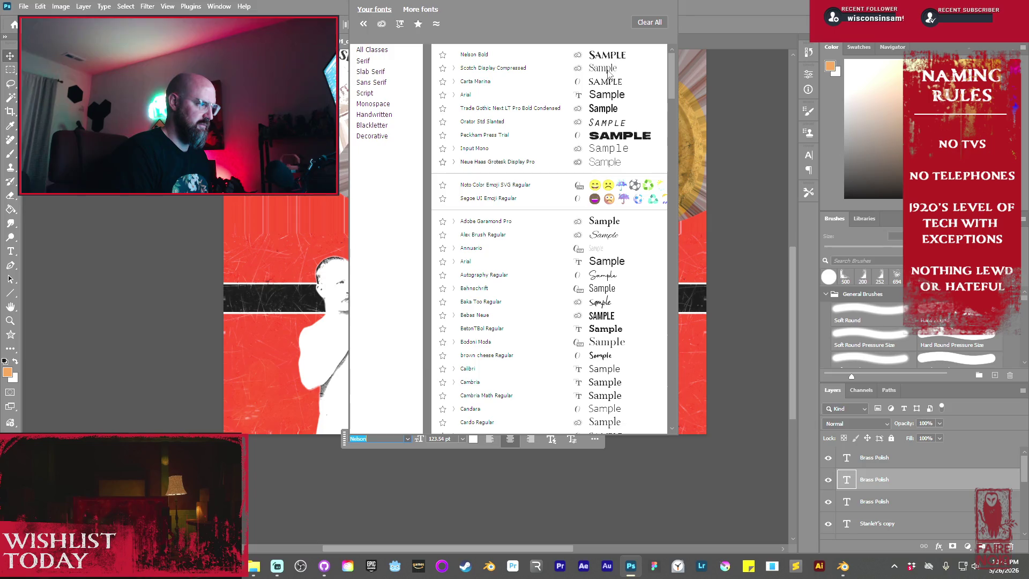
pyautogui.click(590, 70)
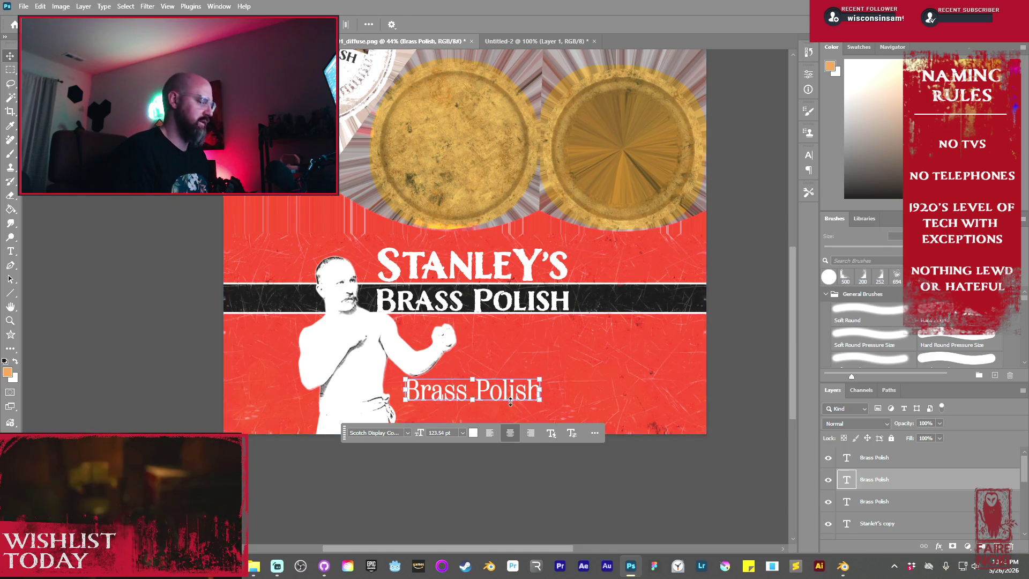
# - Size the lower Brass Polish line to 72 pt and move it slightly higher
pyautogui.click(462, 433)
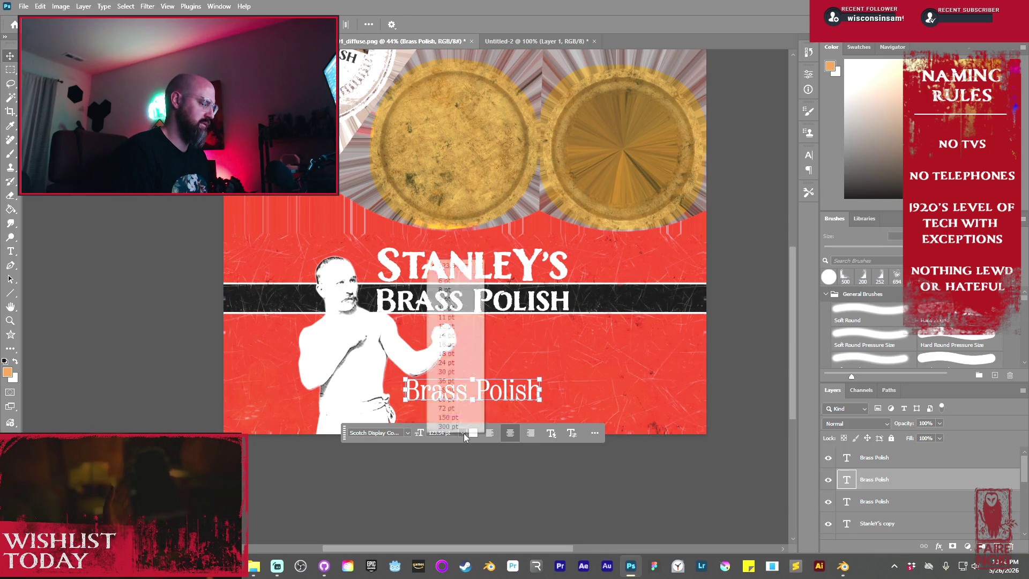
pyautogui.click(467, 407)
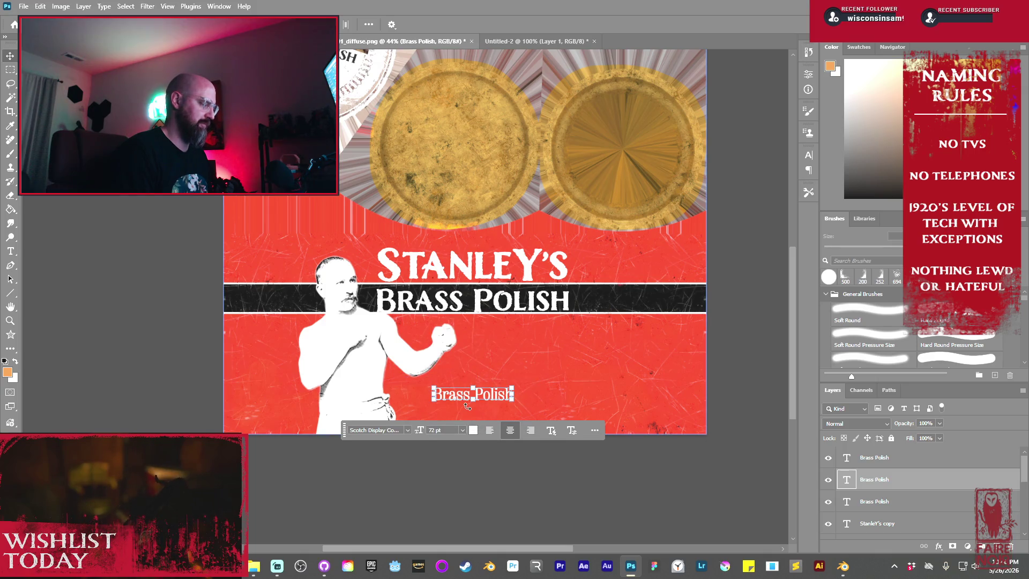
pyautogui.moveTo(468, 407); pyautogui.dragTo(481, 379)
pyautogui.doubleClick(481, 379)
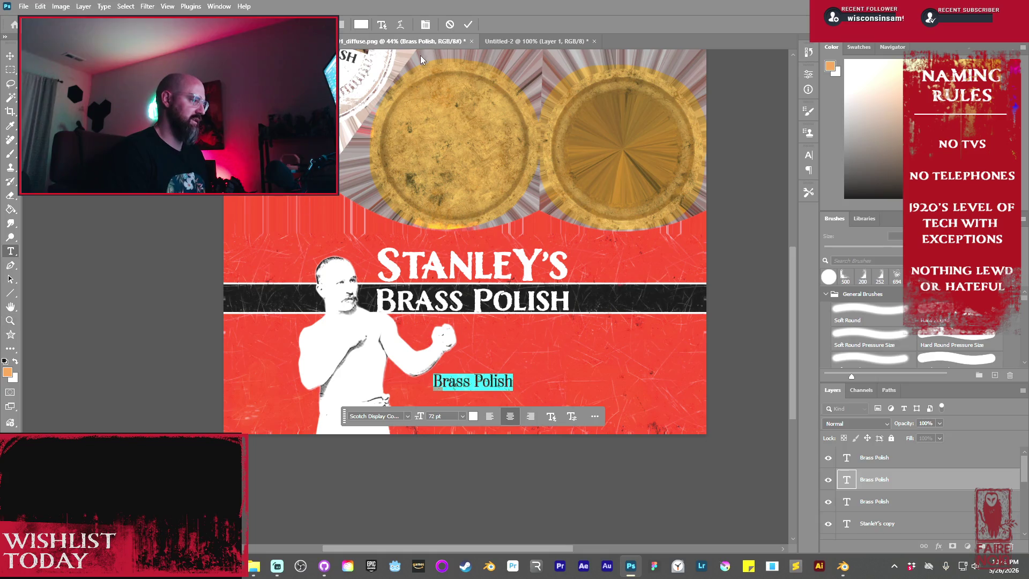
pyautogui.click(468, 28)
# - Retype the text as 'Polish you brass / machines and nuts... / and bolts' on three lines
pyautogui.press('v')
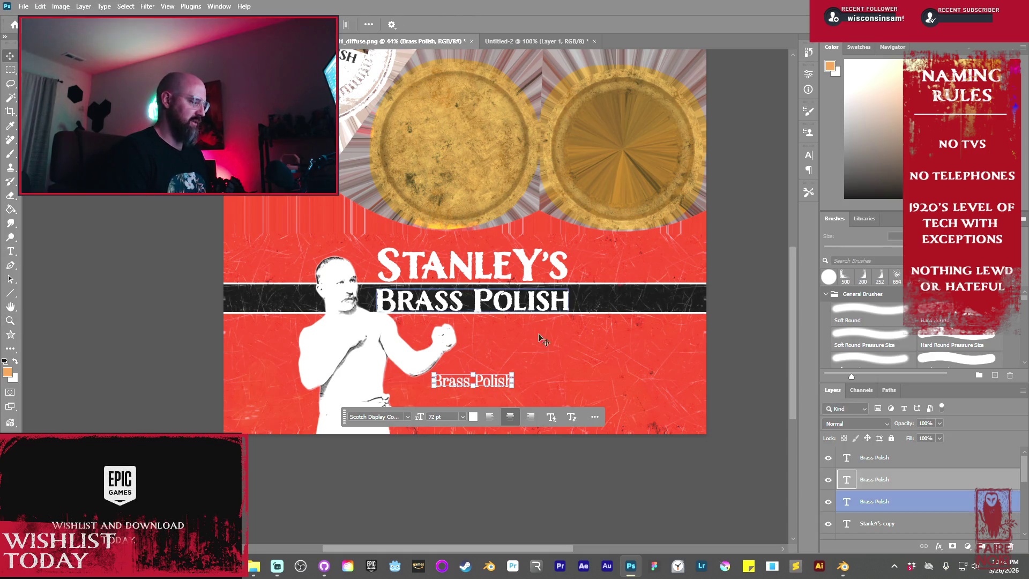
pyautogui.doubleClick(500, 383)
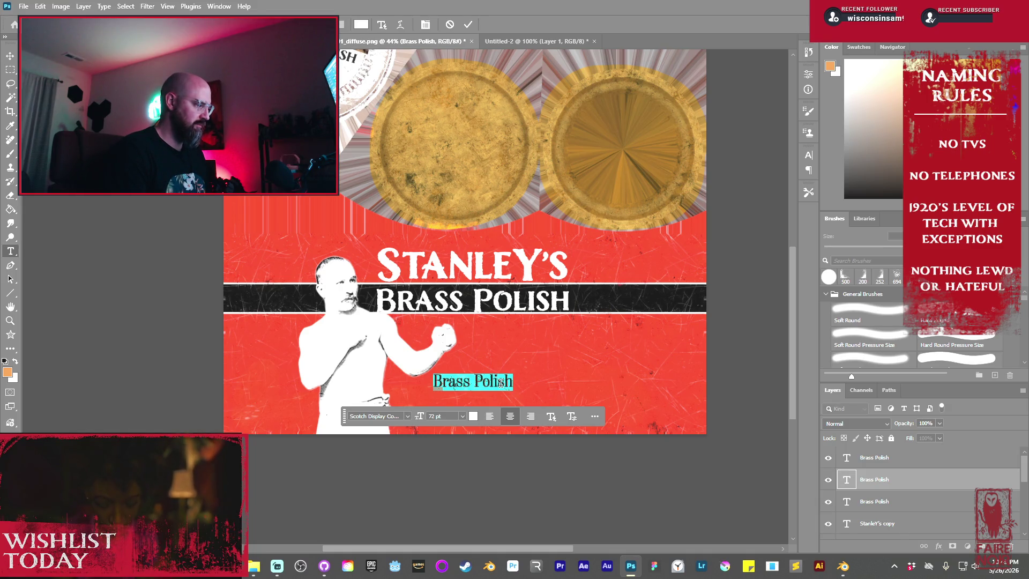
pyautogui.write('polish yu')
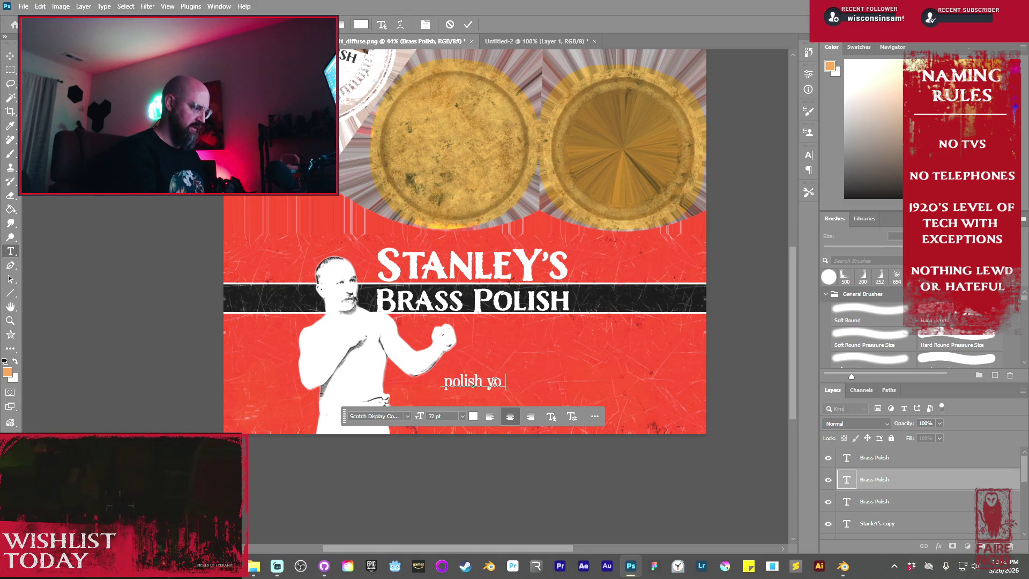
pyautogui.press('BackSpace')
pyautogui.press('BackSpace')
pyautogui.press('BackSpace')
pyautogui.press('BackSpace')
pyautogui.press('BackSpace')
pyautogui.write('Polish')
pyautogui.press('BackSpace')
pyautogui.write('you')
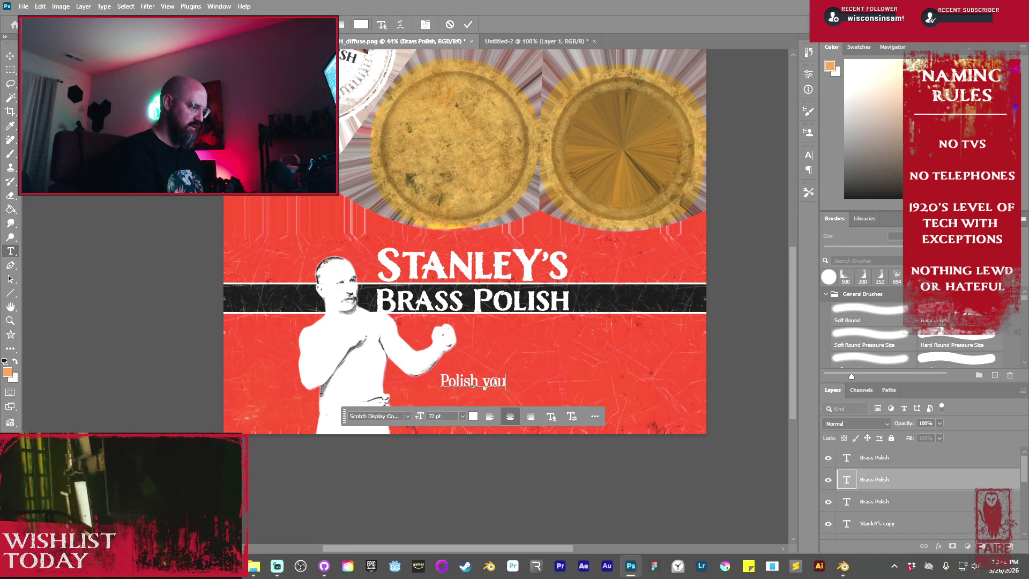
pyautogui.write(' brass')
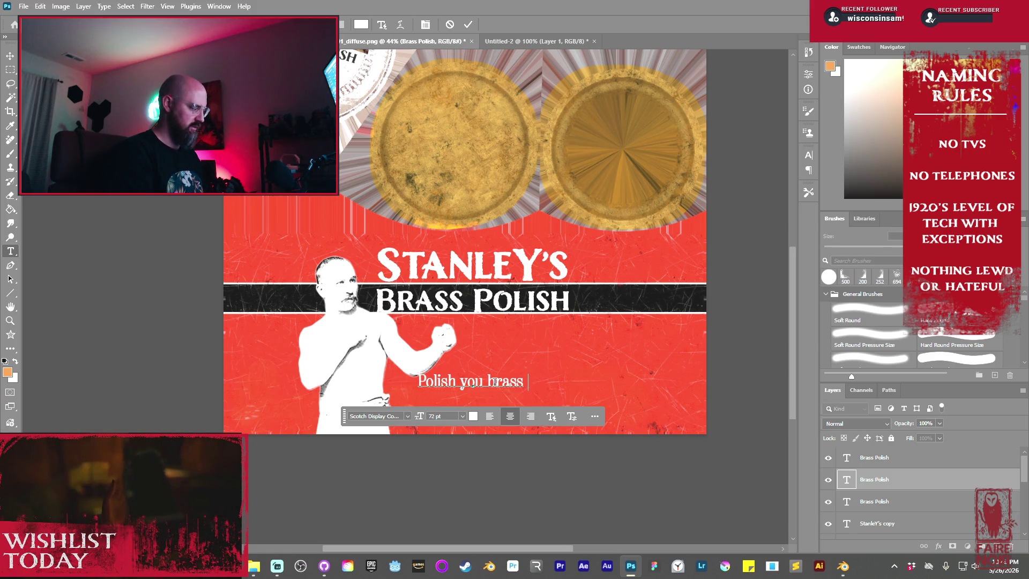
pyautogui.write(' machines')
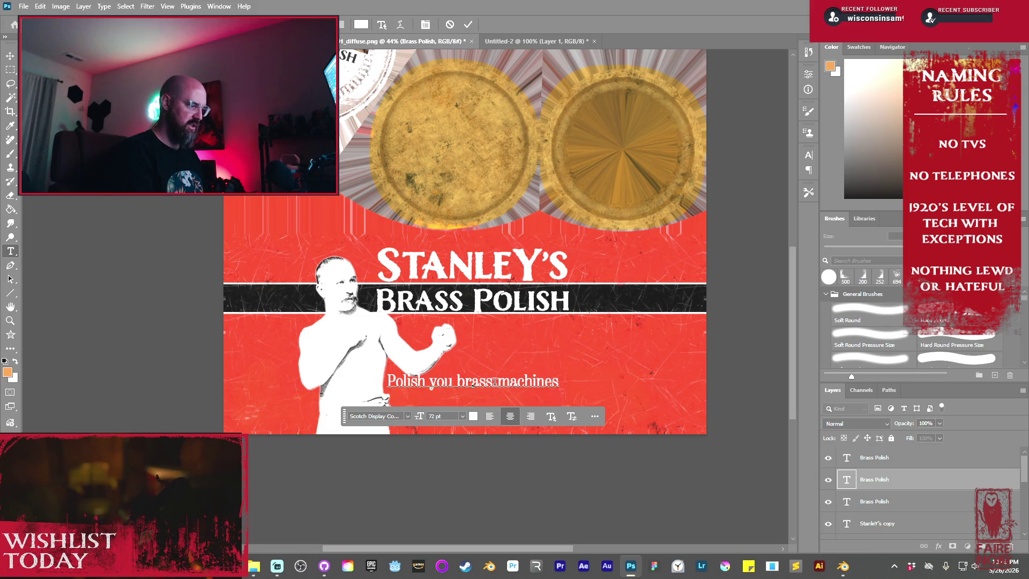
pyautogui.press('BackSpace')
pyautogui.press('BackSpace')
pyautogui.press('BackSpace')
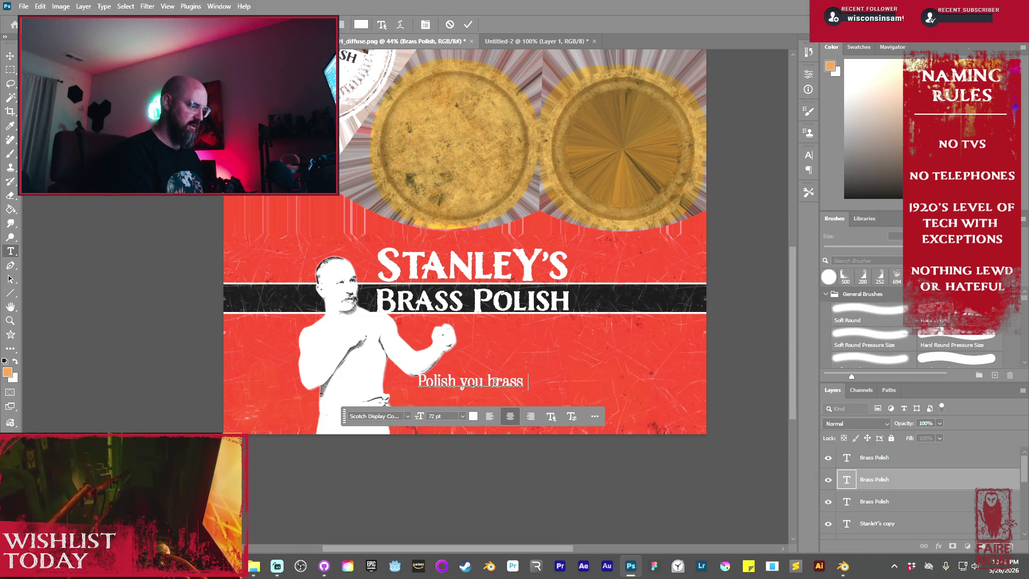
pyautogui.press('Return')
pyautogui.write('machine')
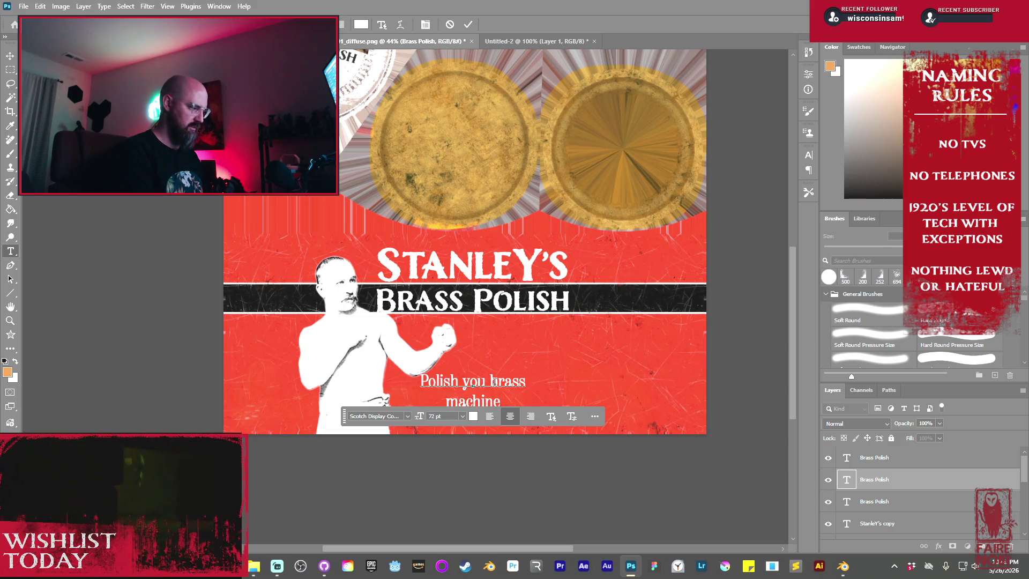
pyautogui.write('s and')
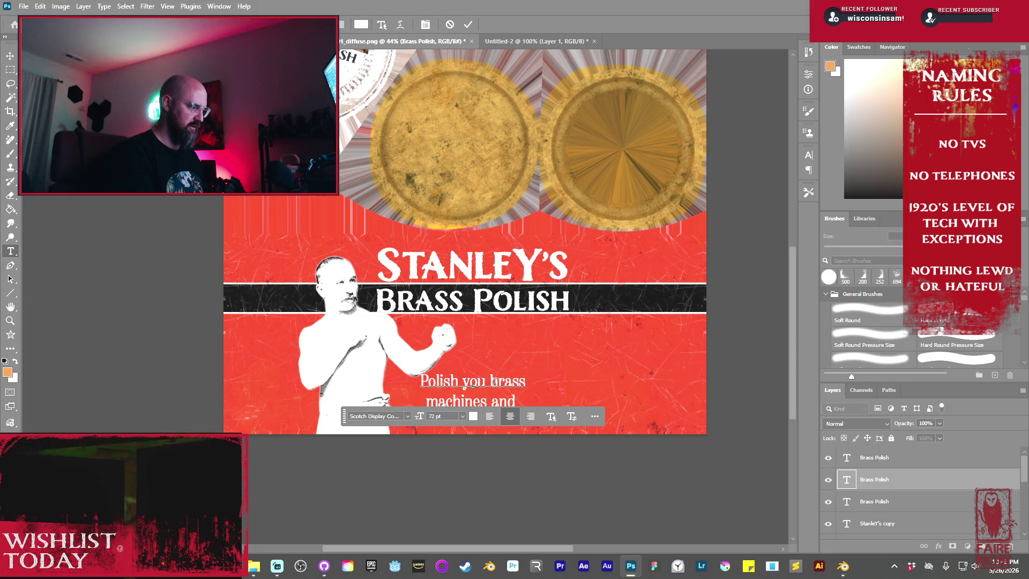
pyautogui.write(' nut')
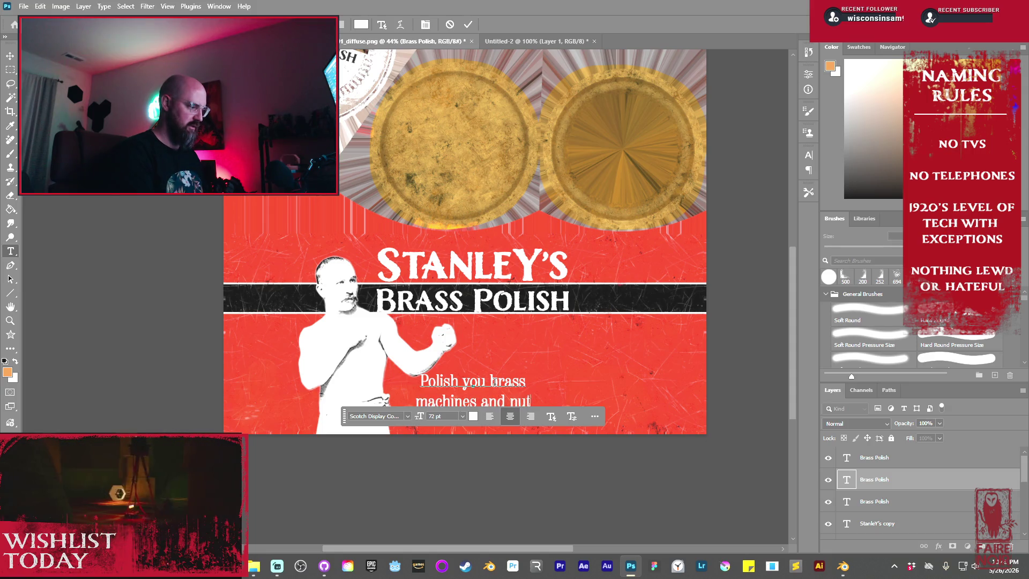
pyautogui.write('s...')
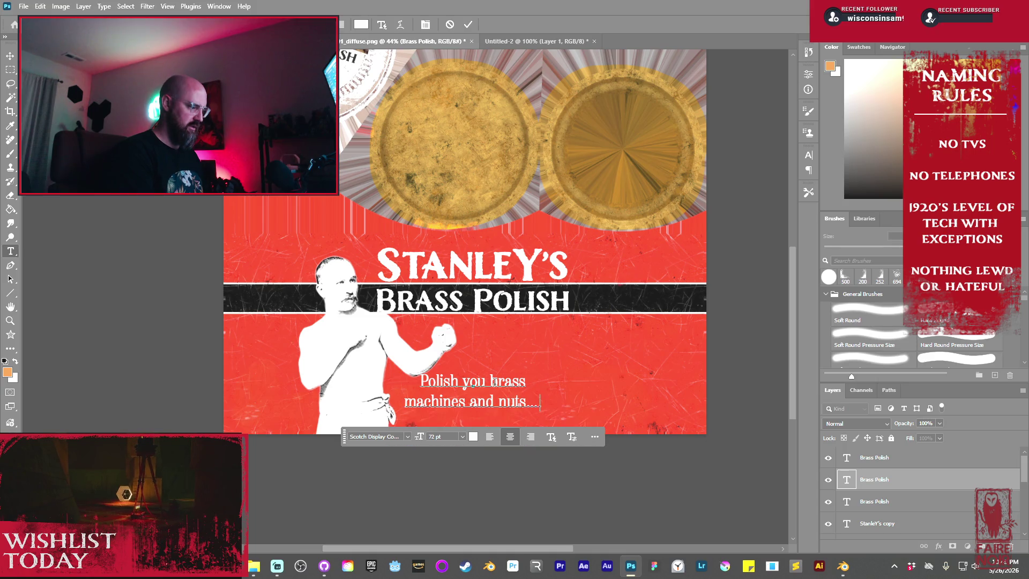
pyautogui.write(' a nd bolts')
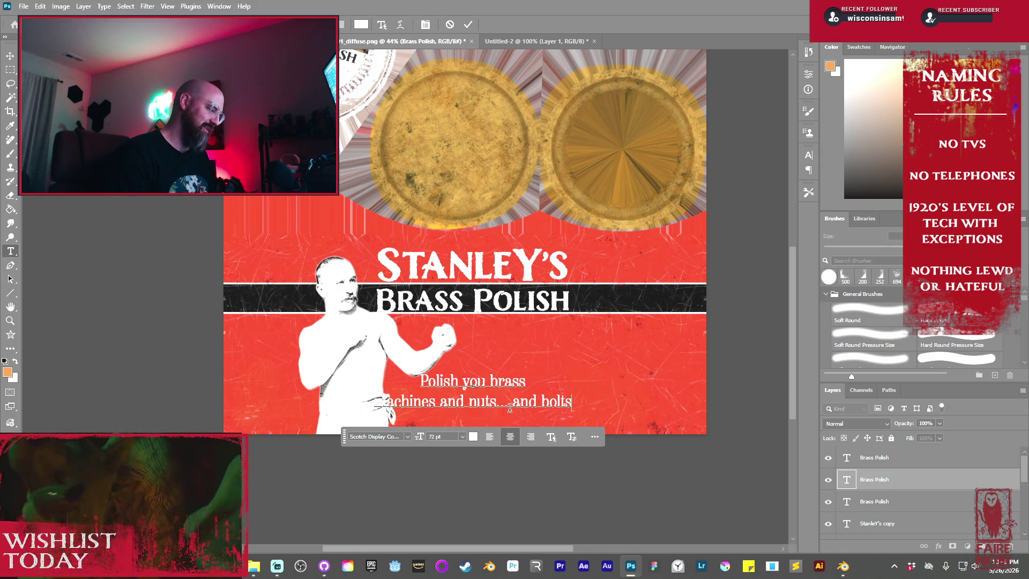
pyautogui.press('Return')
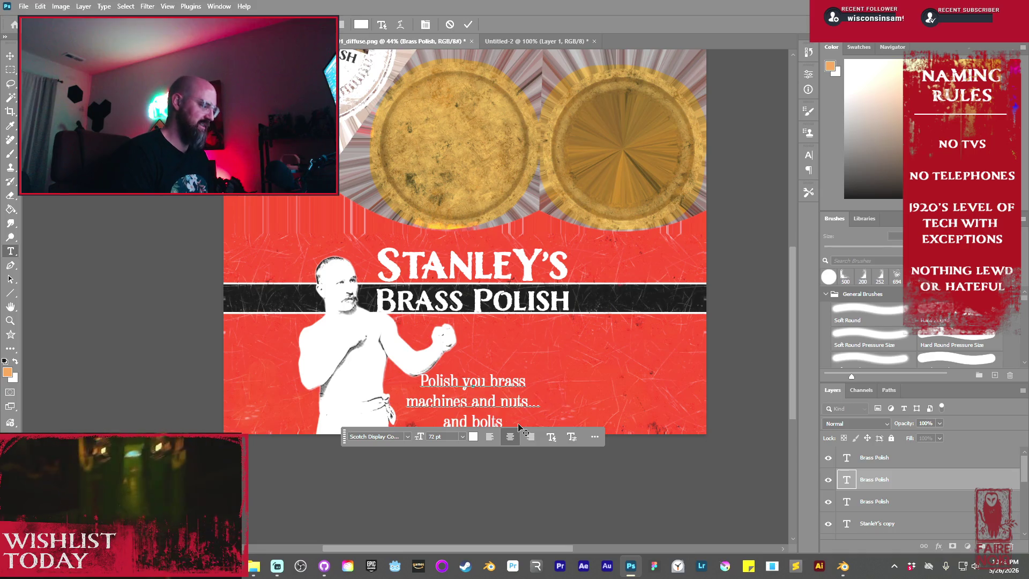
pyautogui.click(11, 59)
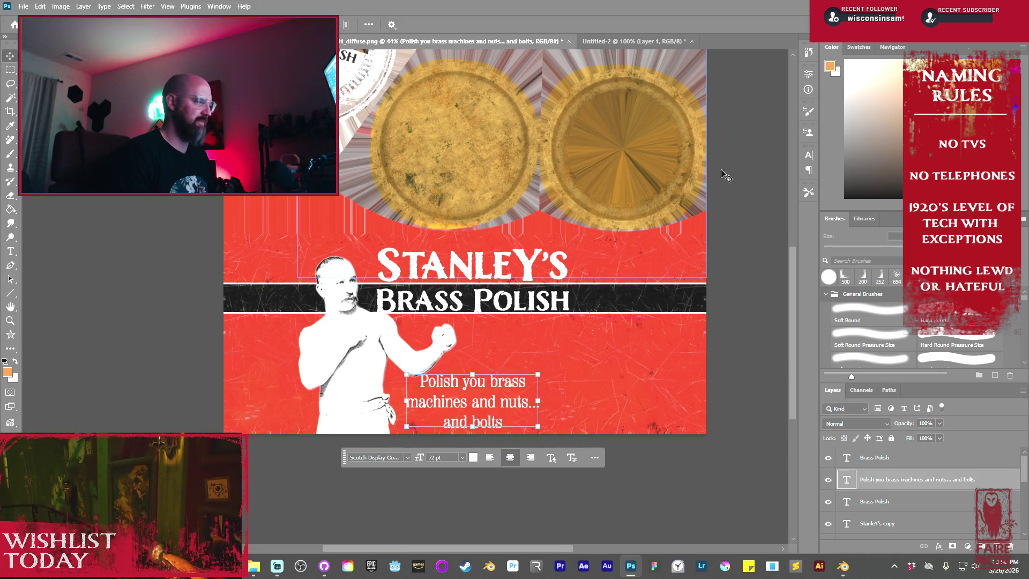
pyautogui.click(808, 162)
# - Set the slogan's leading to 64 pt and nudge it slightly lower
pyautogui.moveTo(749, 183); pyautogui.dragTo(686, 185)
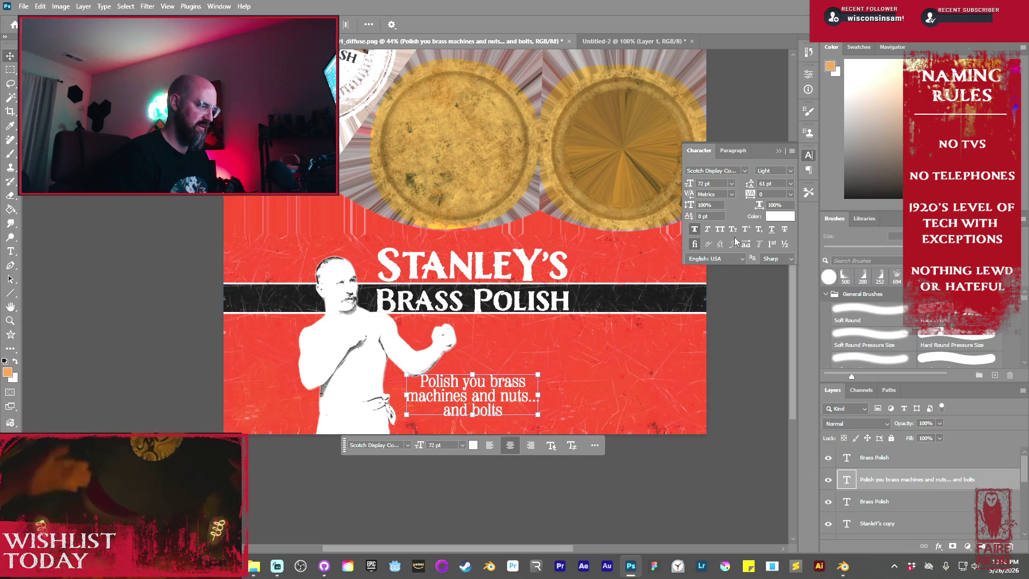
pyautogui.moveTo(754, 185); pyautogui.dragTo(757, 186)
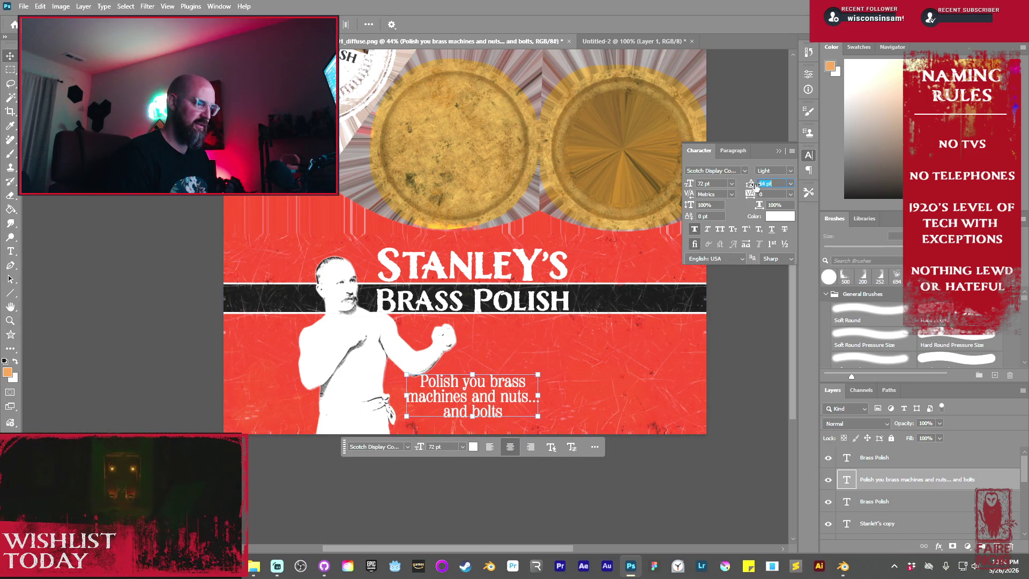
pyautogui.doubleClick(499, 397)
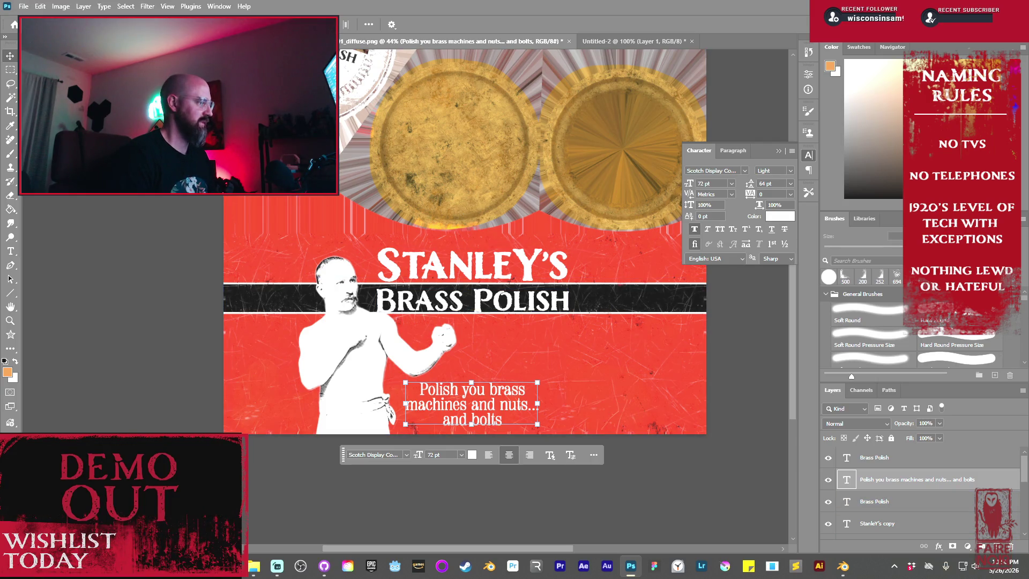
pyautogui.click(24, 7)
# - Export the label as a 2048×2048 PNG with Export As
pyautogui.moveTo(108, 194)
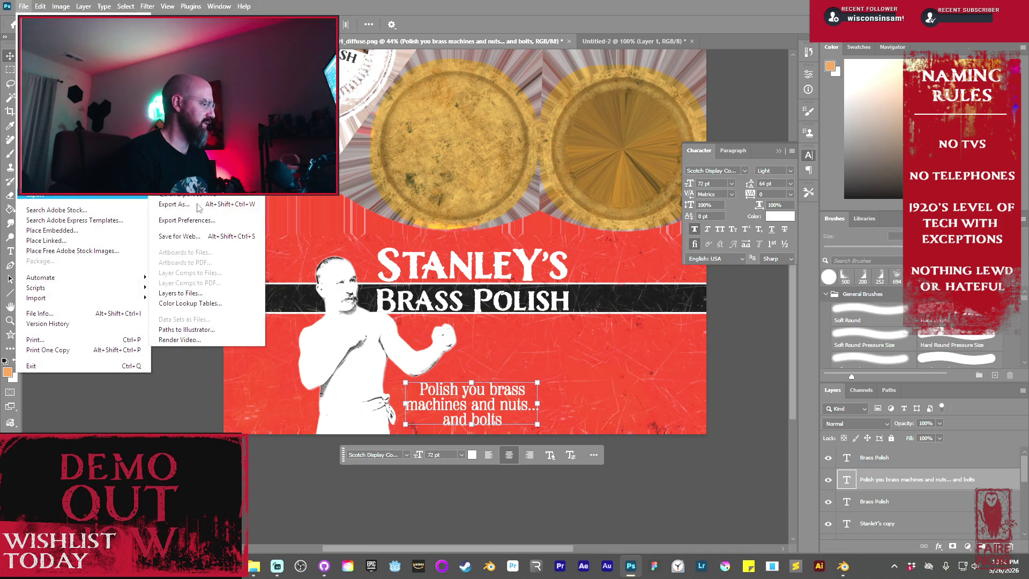
pyautogui.click(227, 209)
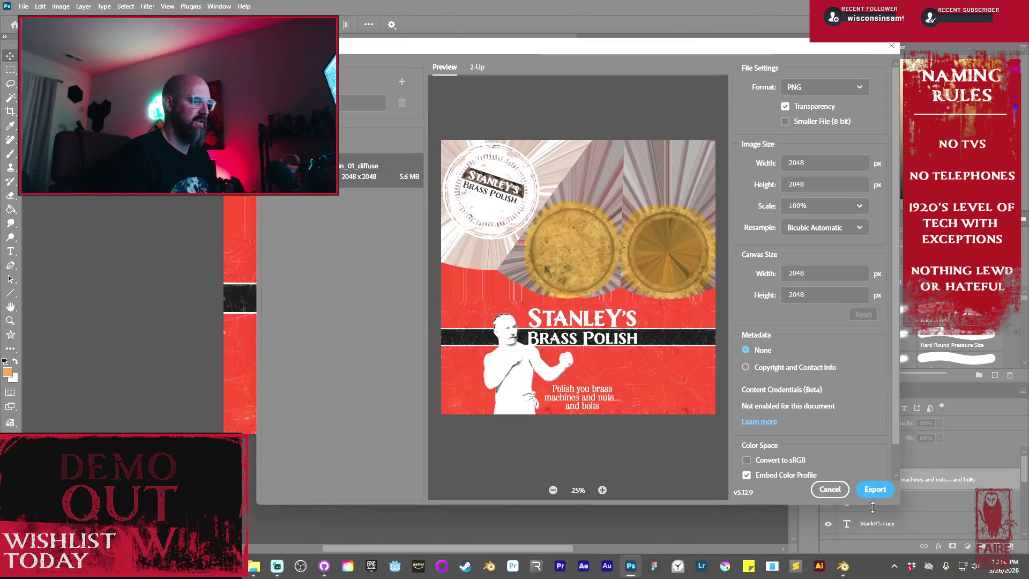
pyautogui.click(875, 492)
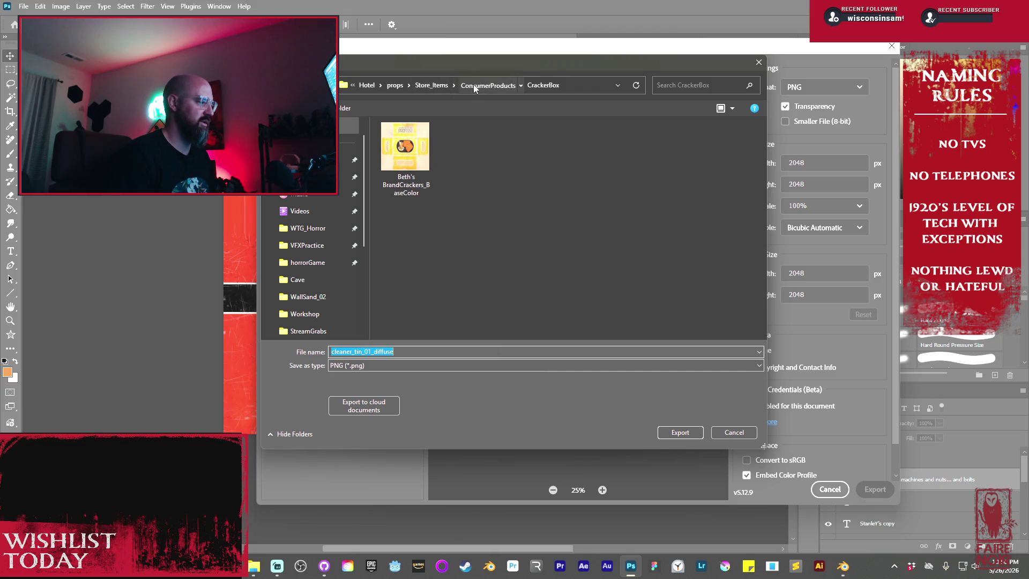
# - Save the PNG in the CleanerTin folder as StanleyBrassPolish_tin_01_diffuse
pyautogui.click(488, 85)
pyautogui.doubleClick(406, 141)
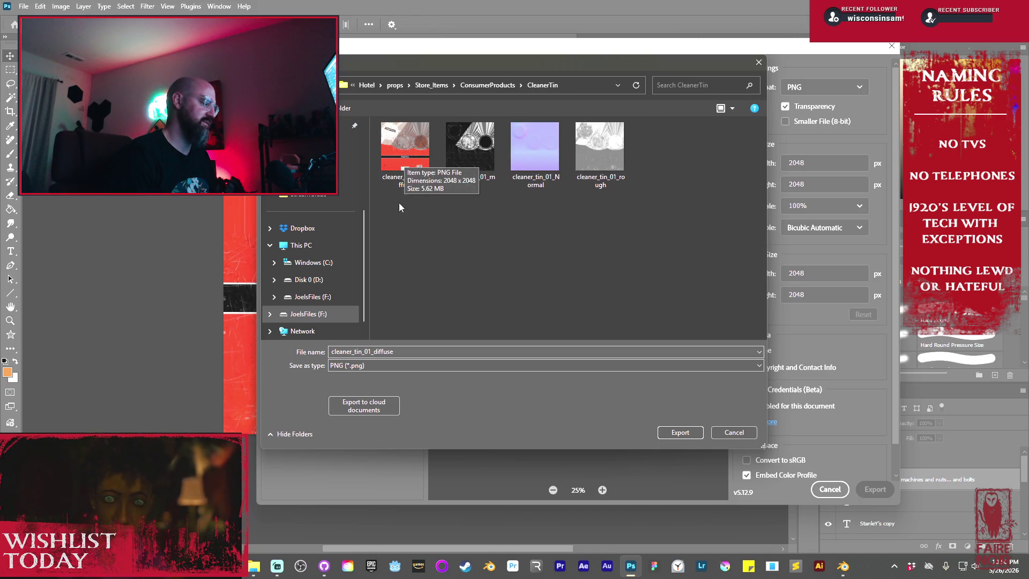
pyautogui.doubleClick(355, 351)
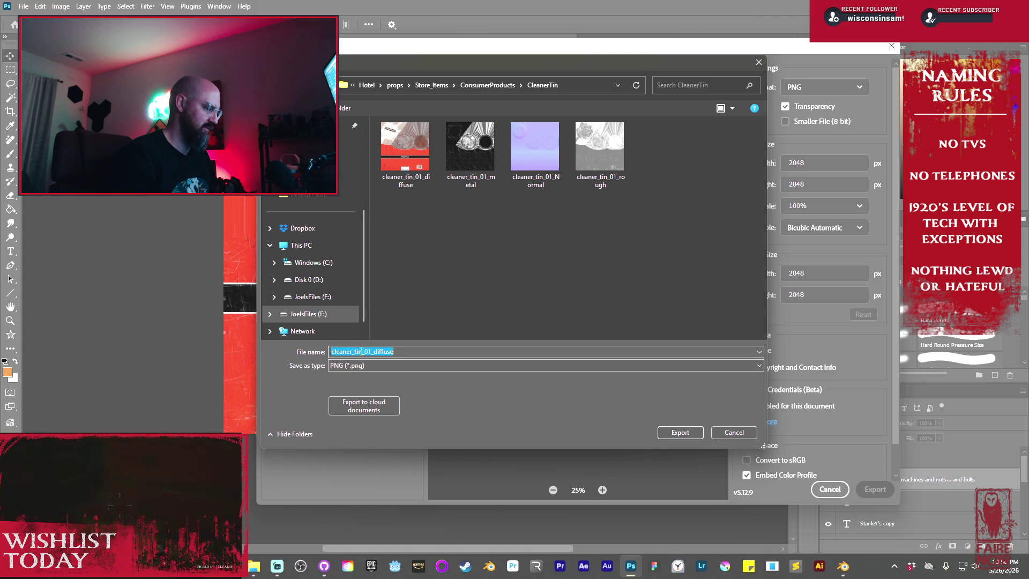
pyautogui.click(355, 351)
pyautogui.press('BackSpace')
pyautogui.press('BackSpace')
pyautogui.press('BackSpace')
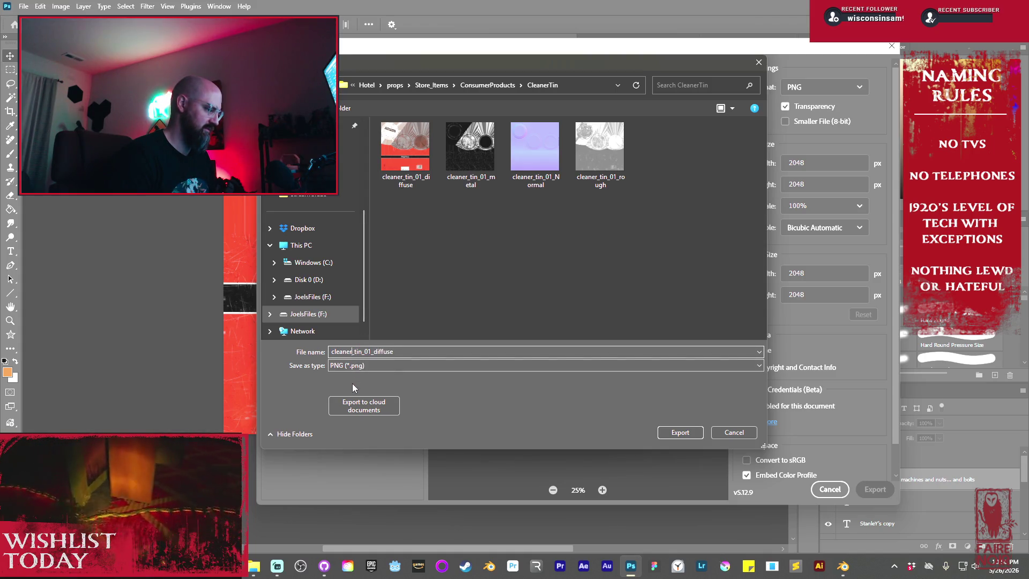
pyautogui.write('St')
pyautogui.press('BackSpace')
pyautogui.press('BackSpace')
pyautogui.write('StanleyBrassPolish')
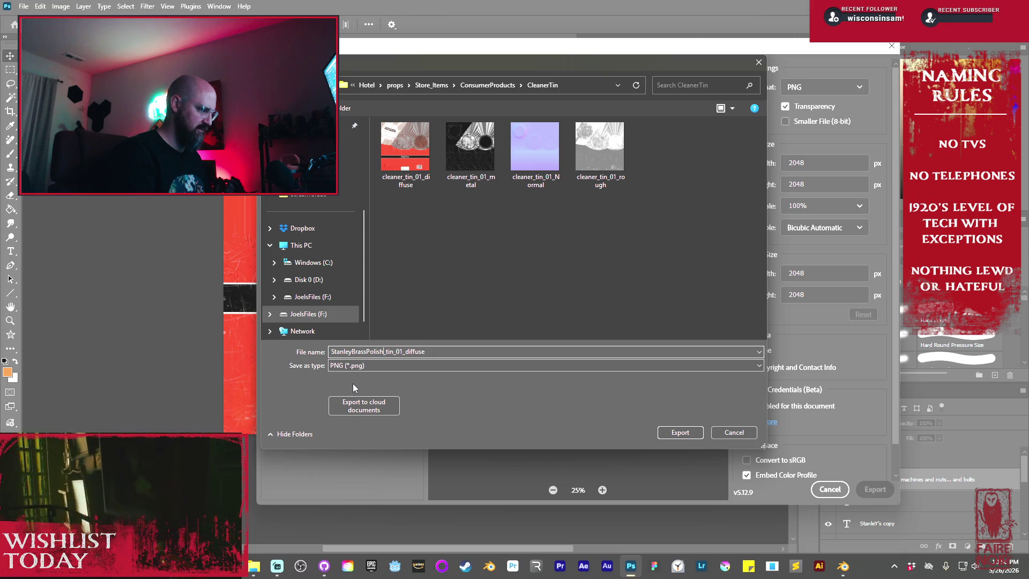
pyautogui.press('Return')
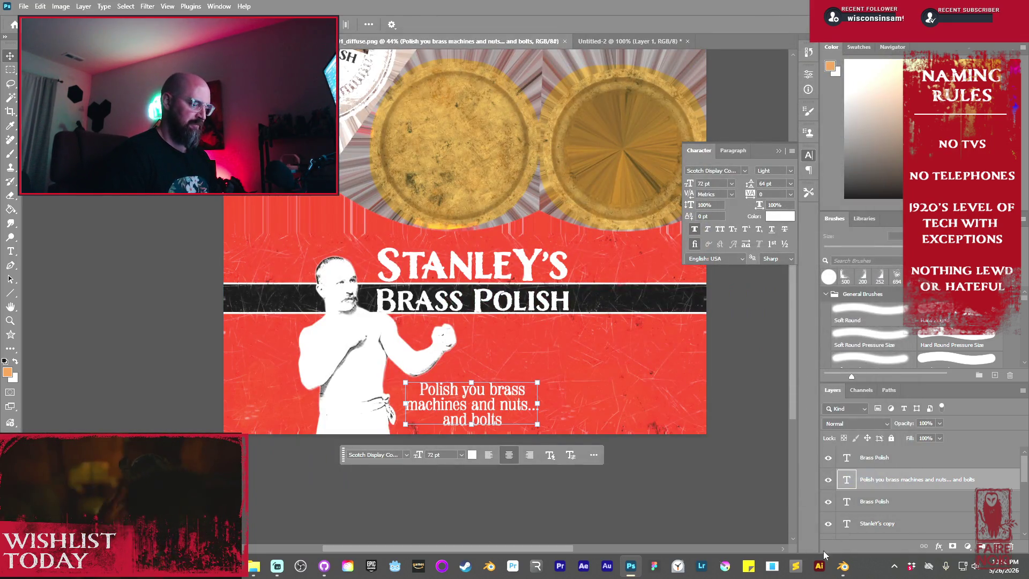
pyautogui.click(842, 564)
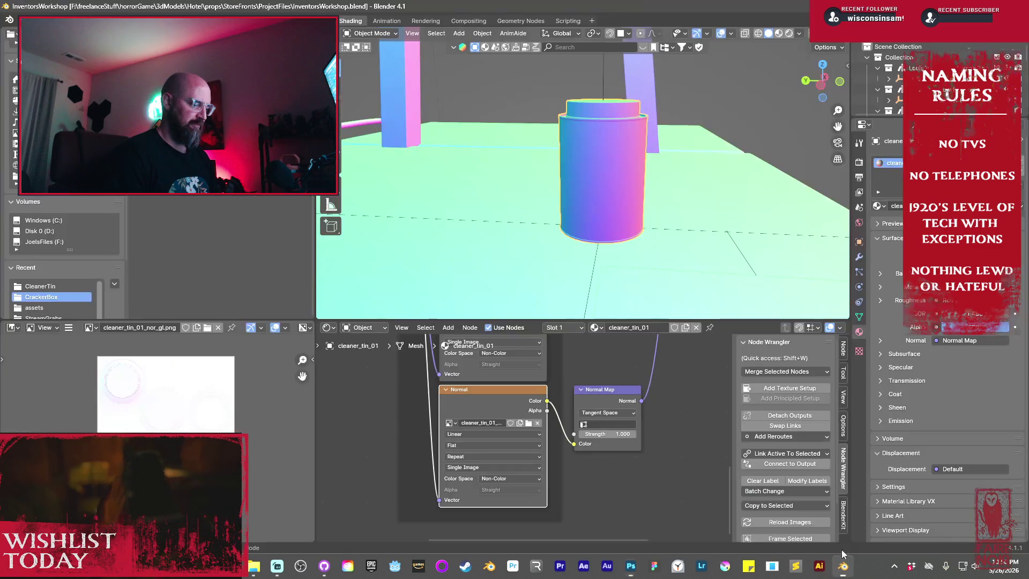
# - Load StanleyBrassPolish_tin_01_diffuse.png into the tin material's Base Color Image Texture node
pyautogui.scroll(-5, 558, 458)
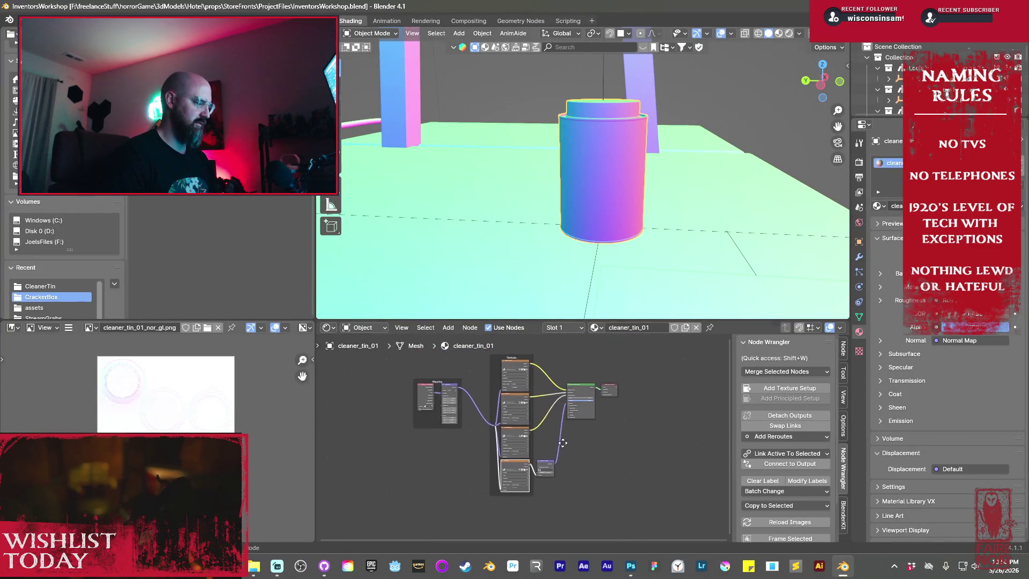
pyautogui.scroll(5, 530, 429)
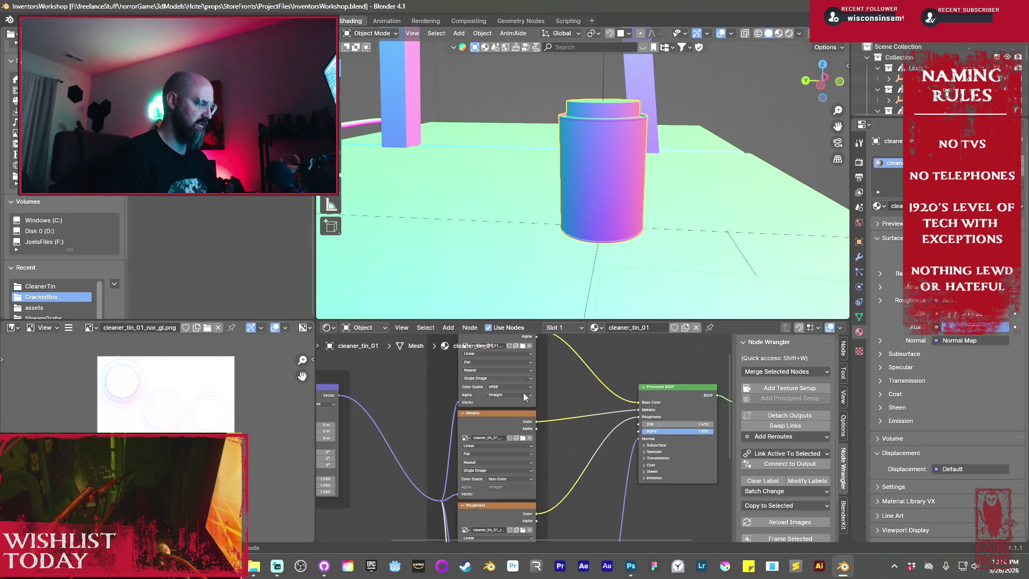
pyautogui.click(558, 421)
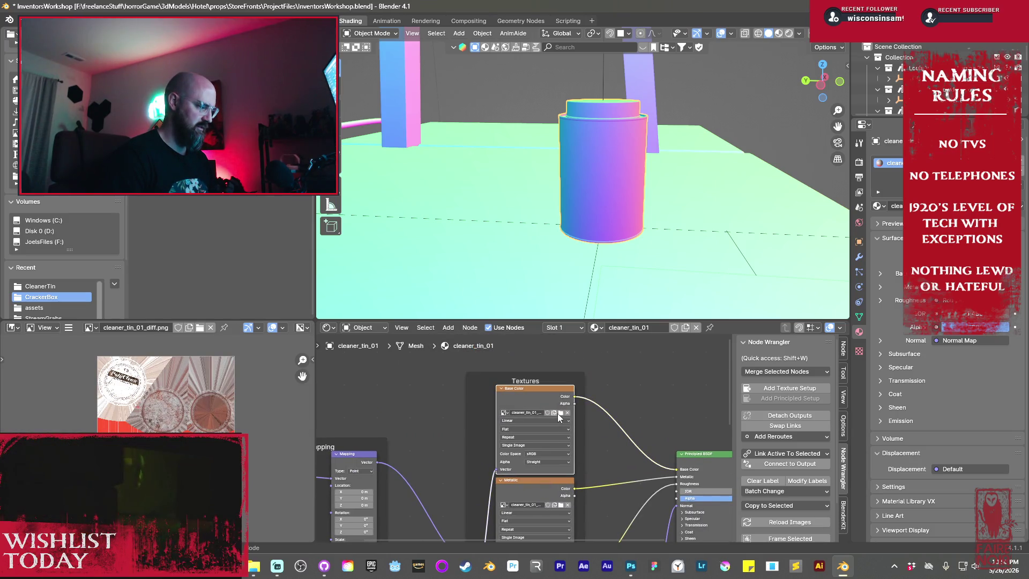
pyautogui.click(561, 413)
pyautogui.click(727, 184)
pyautogui.click(707, 432)
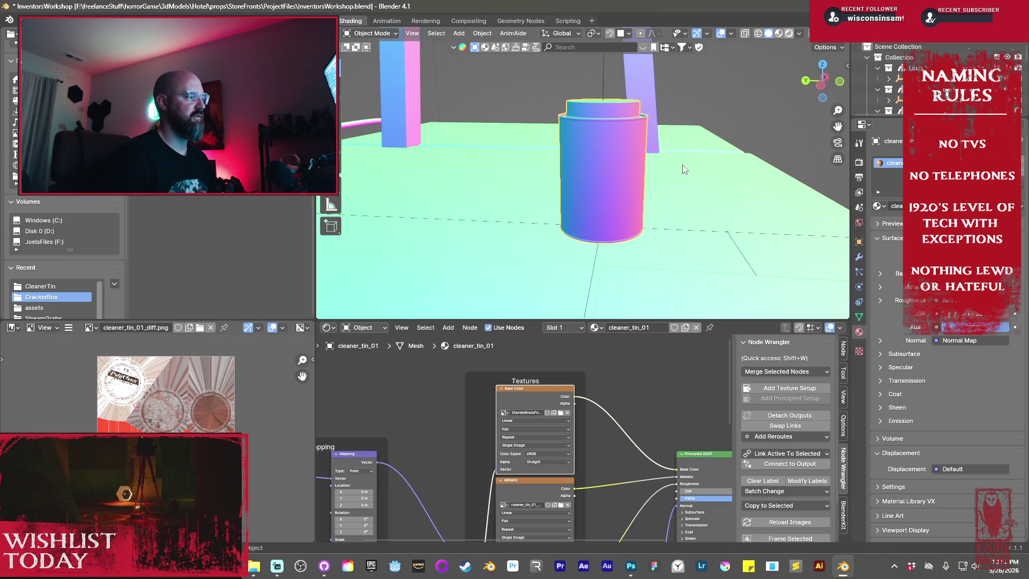
# - Switch the Blender viewport to rendered shading and orbit around the tin
pyautogui.press('z')
pyautogui.press('8')
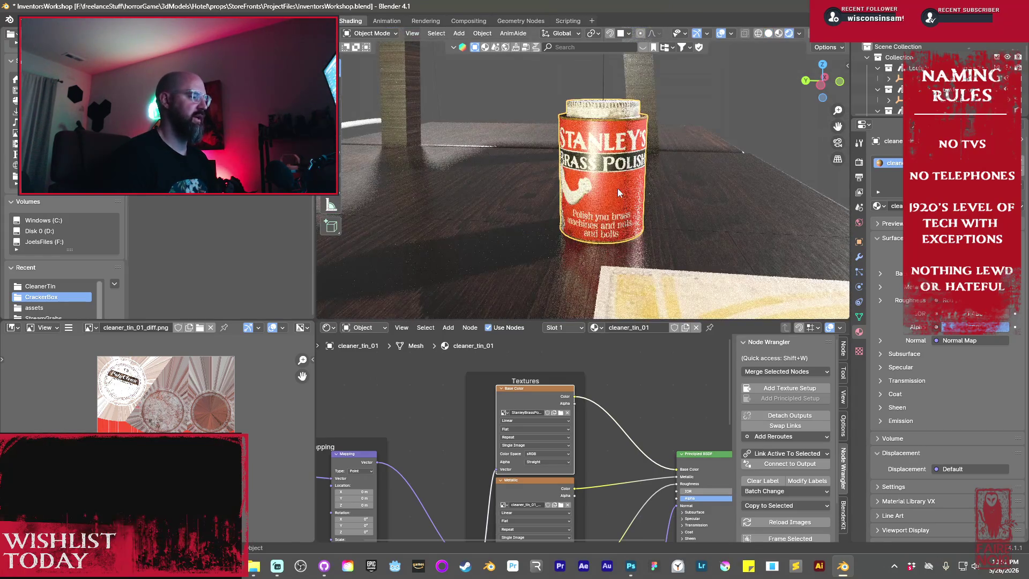
pyautogui.moveTo(593, 190); pyautogui.dragTo(566, 184, button='middle')
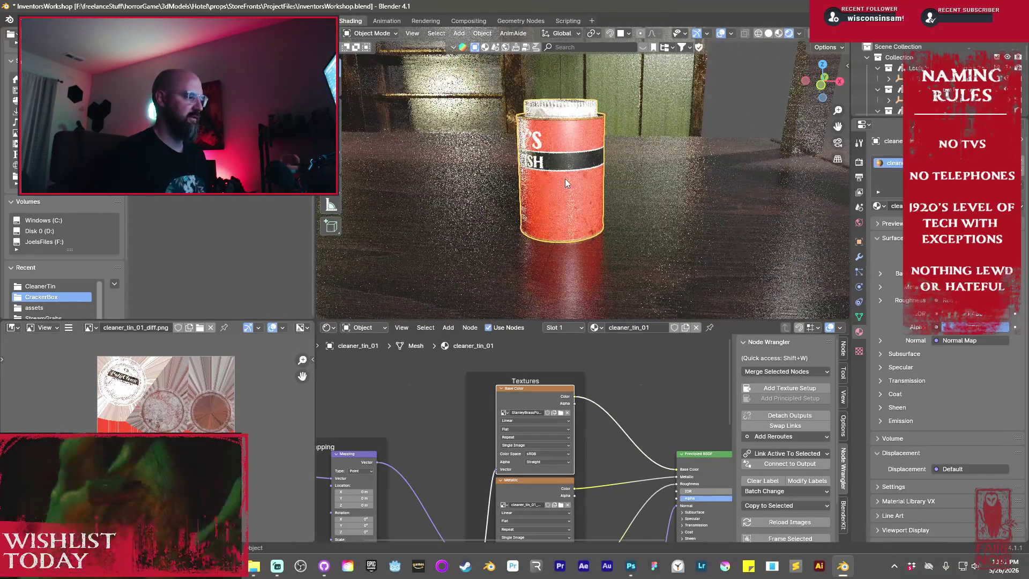
# - Spin the tin about its vertical axis until the Stanley's Brass Polish label faces forward, then return to Photoshop
pyautogui.press('g')
pyautogui.press('z')
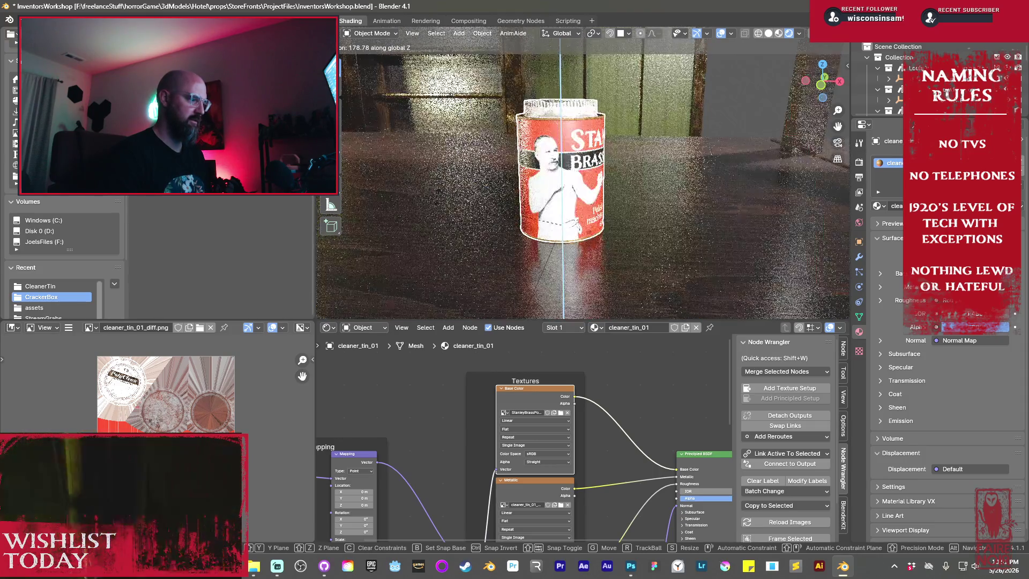
pyautogui.click(452, 236)
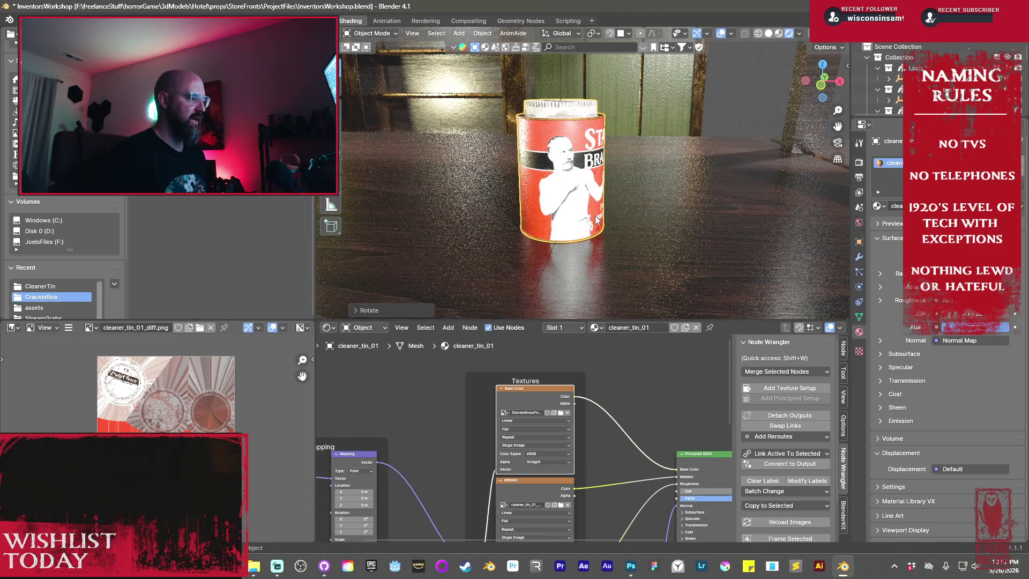
pyautogui.press('r')
pyautogui.press('z')
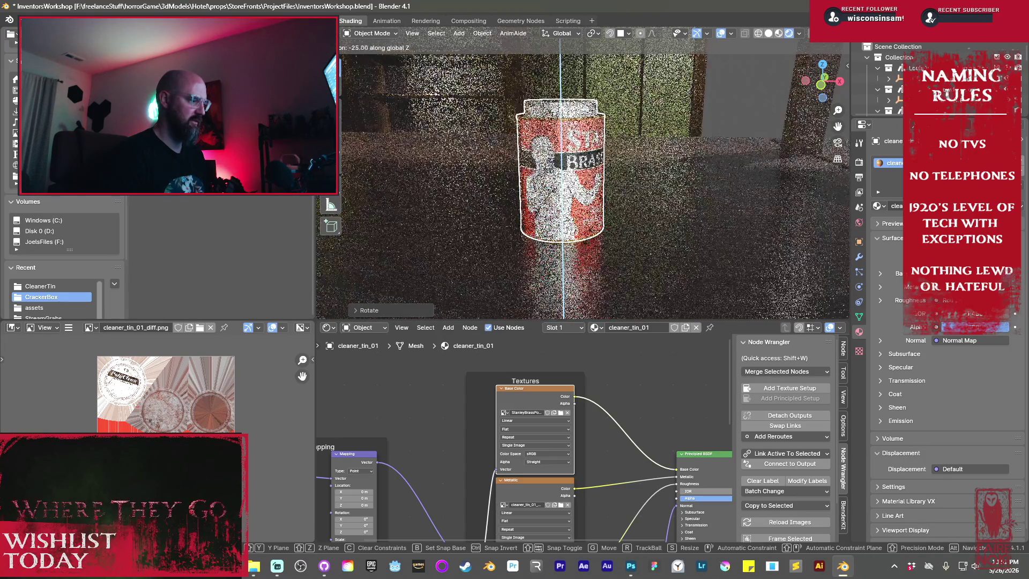
pyautogui.click(558, 262)
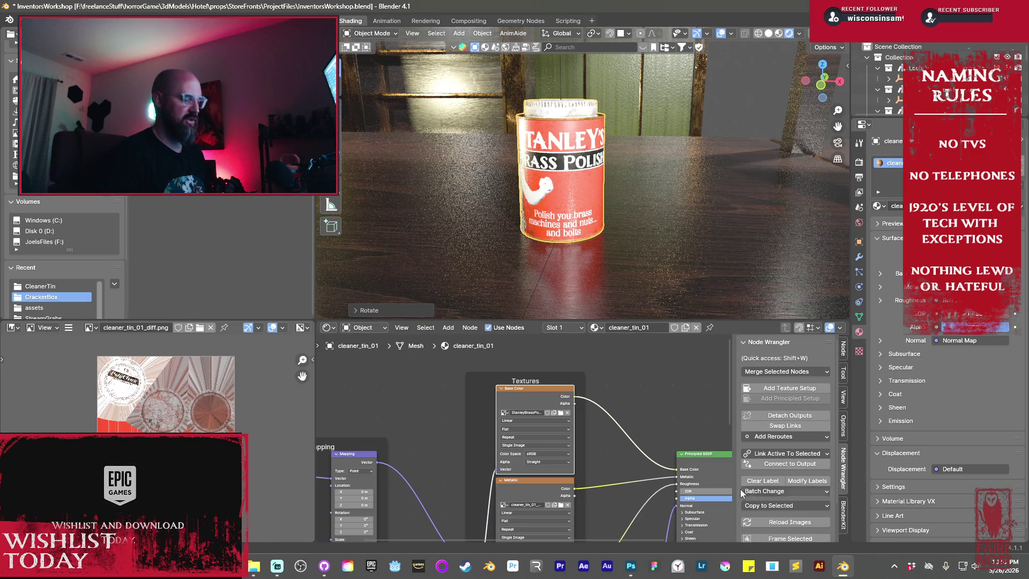
pyautogui.moveTo(633, 572)
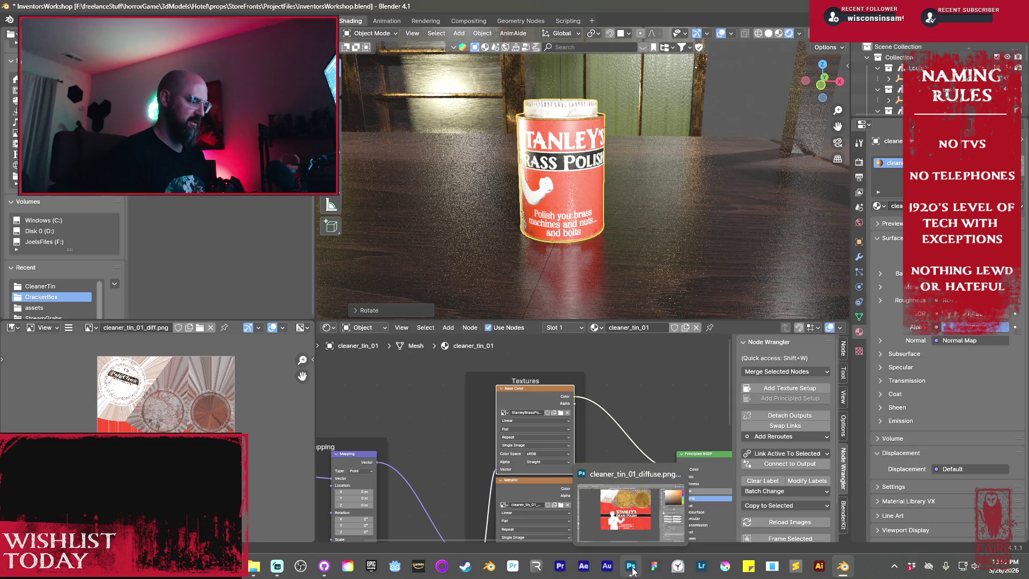
pyautogui.click(637, 524)
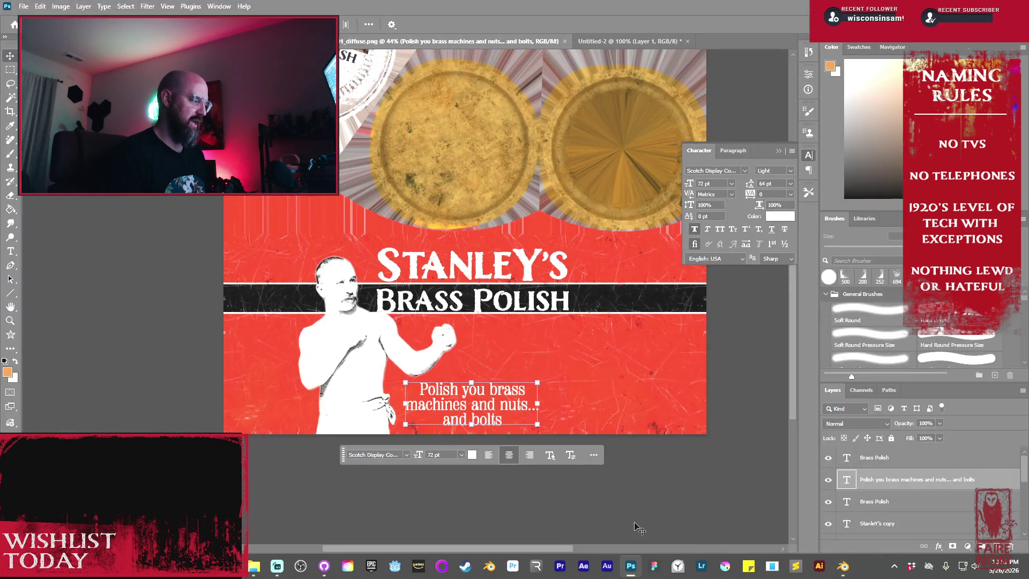
# - Change 'you' to 'your' in the caption text
pyautogui.doubleClick(483, 396)
pyautogui.click(483, 393)
pyautogui.write('r')
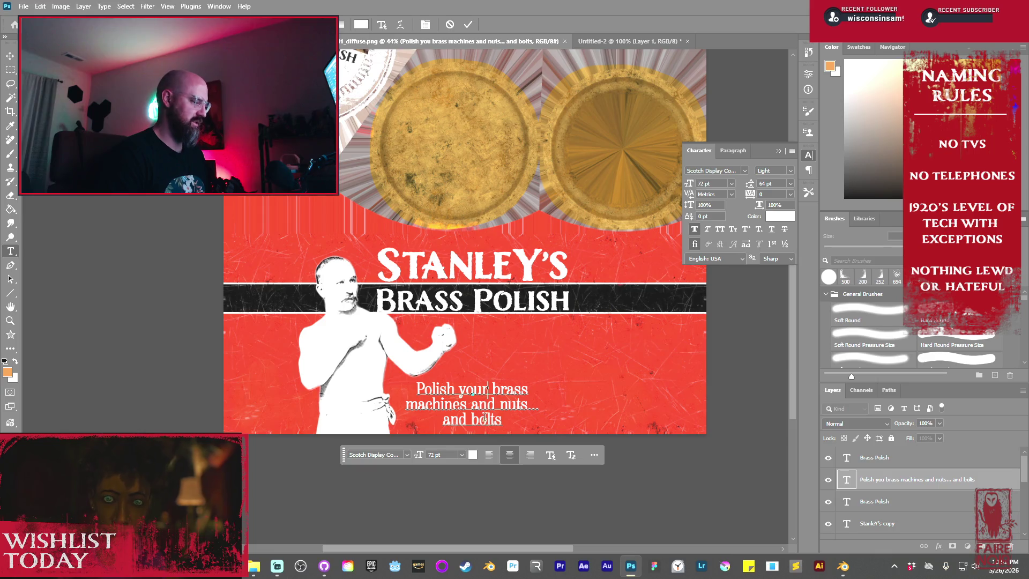
pyautogui.hotkey('ctrl', 'Return')
pyautogui.press('v')
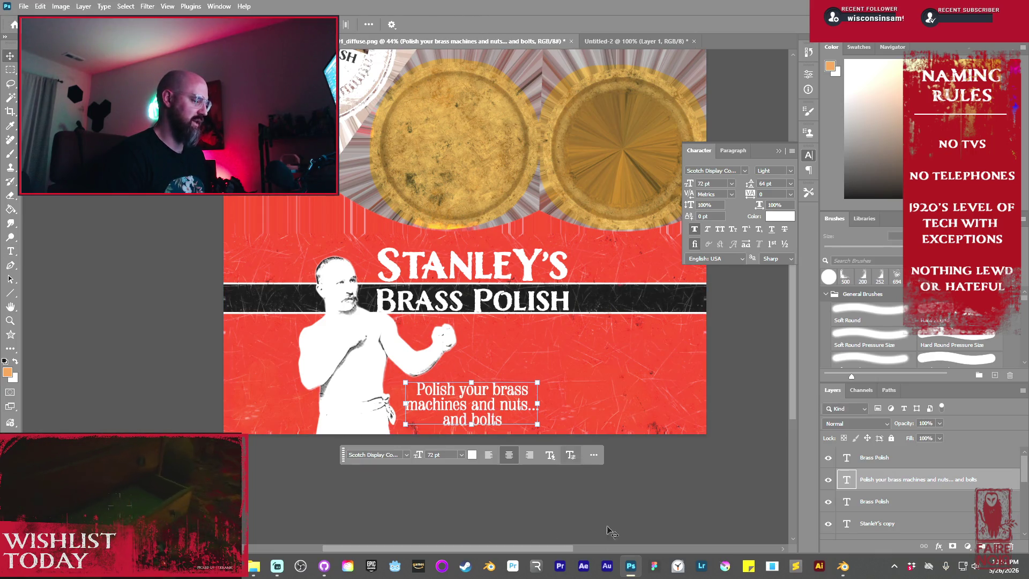
pyautogui.click(548, 507)
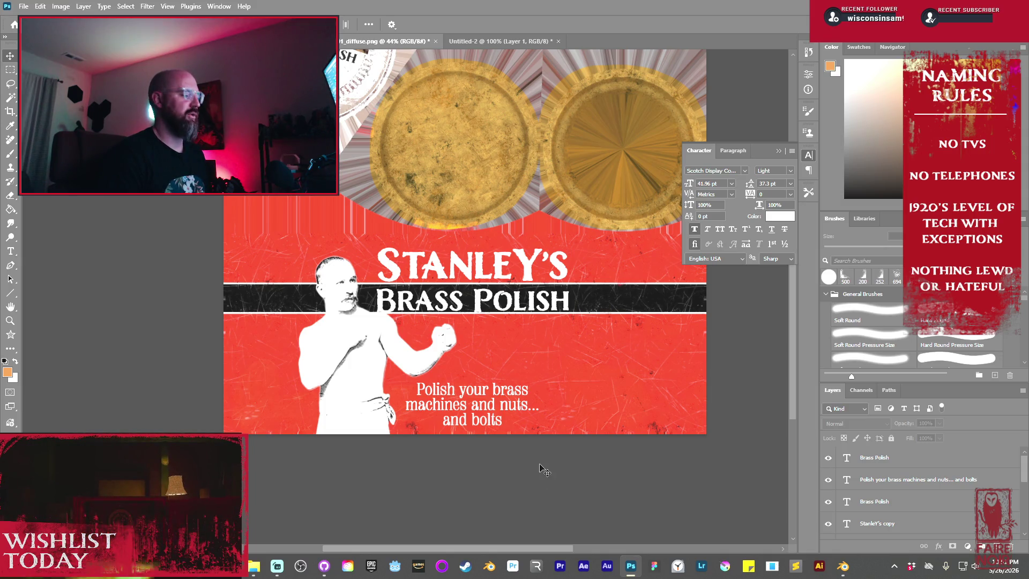
# - Change 'bolts' to 'poles.' at the end of the caption
pyautogui.click(493, 410)
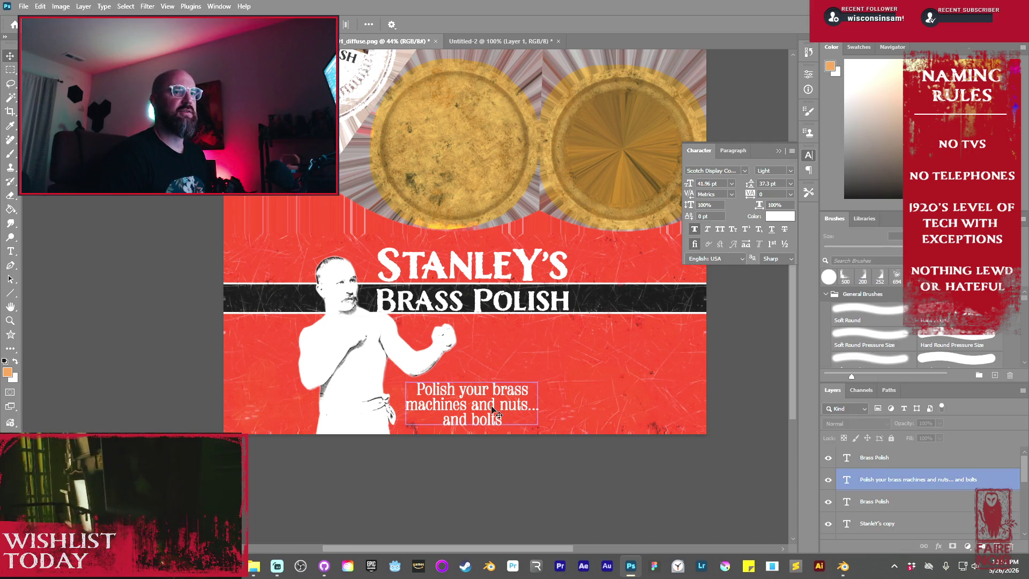
pyautogui.doubleClick(493, 410)
pyautogui.click(496, 415)
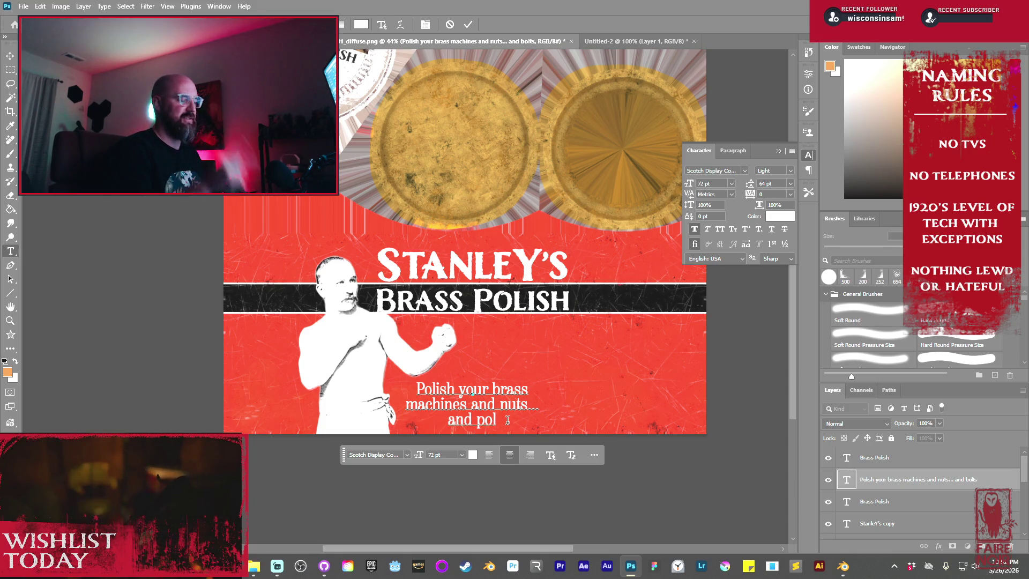
pyautogui.write('es.')
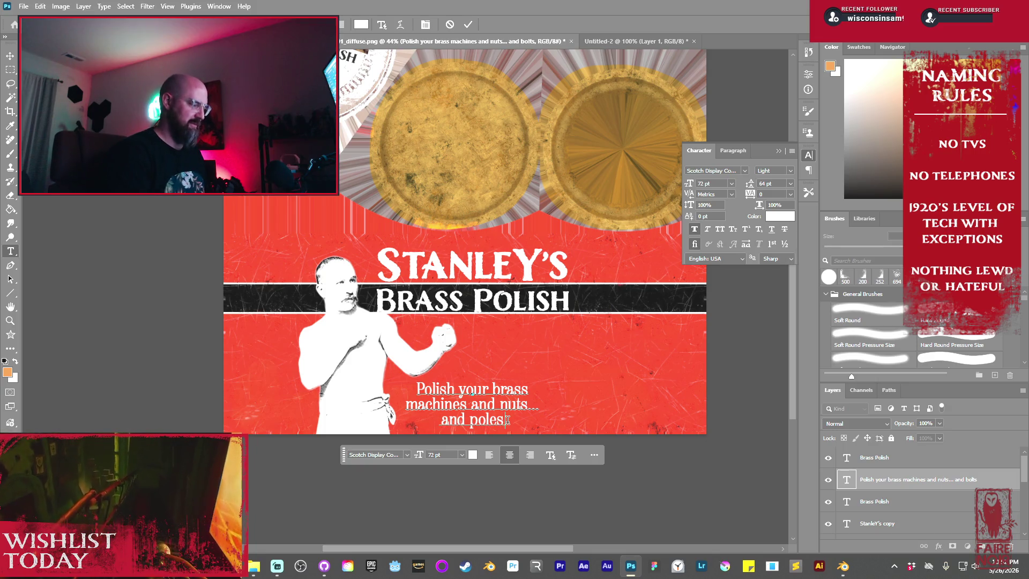
pyautogui.hotkey('ctrl', 'Return')
pyautogui.click(721, 389)
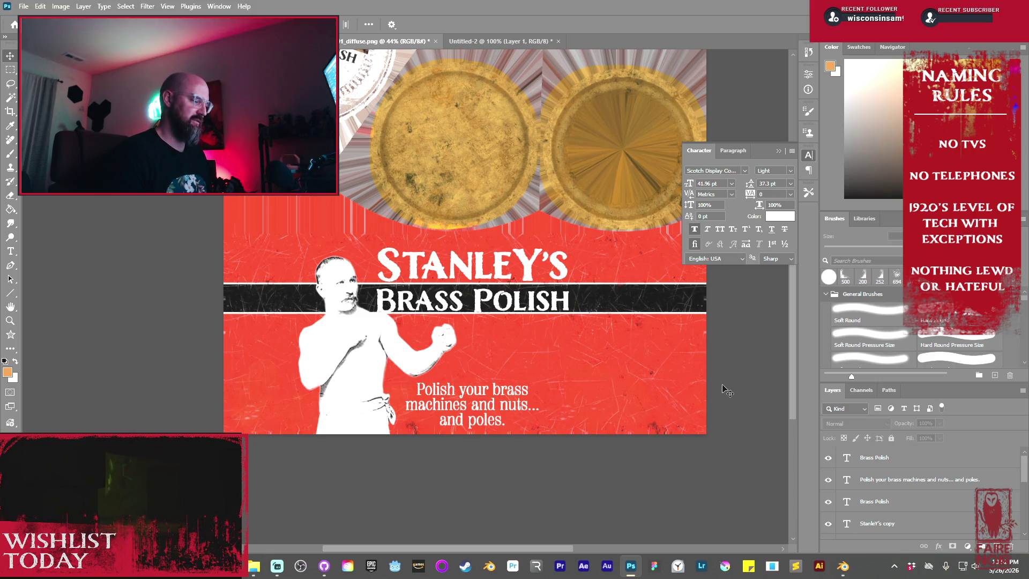
# - Add a comma after 'machines', then duplicate the caption up to the right
pyautogui.click(503, 410)
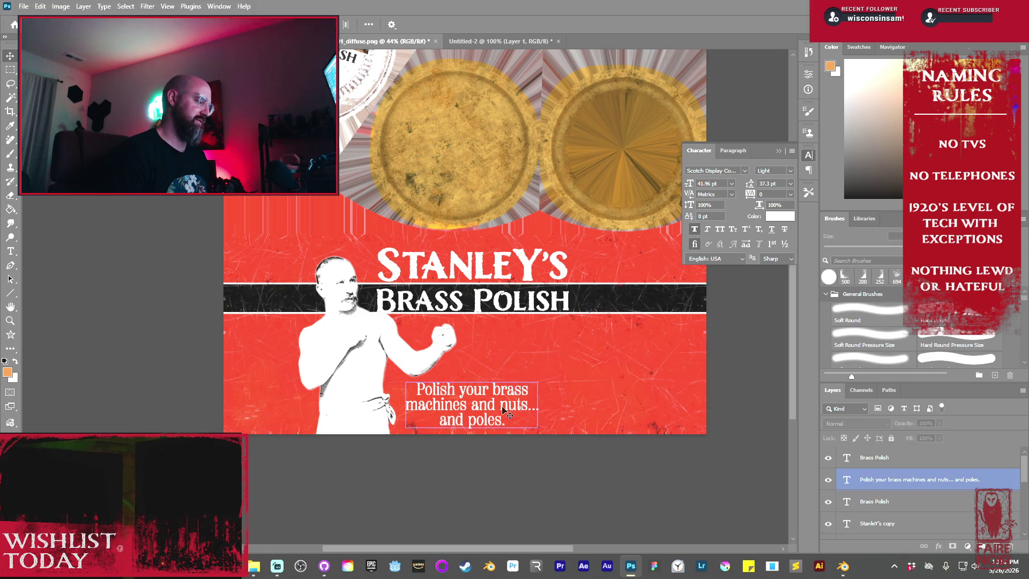
pyautogui.doubleClick(466, 410)
pyautogui.click(468, 404)
pyautogui.write(',')
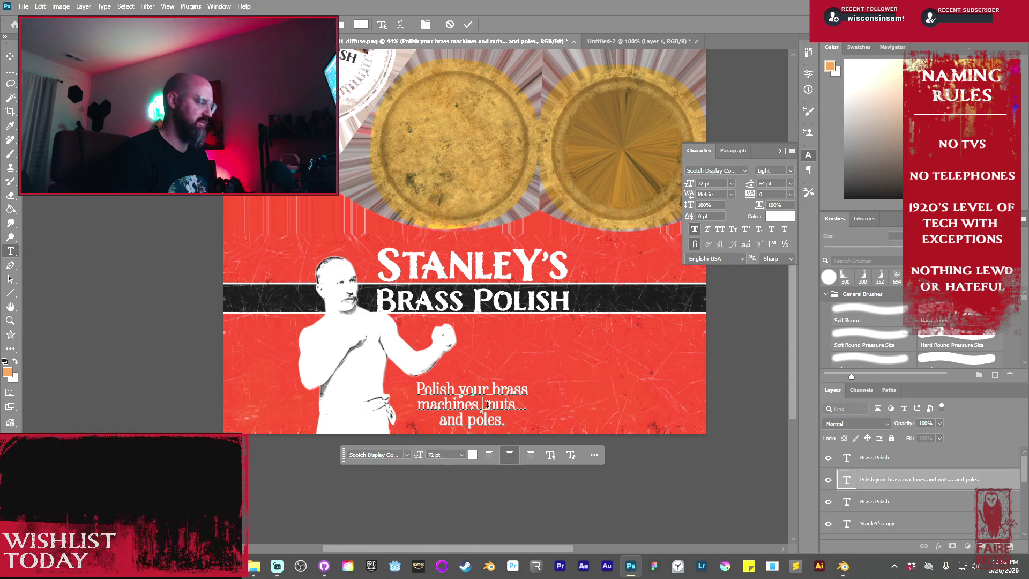
pyautogui.click(469, 24)
pyautogui.press('v')
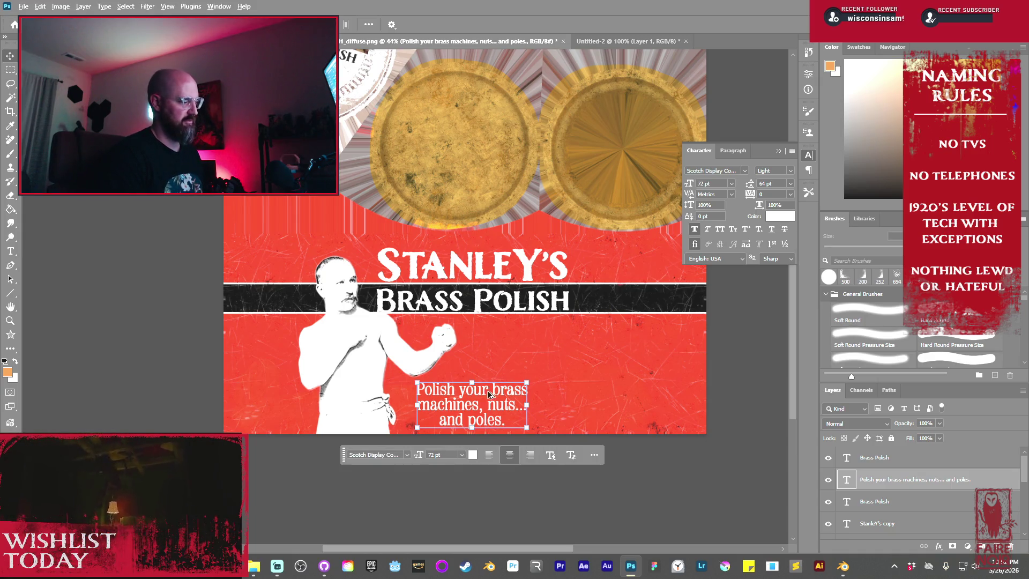
pyautogui.moveTo(489, 395)
pyautogui.keyDown('alt'); pyautogui.mouseDown()
pyautogui.moveTo(622, 380)
pyautogui.moveTo(655, 331)
pyautogui.moveTo(644, 329)
pyautogui.mouseUp(); pyautogui.keyUp('alt')
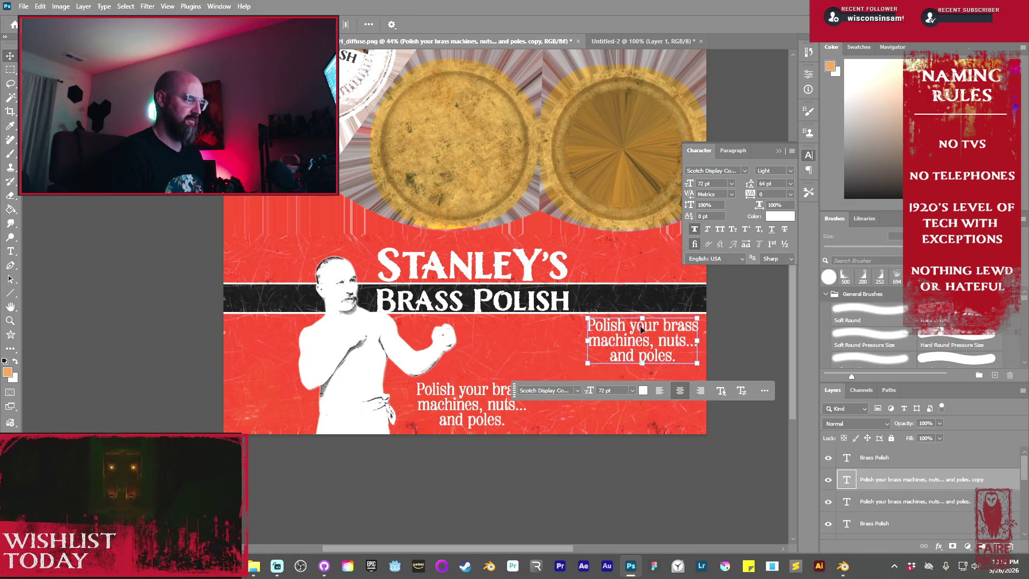
# - Set the copied caption to 54 pt with 60 pt leading and retype it as 'Apply liberal amount to work area. polish vigorously'
pyautogui.moveTo(589, 391); pyautogui.dragTo(580, 390)
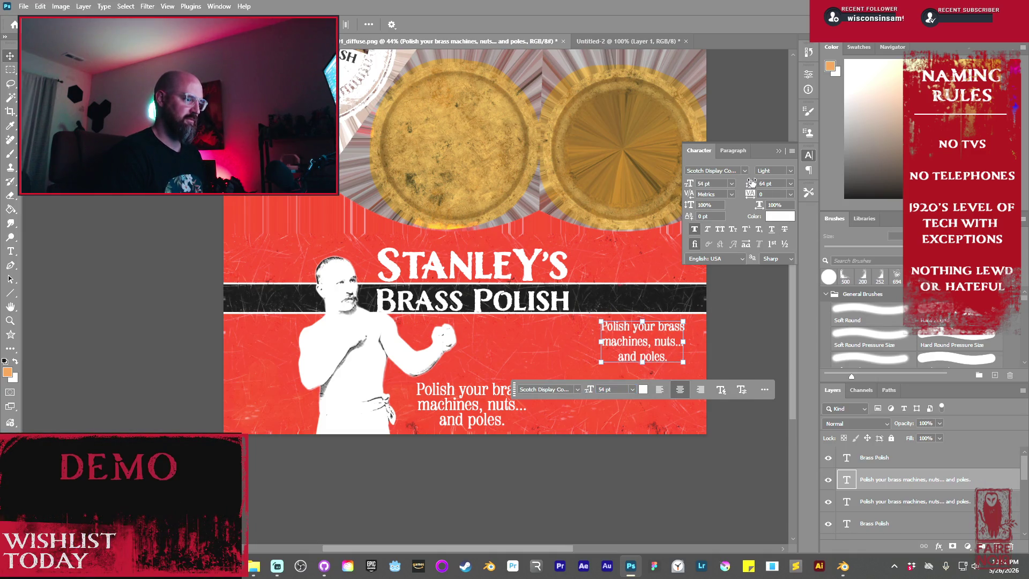
pyautogui.moveTo(750, 184); pyautogui.dragTo(749, 181)
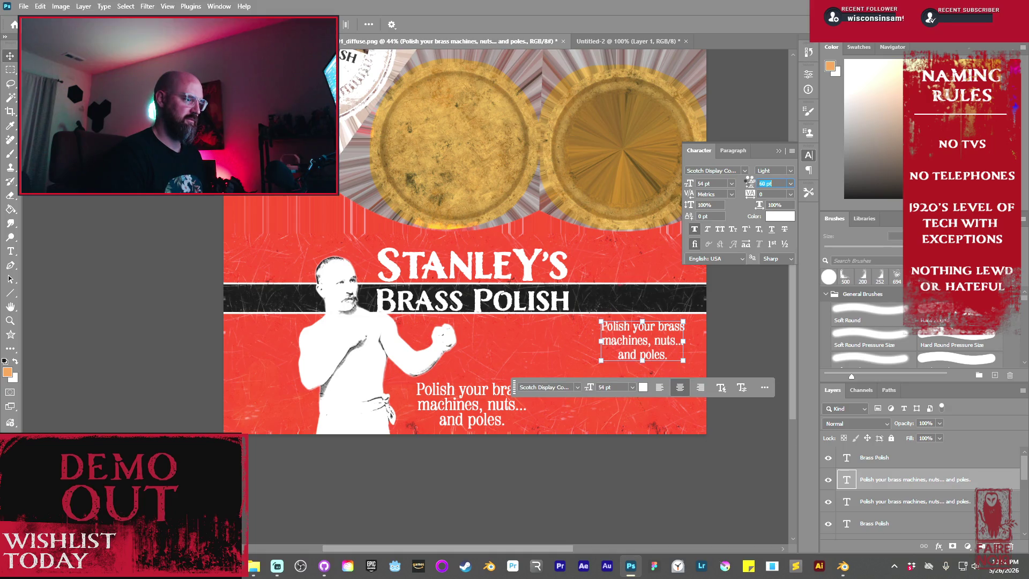
pyautogui.doubleClick(626, 329)
pyautogui.write('Apply lib ')
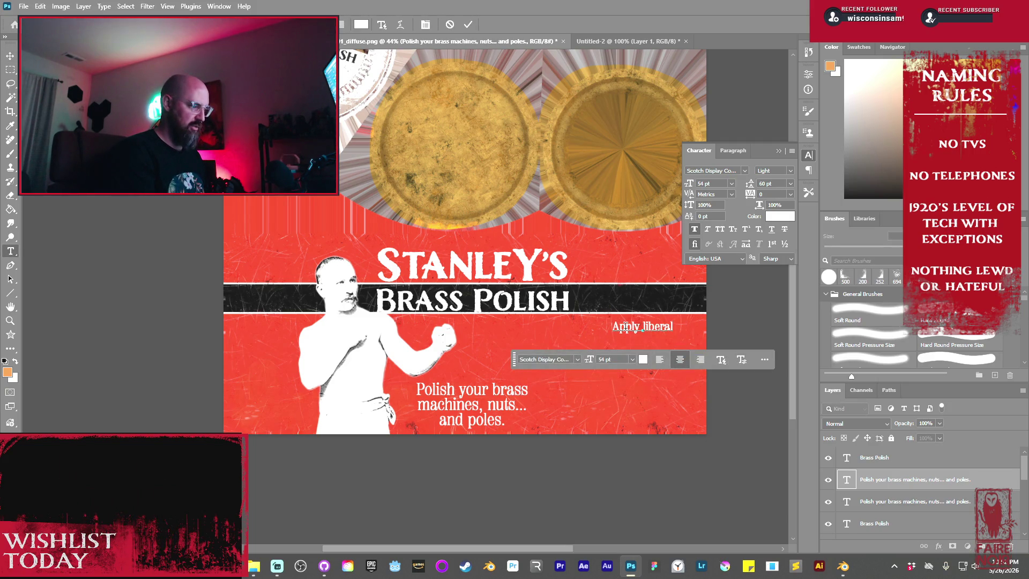
pyautogui.write(' amount')
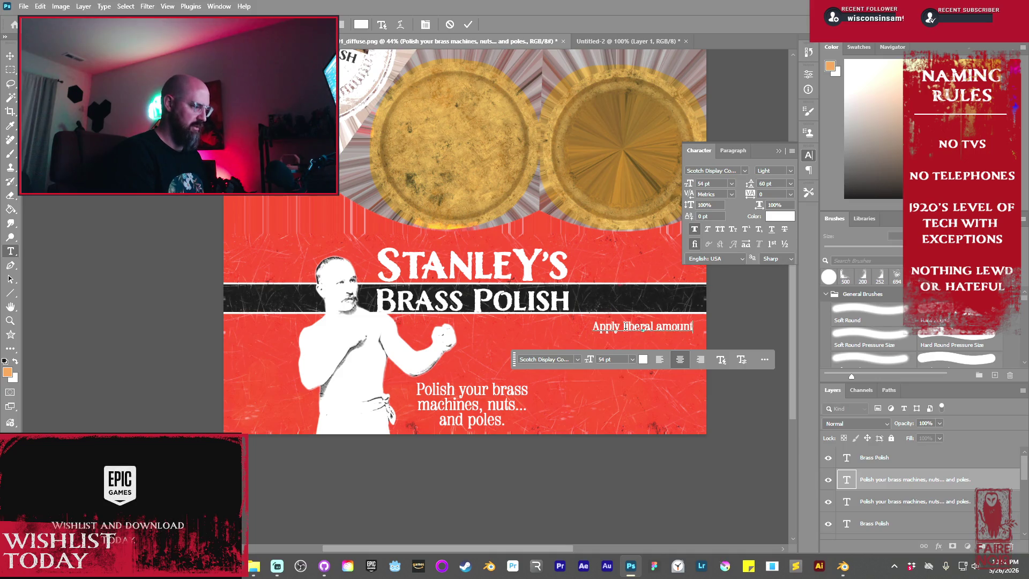
pyautogui.write('work area')
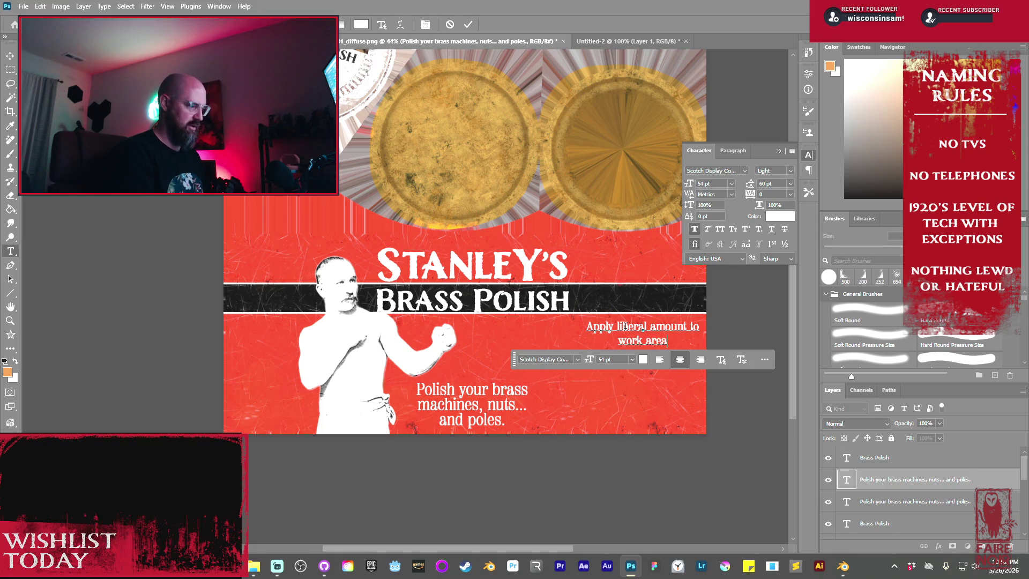
pyautogui.write('.')
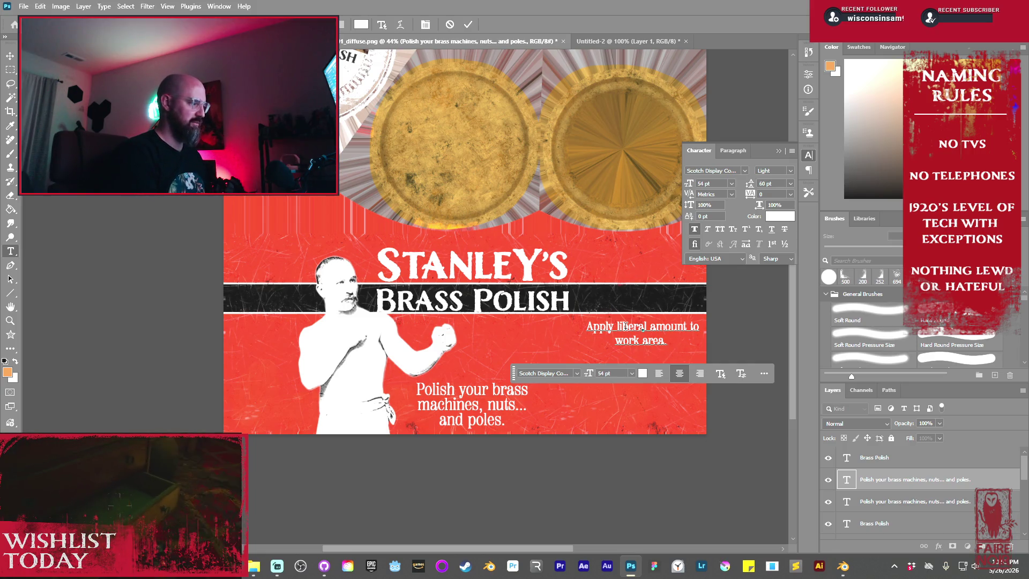
pyautogui.write(' pol')
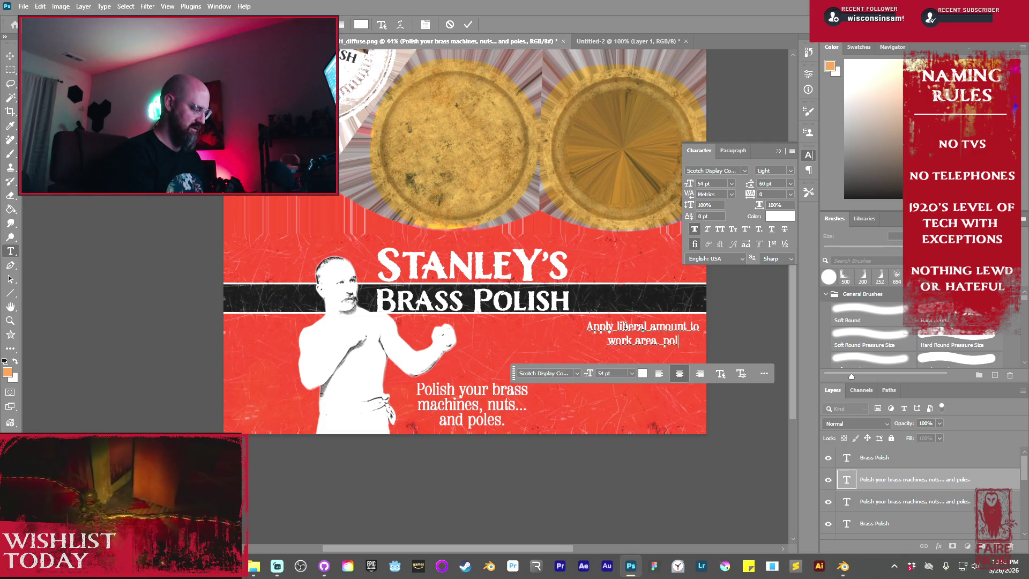
pyautogui.write('ish vigorousl')
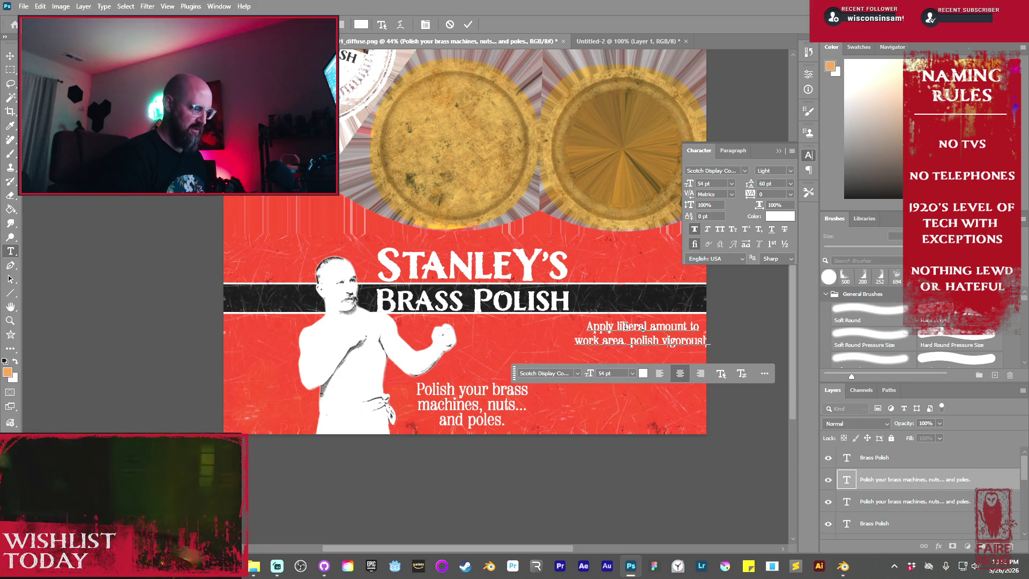
pyautogui.write('y')
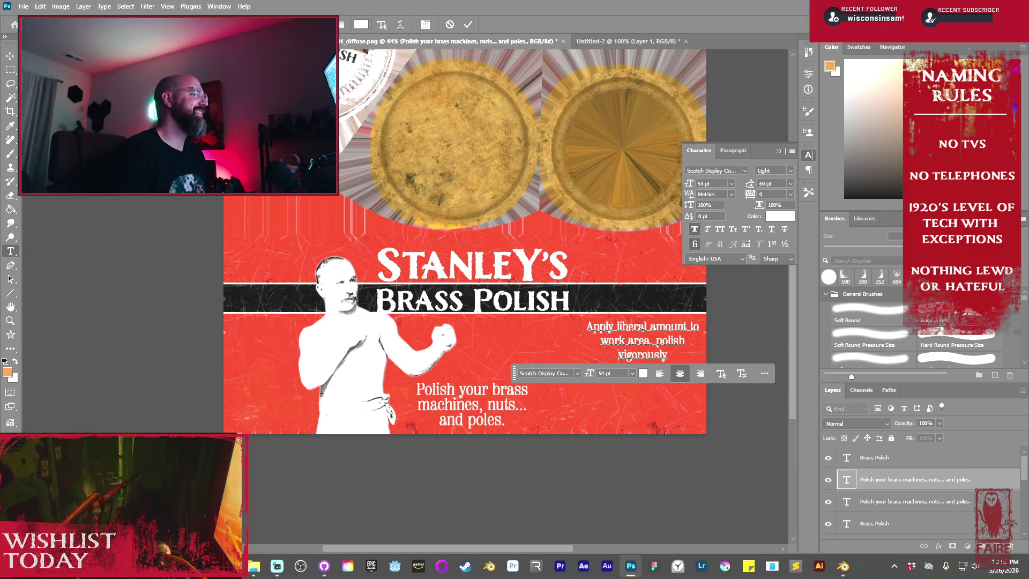
pyautogui.hotkey('alt', 'Tab')
pyautogui.hotkey('alt', 'Tab')
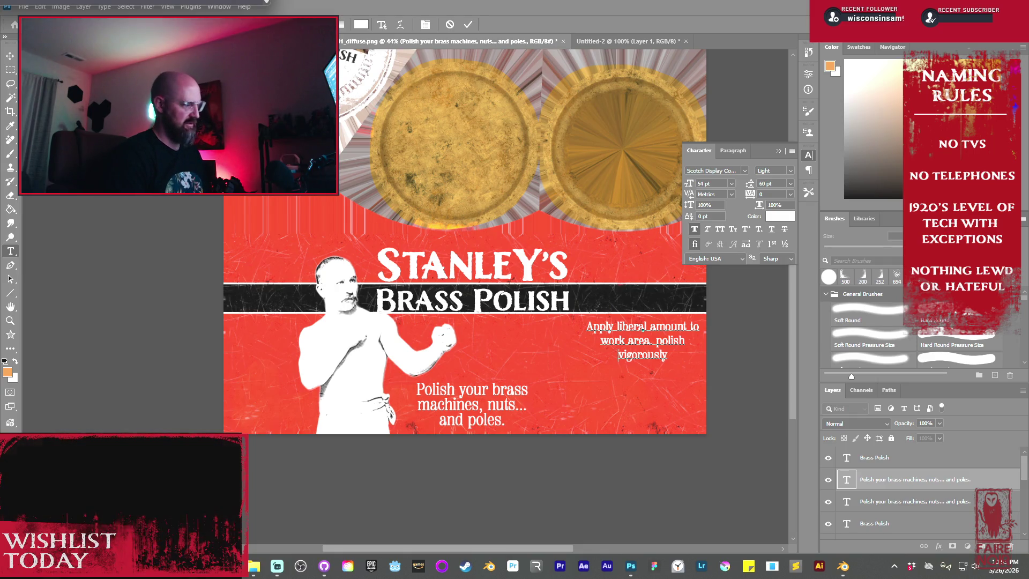
pyautogui.click(656, 354)
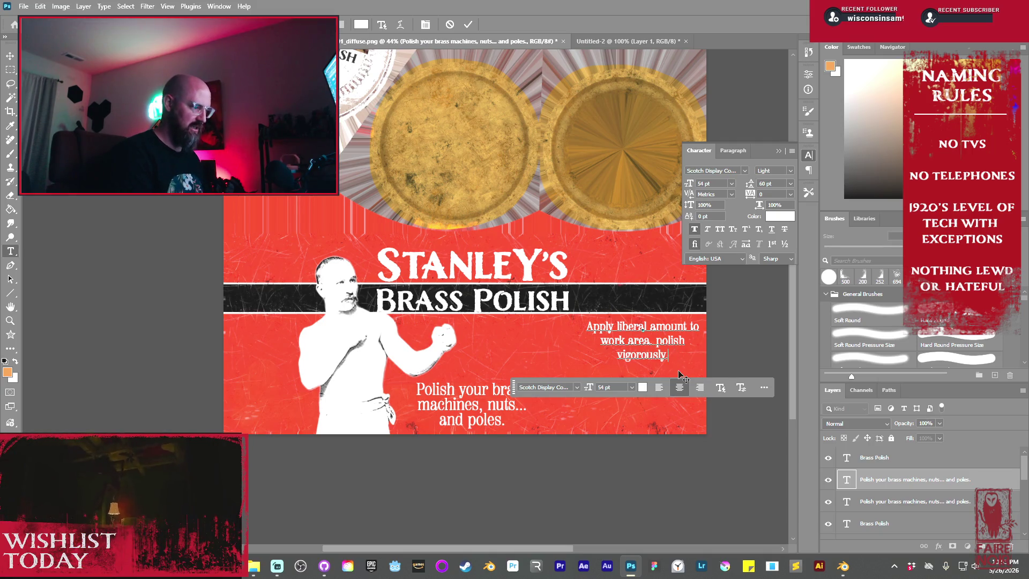
# - Finish the paragraph with '. Repeat until desired result comes.' and commit it
pyautogui.write('. Rep')
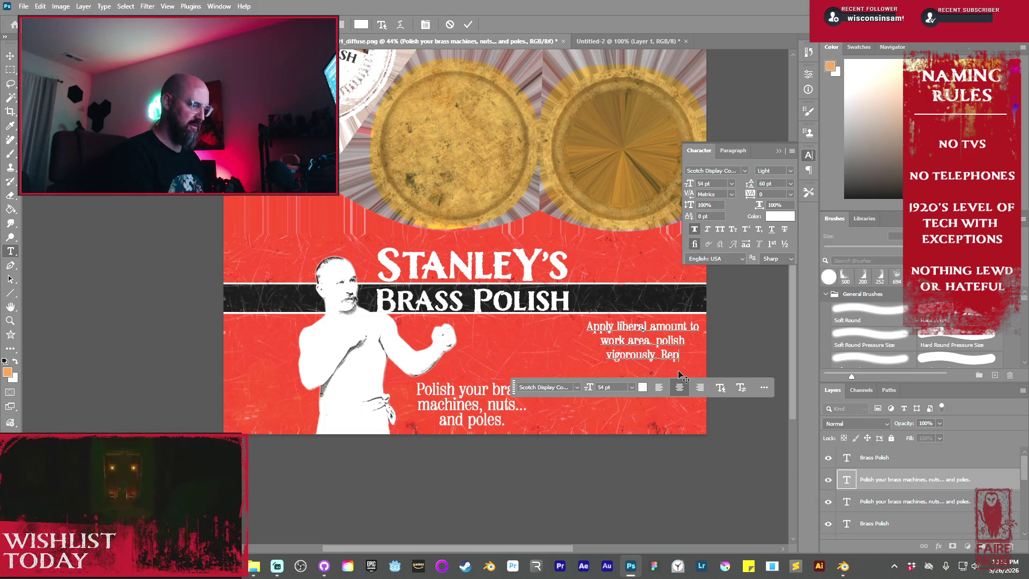
pyautogui.write('eat ')
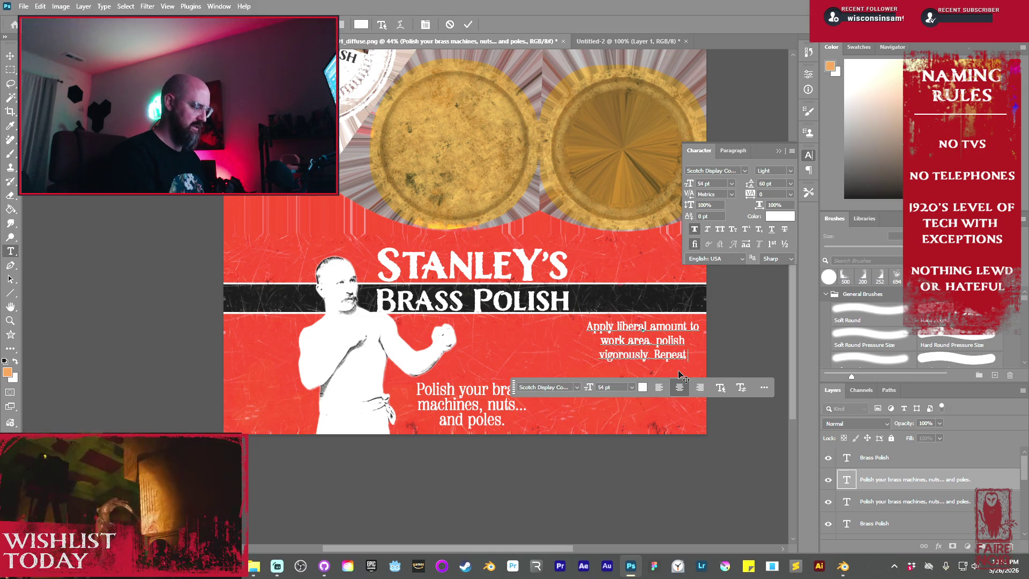
pyautogui.write('until ')
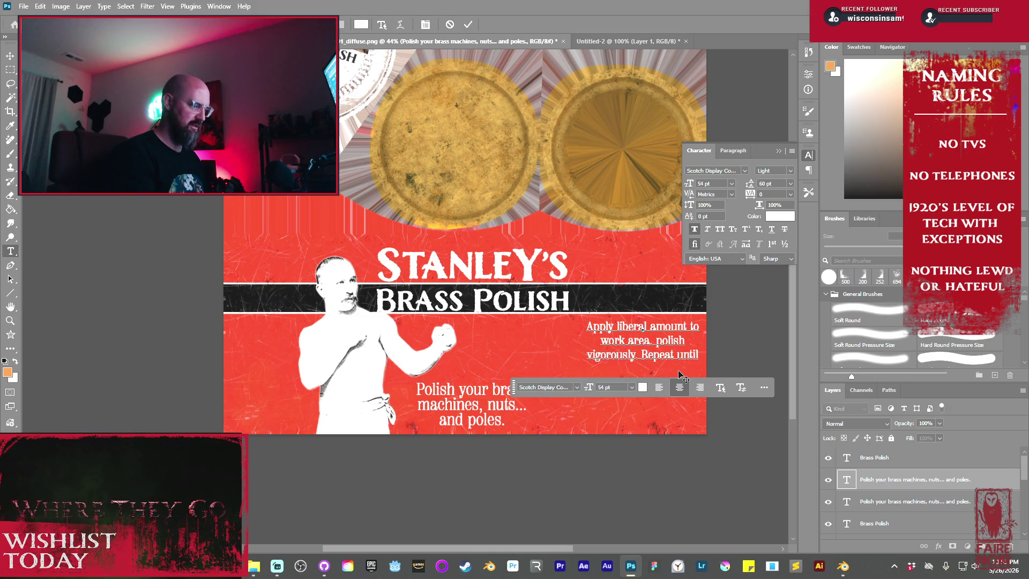
pyautogui.write('desired')
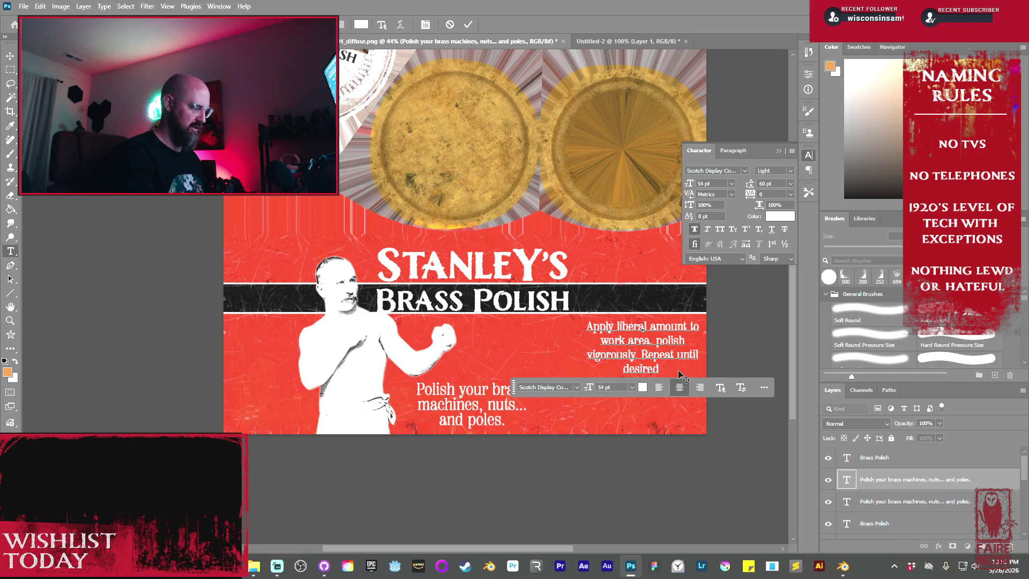
pyautogui.write(' result is')
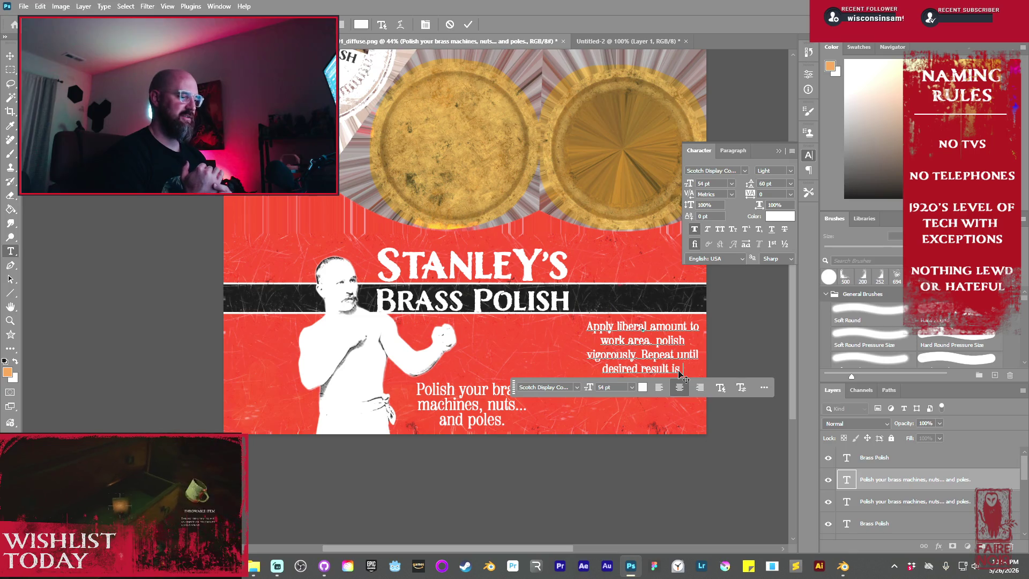
pyautogui.press('Return')
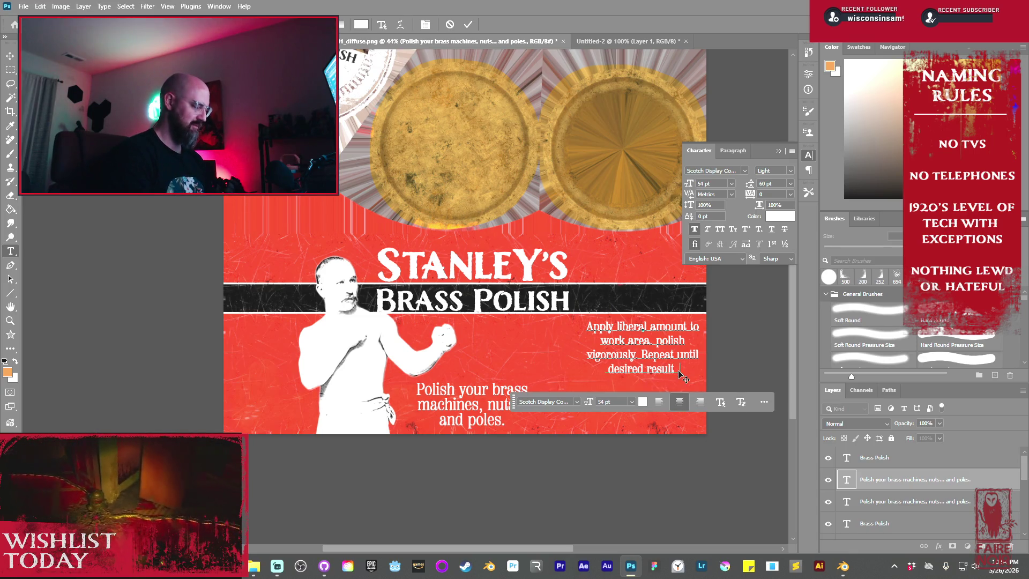
pyautogui.write('come.')
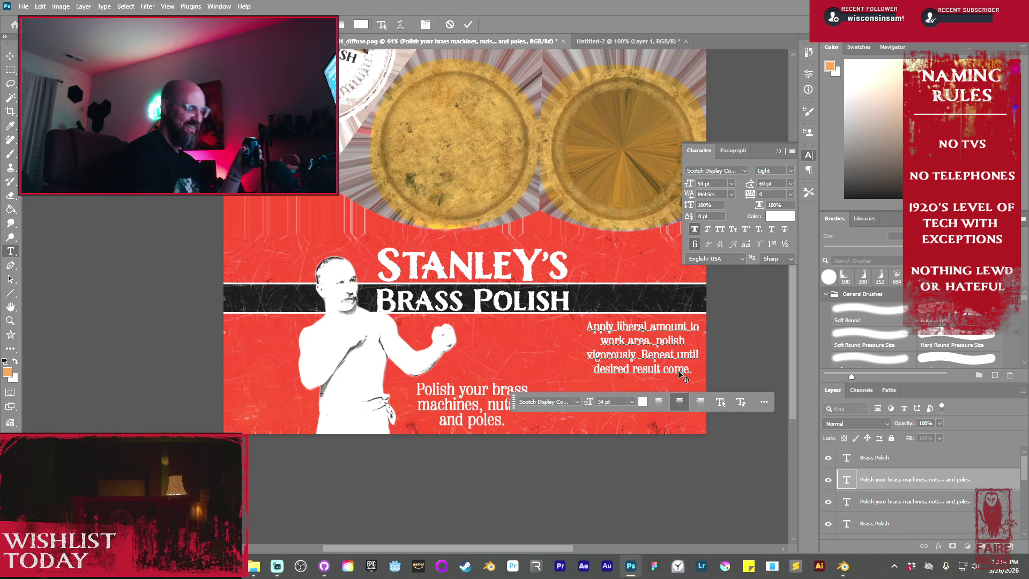
pyautogui.write('s')
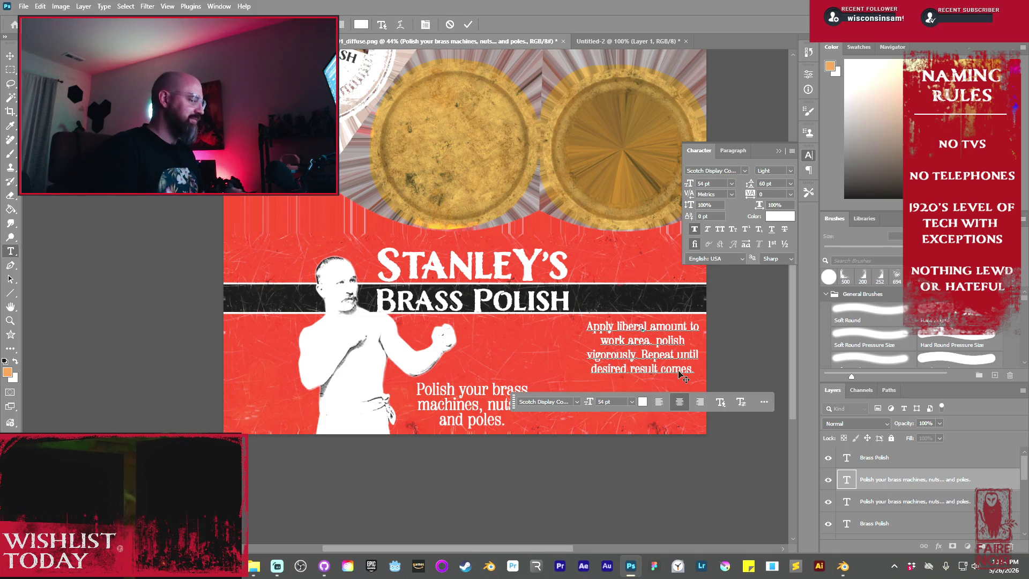
pyautogui.click(468, 27)
# - Move the instructions paragraph down and add a 'Directions:' line above it
pyautogui.press('v')
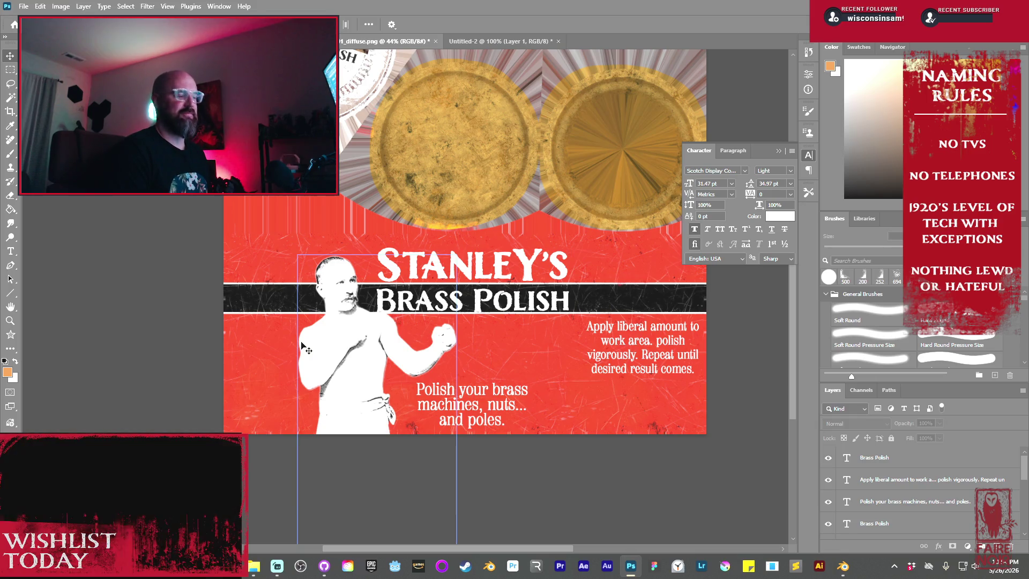
pyautogui.moveTo(646, 351)
pyautogui.mouseDown()
pyautogui.moveTo(647, 378)
pyautogui.moveTo(648, 354)
pyautogui.moveTo(648, 368)
pyautogui.mouseUp()
pyautogui.doubleClick(648, 368)
pyautogui.tripleClick(643, 349)
pyautogui.click(643, 349)
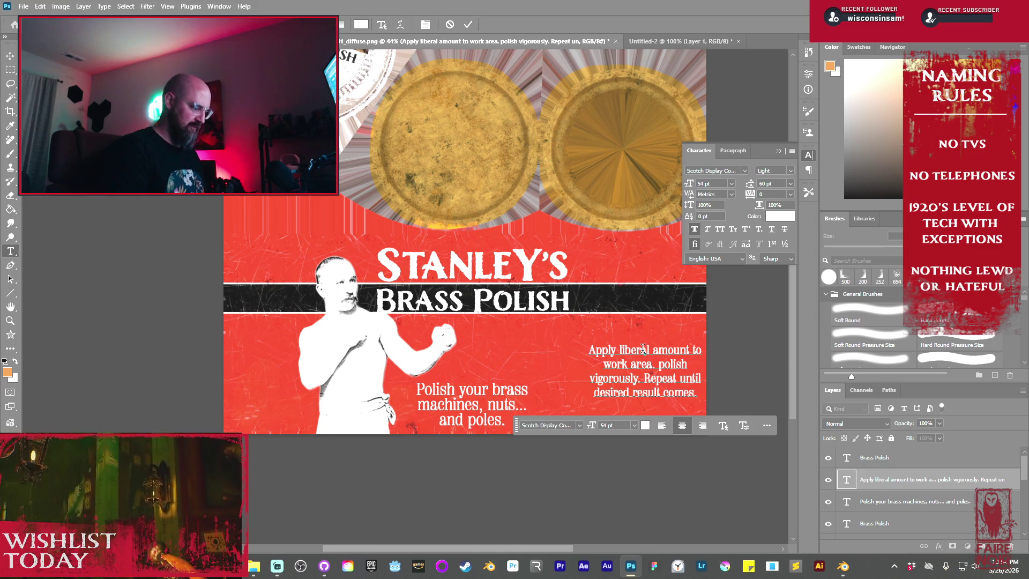
pyautogui.press('Return')
pyautogui.write('Dire')
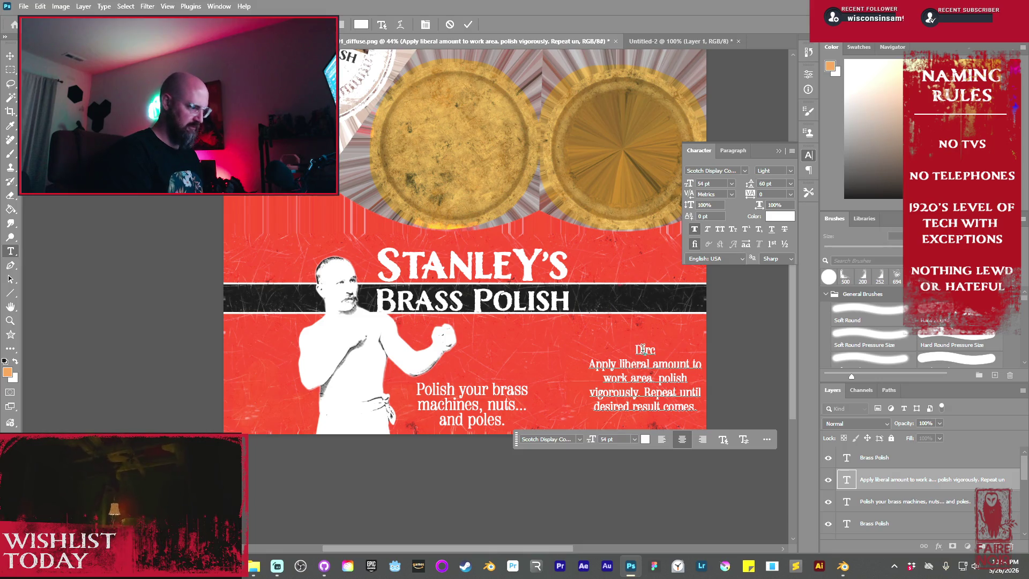
pyautogui.write('ct')
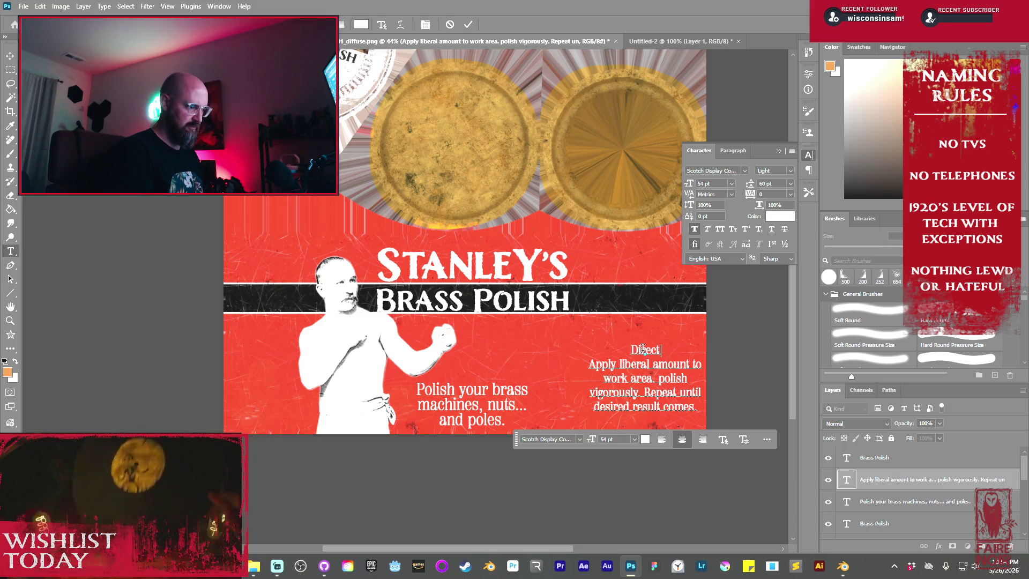
pyautogui.write('ions:')
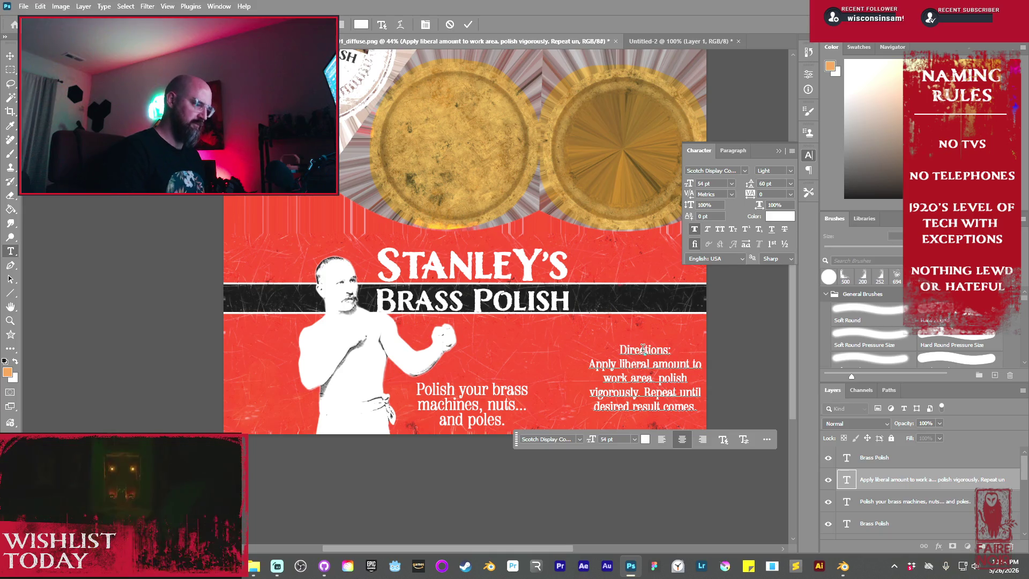
# - Enlarge the 'Directions:' heading to 56 pt, commit it, and nudge the block upward
pyautogui.moveTo(692, 350); pyautogui.dragTo(618, 350)
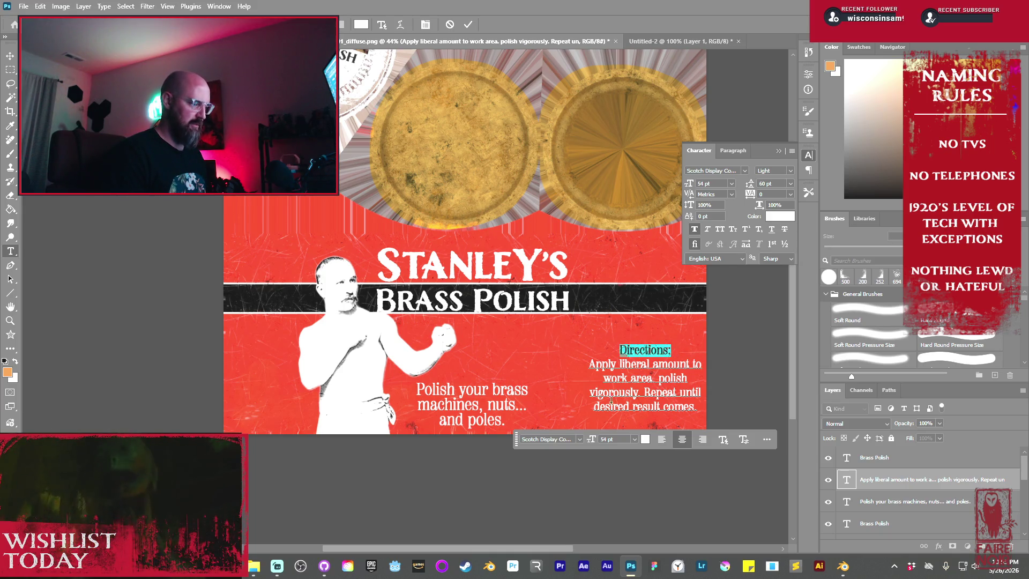
pyautogui.moveTo(594, 443); pyautogui.dragTo(602, 441)
pyautogui.hotkey('ctrl', 'Return')
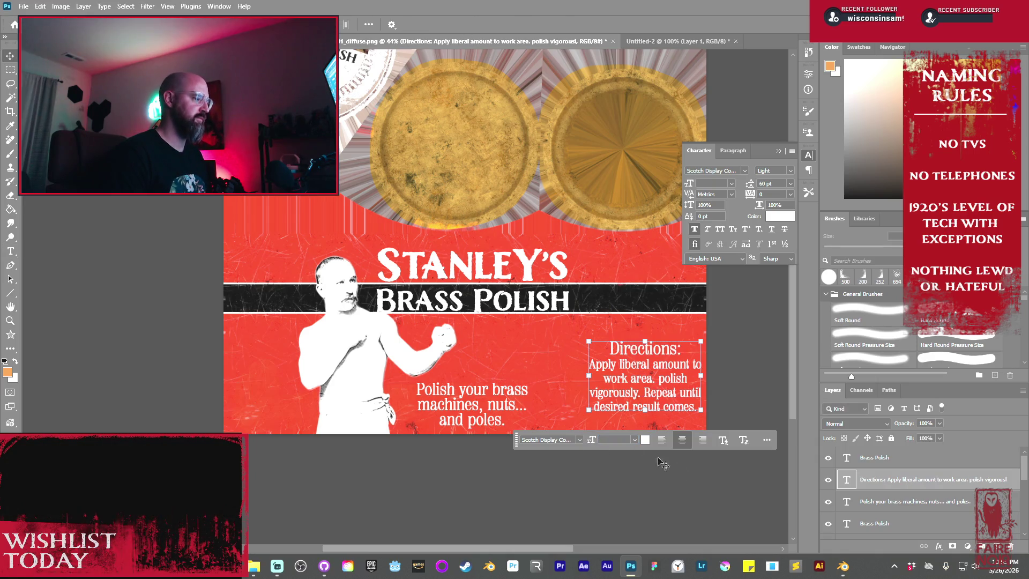
pyautogui.moveTo(647, 365); pyautogui.dragTo(647, 360)
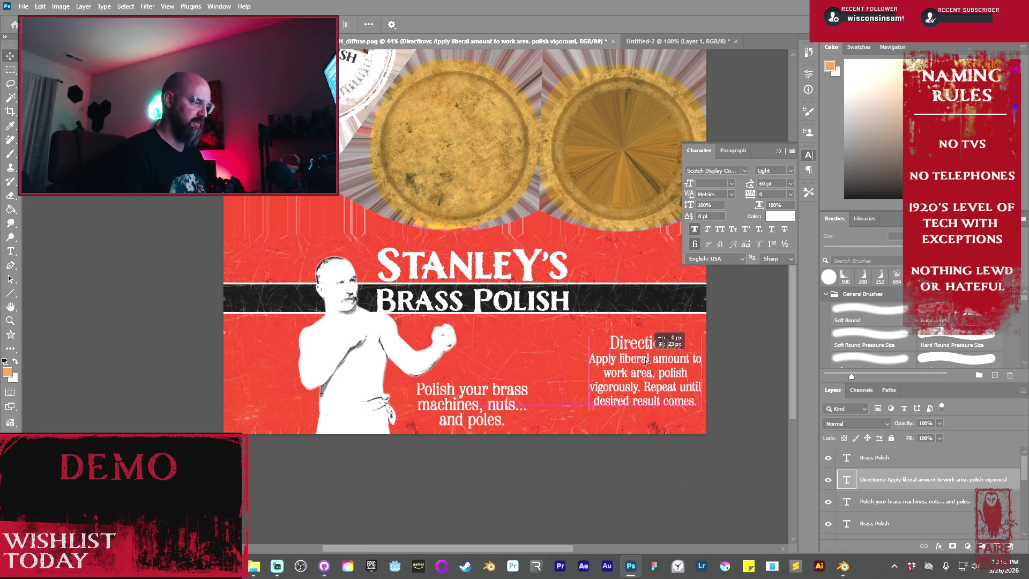
pyautogui.click(740, 380)
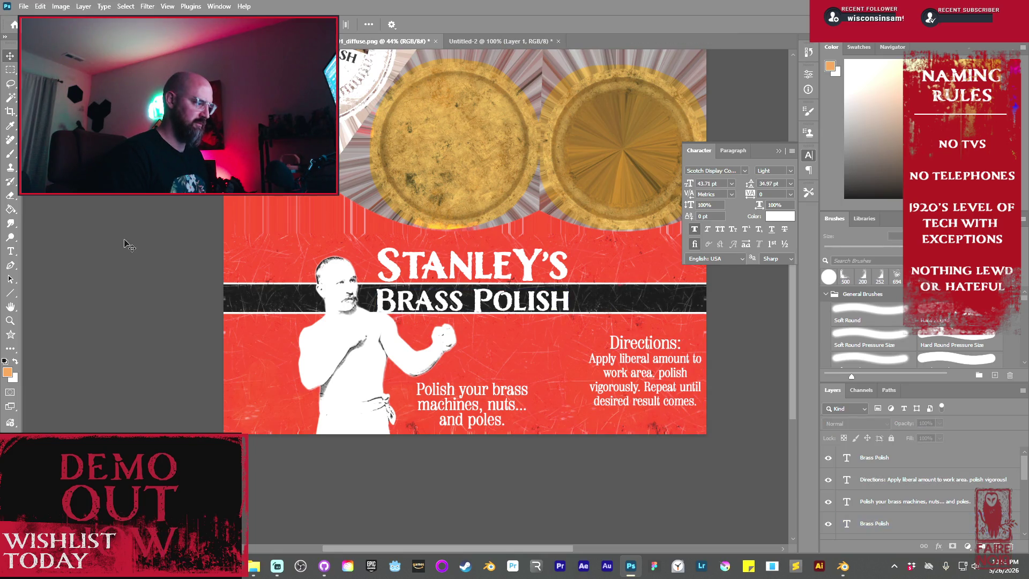
pyautogui.click(23, 6)
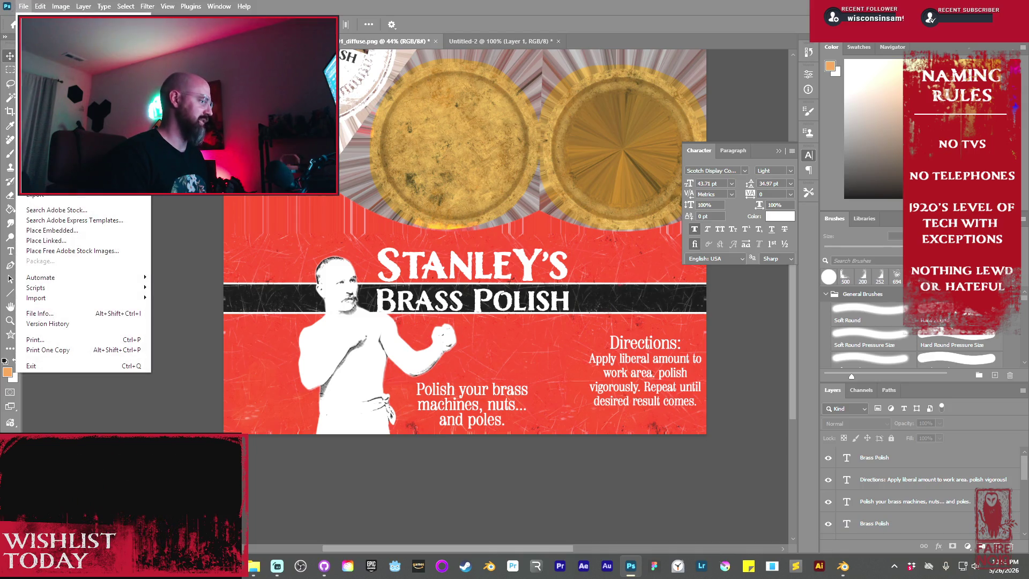
# - Export the label as a 2048×2048 PNG, overwriting StanleyBrassPolish_tin_01_diffuse.png
pyautogui.moveTo(75, 197)
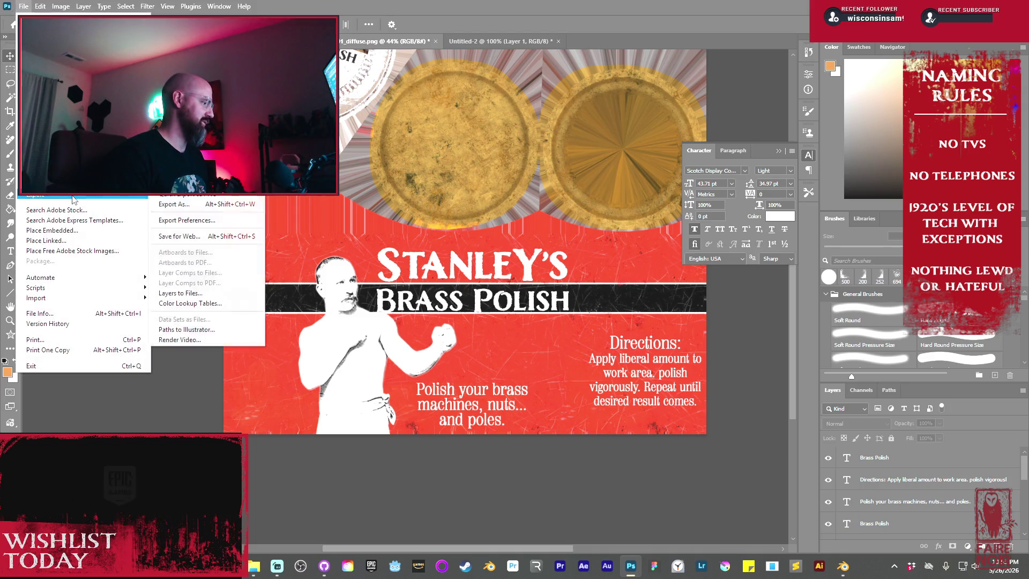
pyautogui.click(166, 204)
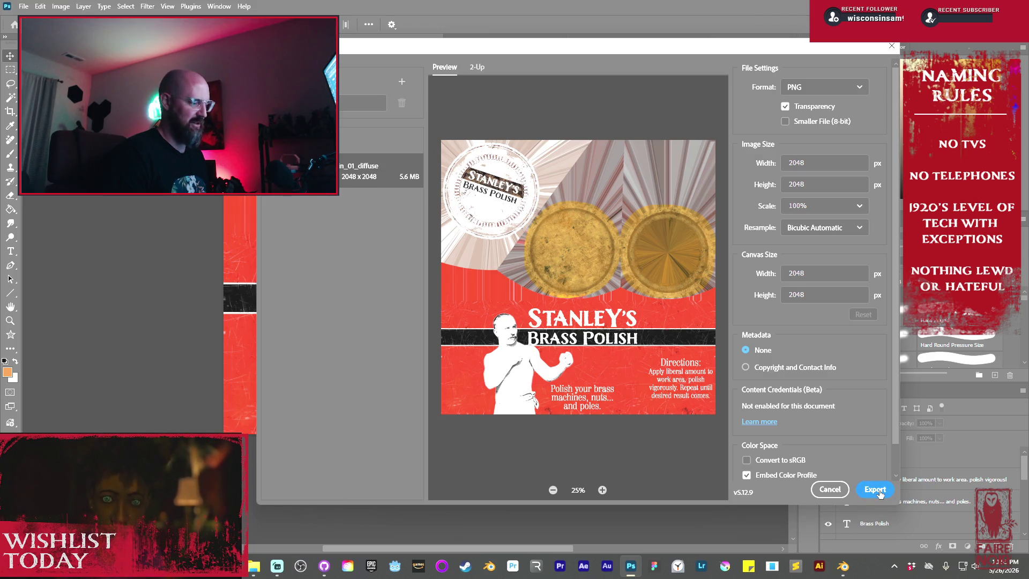
pyautogui.click(879, 492)
pyautogui.click(670, 147)
pyautogui.click(689, 432)
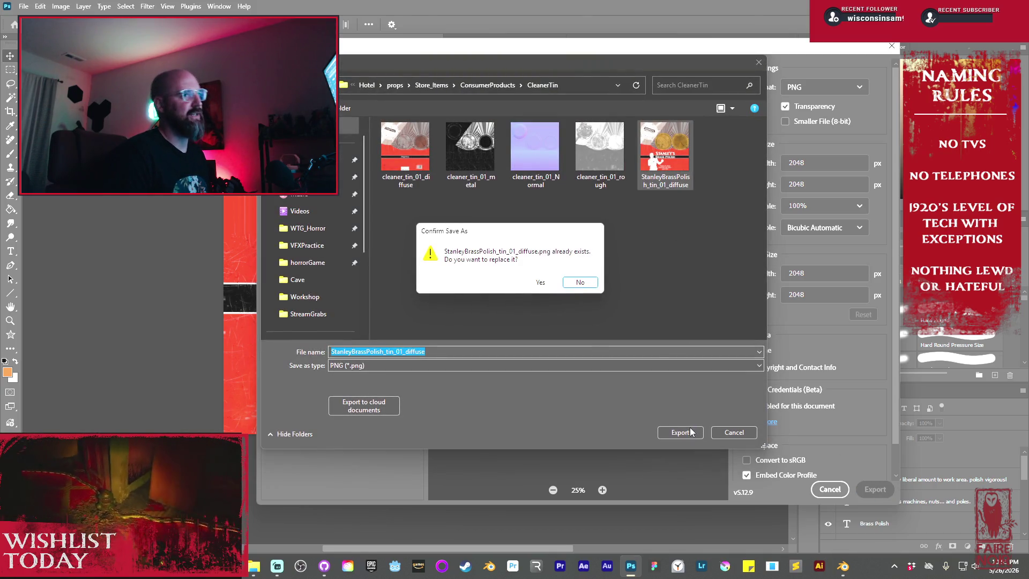
pyautogui.click(541, 283)
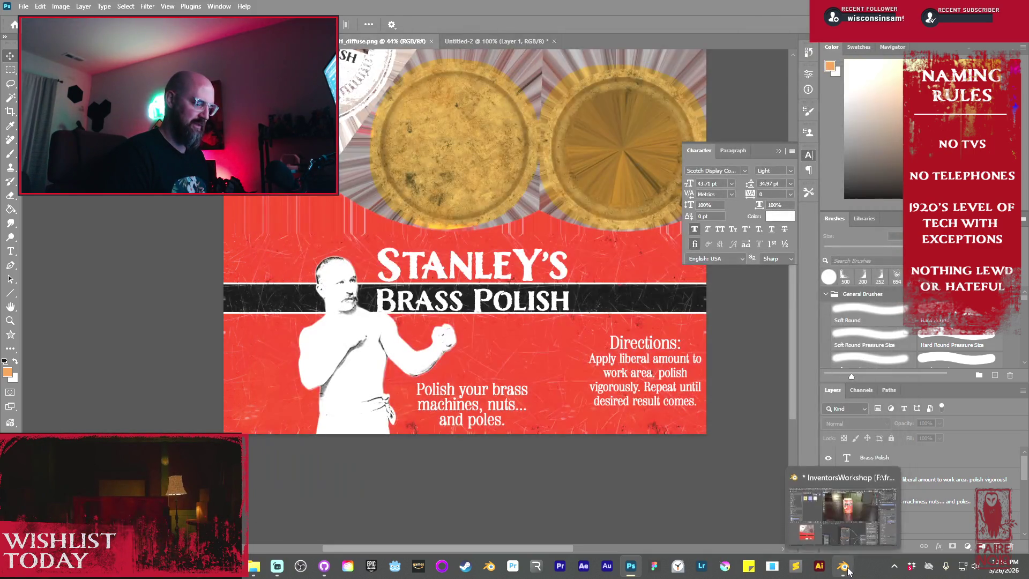
# - Back in Blender, reload StanleyBrassPolish_tin_01_diffuse.png into the Base Color image node
pyautogui.hotkey('alt', 'Tab')
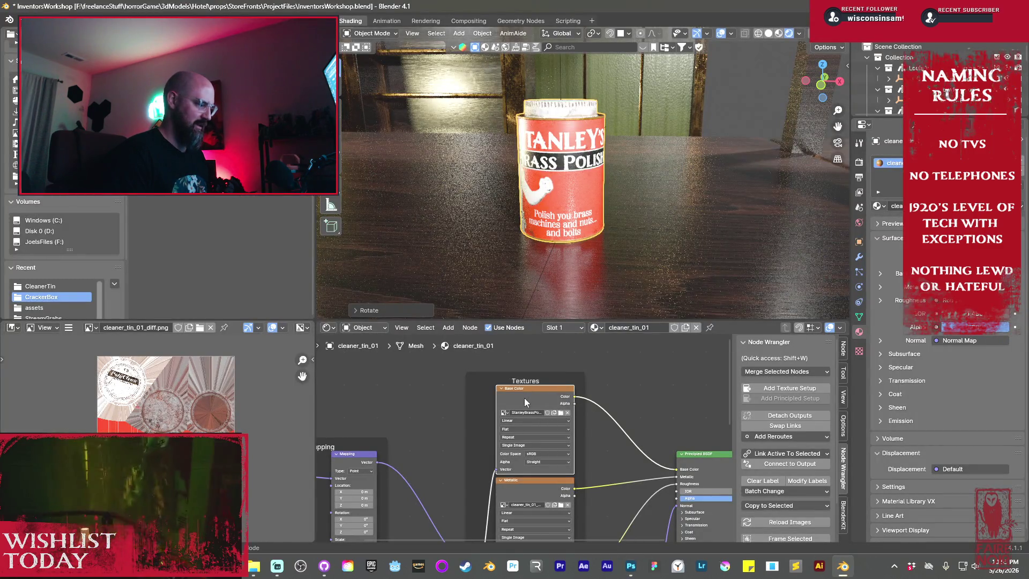
pyautogui.click(560, 413)
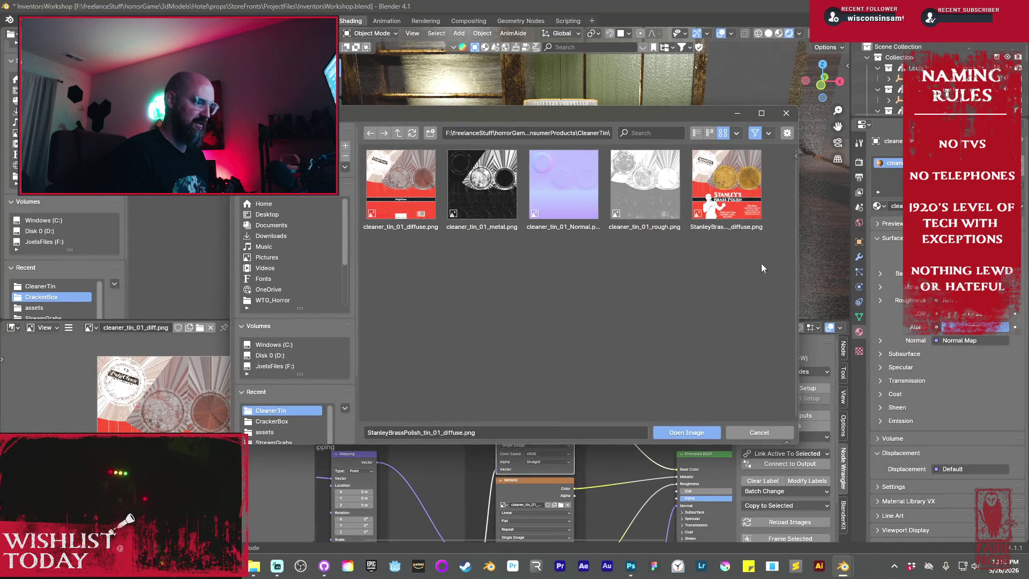
pyautogui.doubleClick(702, 230)
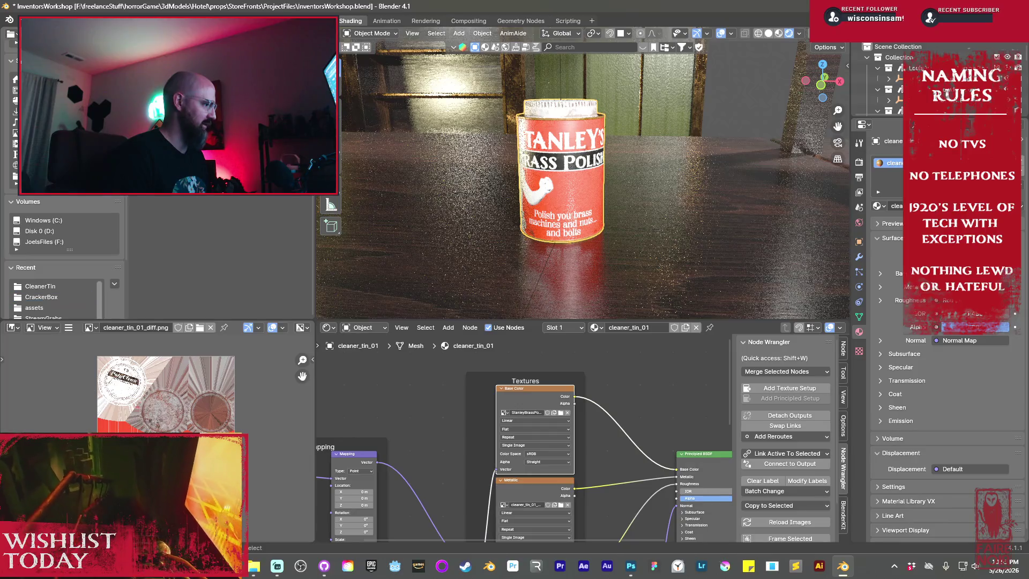
pyautogui.click(40, 286)
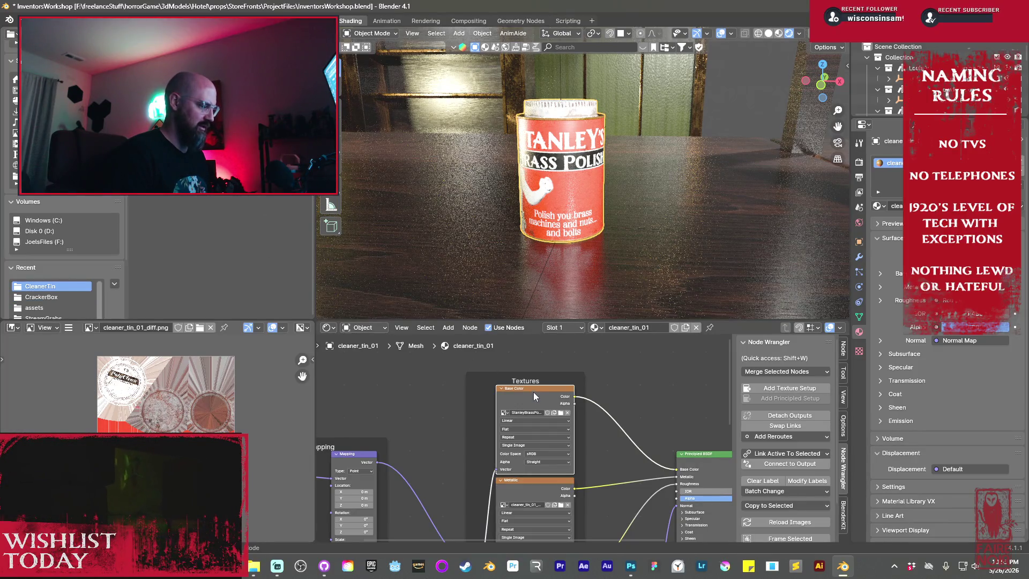
# - Replace the old image node with a new StanleyBrassPolish texture node wired to the mapping and Base Color
pyautogui.press('x')
pyautogui.moveTo(515, 474); pyautogui.dragTo(496, 496)
pyautogui.moveTo(502, 439)
pyautogui.mouseDown()
pyautogui.moveTo(508, 472)
pyautogui.moveTo(528, 381)
pyautogui.moveTo(515, 398)
pyautogui.mouseUp()
pyautogui.moveTo(479, 541); pyautogui.dragTo(447, 480, button='middle')
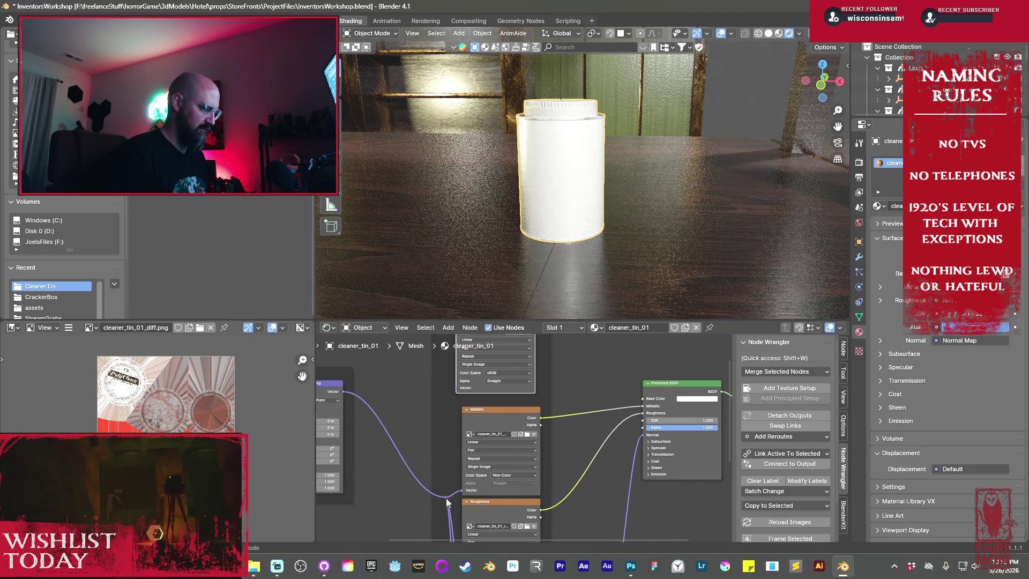
pyautogui.moveTo(447, 502); pyautogui.dragTo(443, 393)
pyautogui.moveTo(547, 397); pyautogui.dragTo(536, 455, button='middle')
pyautogui.moveTo(525, 373); pyautogui.dragTo(624, 451)
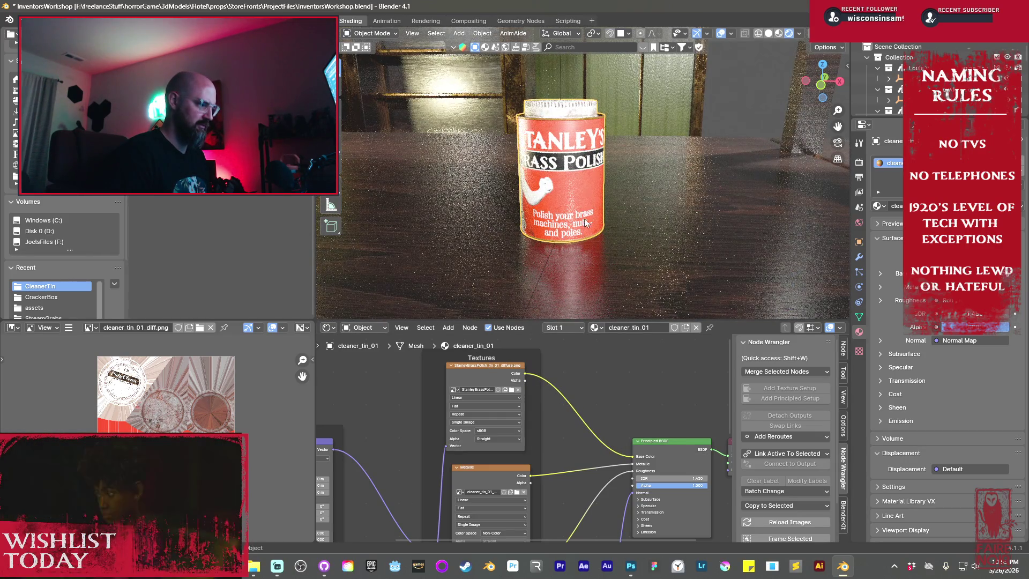
# - Rotate the tin about its vertical axis so its Directions side faces the camera
pyautogui.press('g')
pyautogui.press('z')
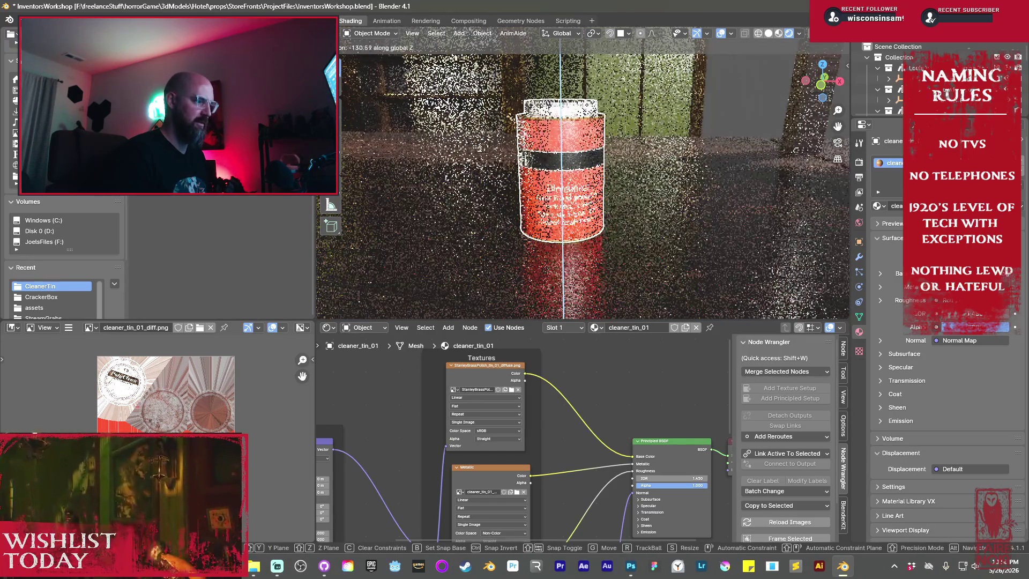
pyautogui.click(460, 262)
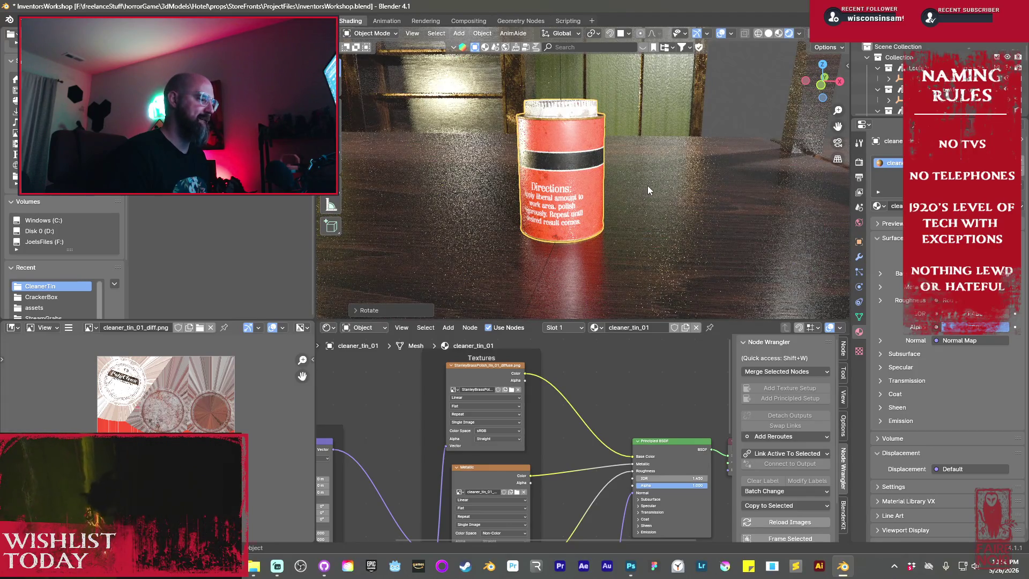
pyautogui.press('r')
pyautogui.press('z')
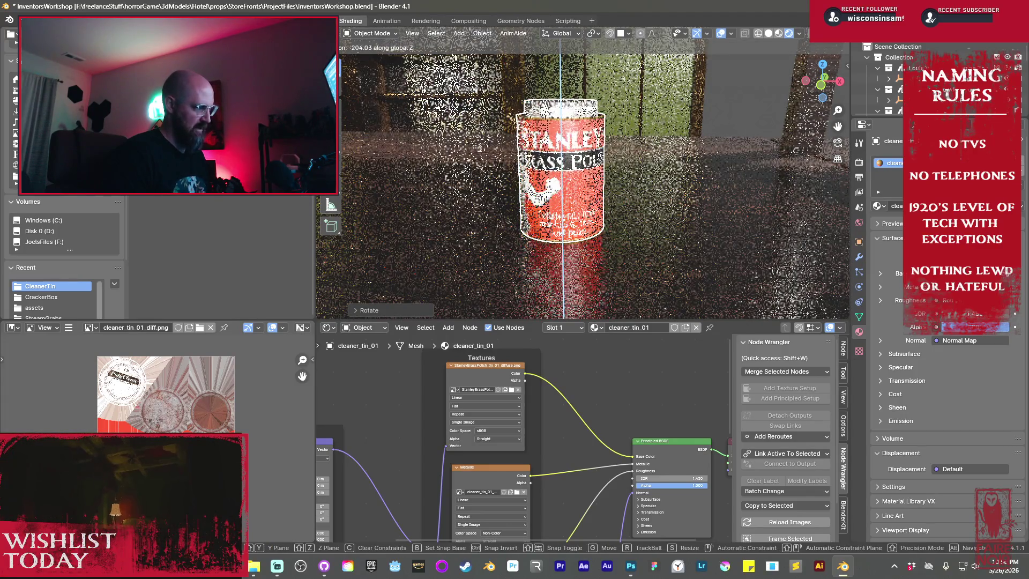
pyautogui.click(461, 223)
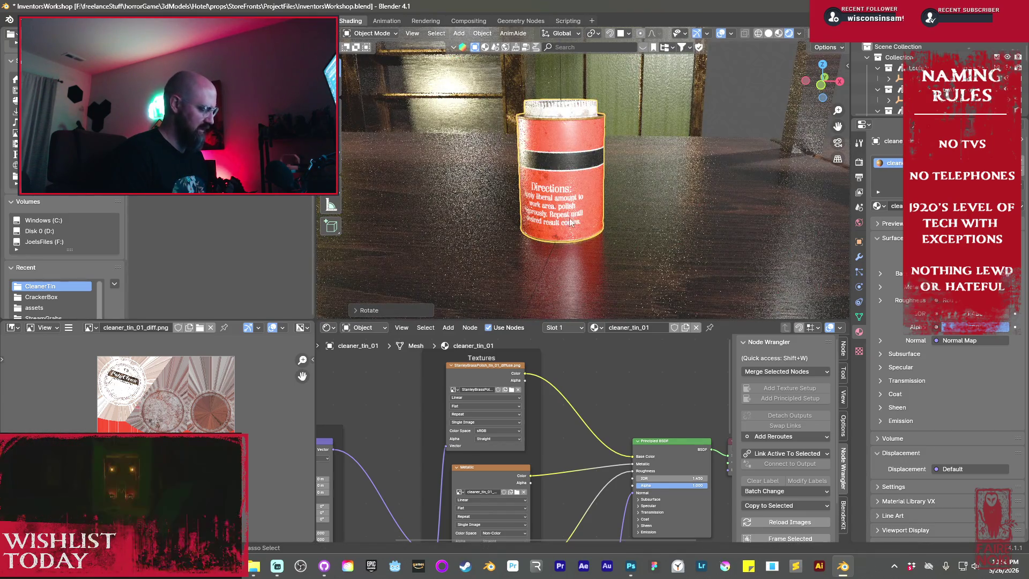
pyautogui.hotkey('shift', 's')
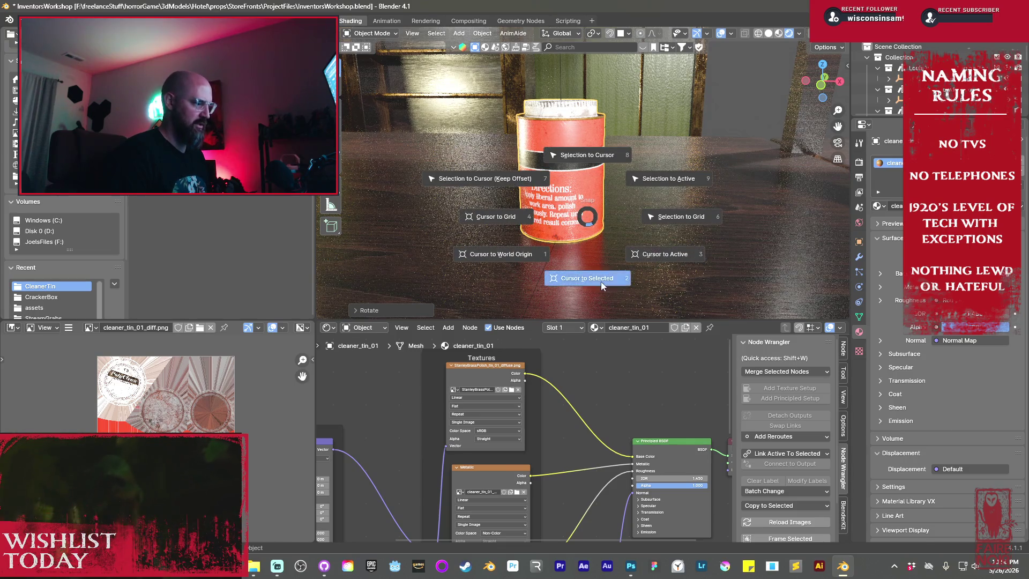
# - Put the 3D cursor on the tin, clear the tin's parent, and snap it to the cursor
pyautogui.click(599, 278)
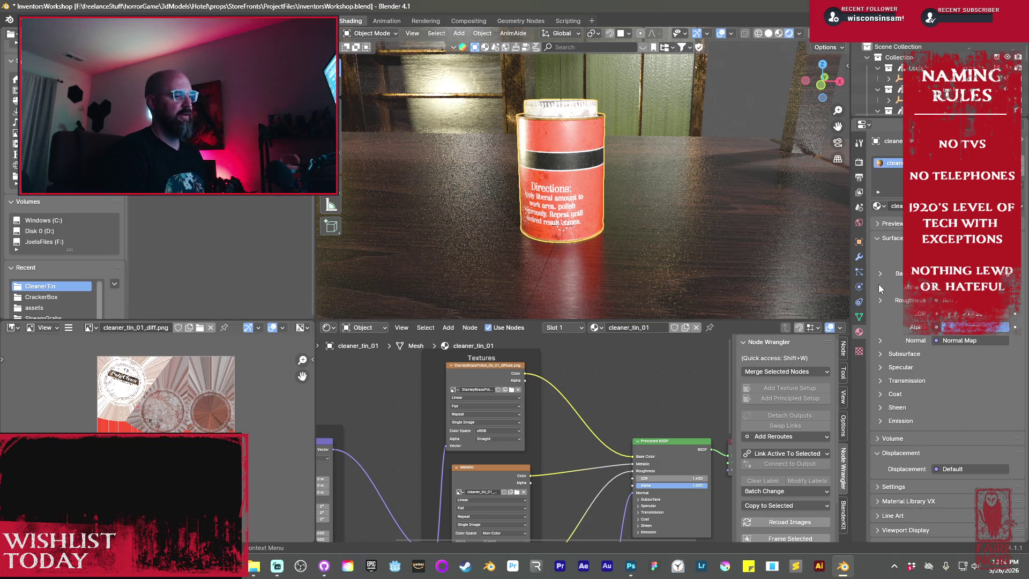
pyautogui.click(863, 246)
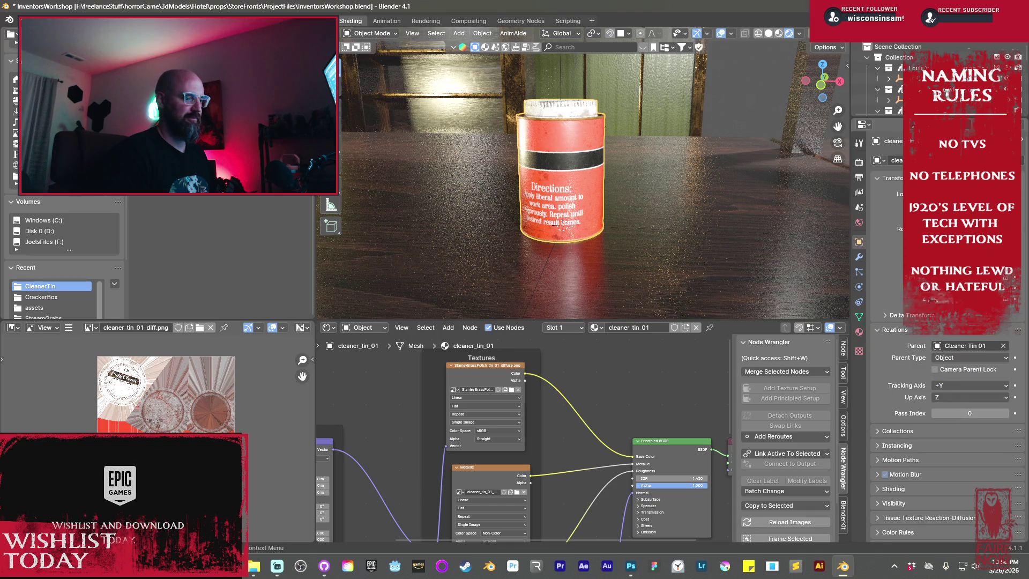
pyautogui.click(1003, 345)
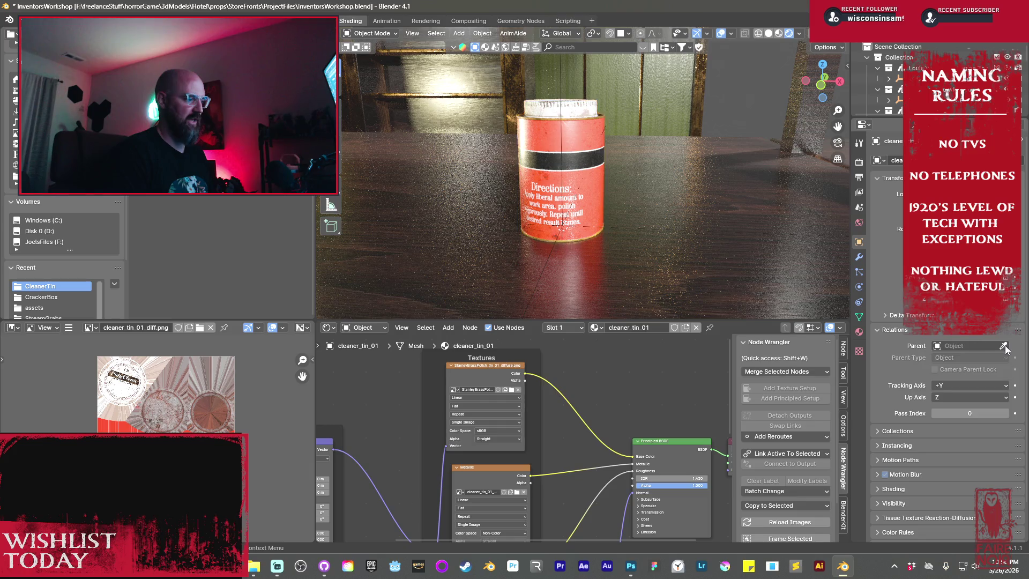
pyautogui.hotkey('shift', 's')
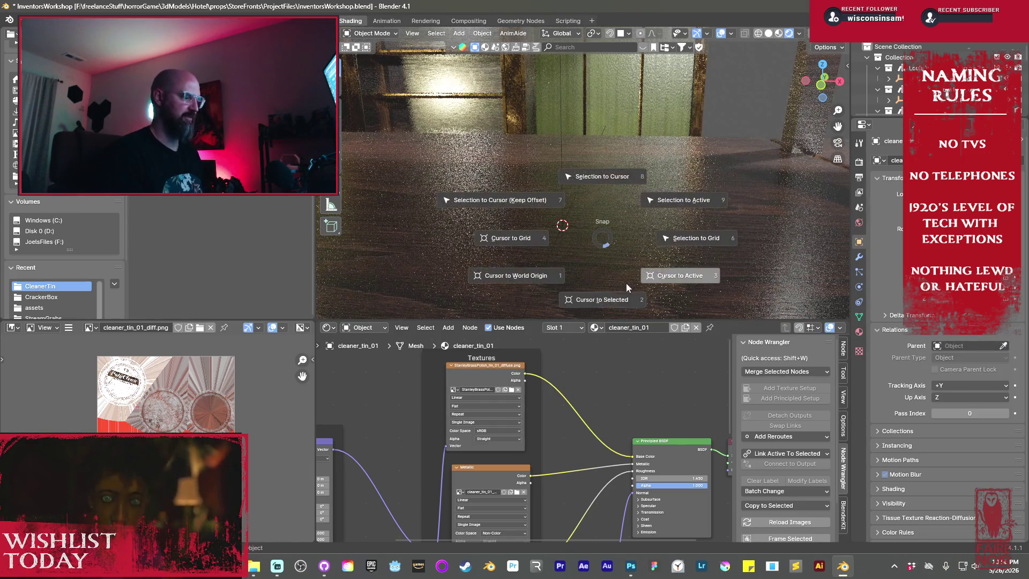
pyautogui.click(598, 184)
# - Delete the leftover object from the scene
pyautogui.click(545, 262)
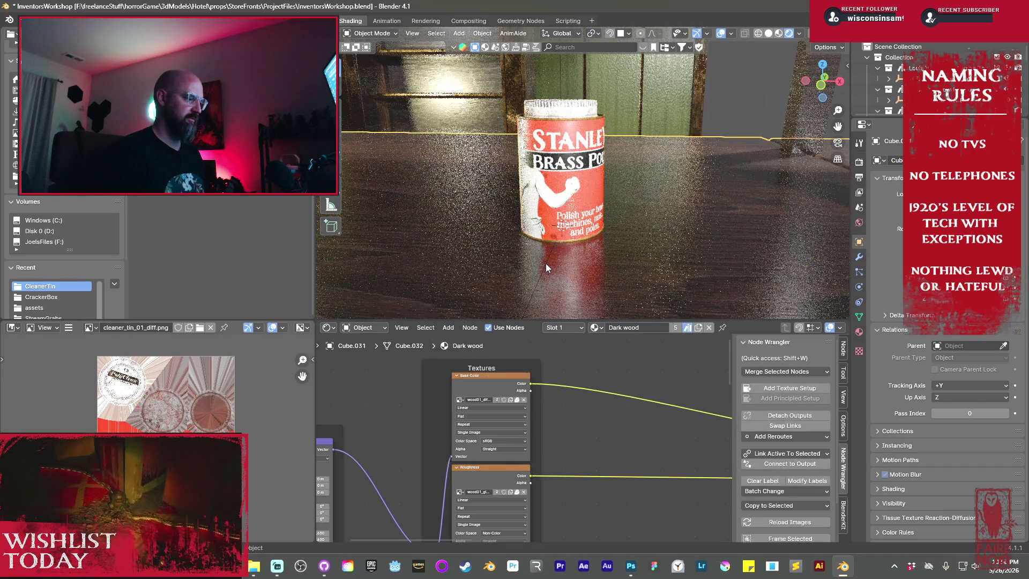
pyautogui.press('x')
pyautogui.click(545, 263)
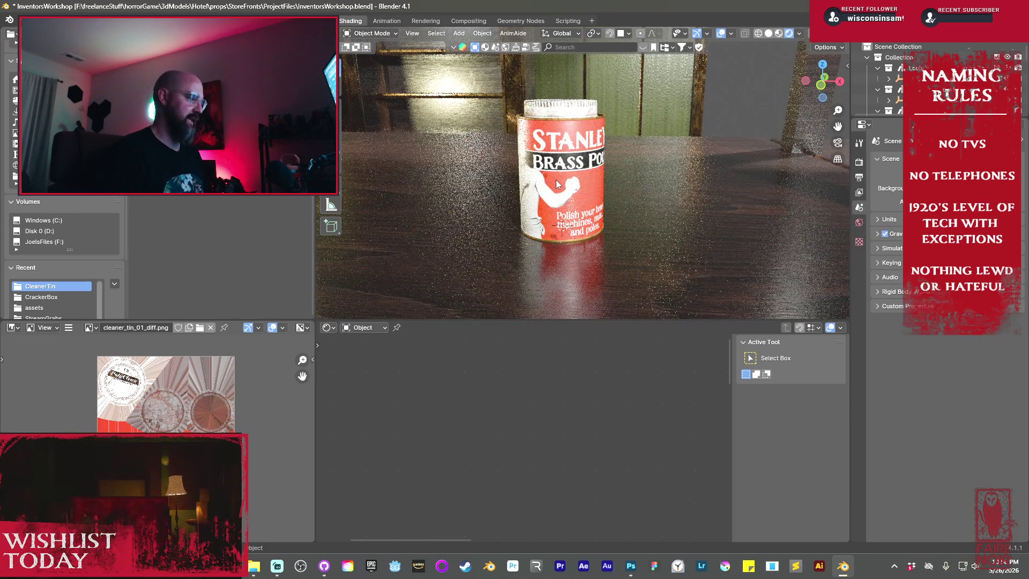
pyautogui.moveTo(564, 168)
pyautogui.mouseDown(button='middle')
pyautogui.moveTo(566, 209)
pyautogui.moveTo(600, 203)
pyautogui.moveTo(616, 185)
pyautogui.mouseUp(button='middle')
pyautogui.scroll(-4, 581, 228)
pyautogui.scroll(3, 617, 185)
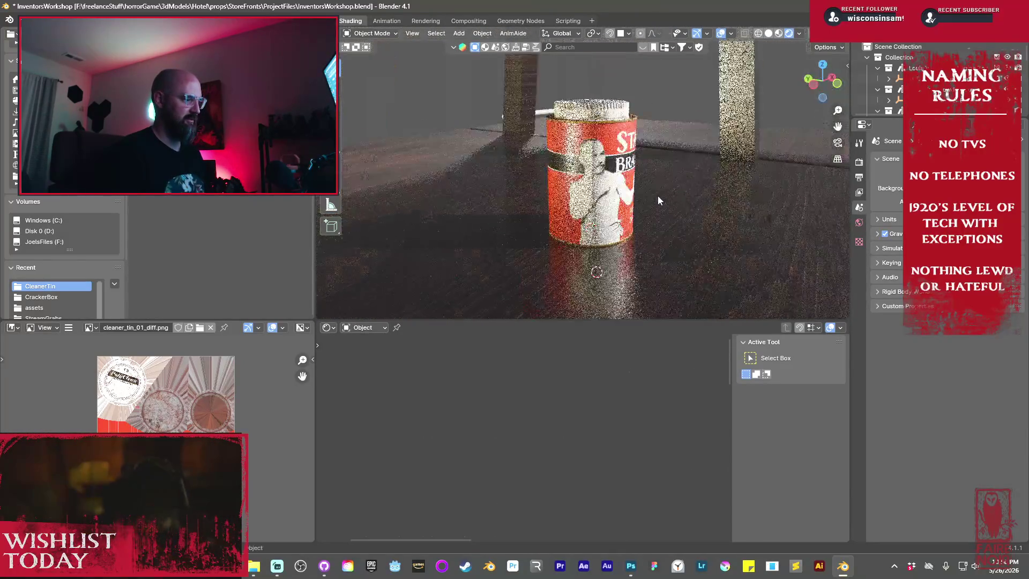
pyautogui.scroll(5, 657, 195)
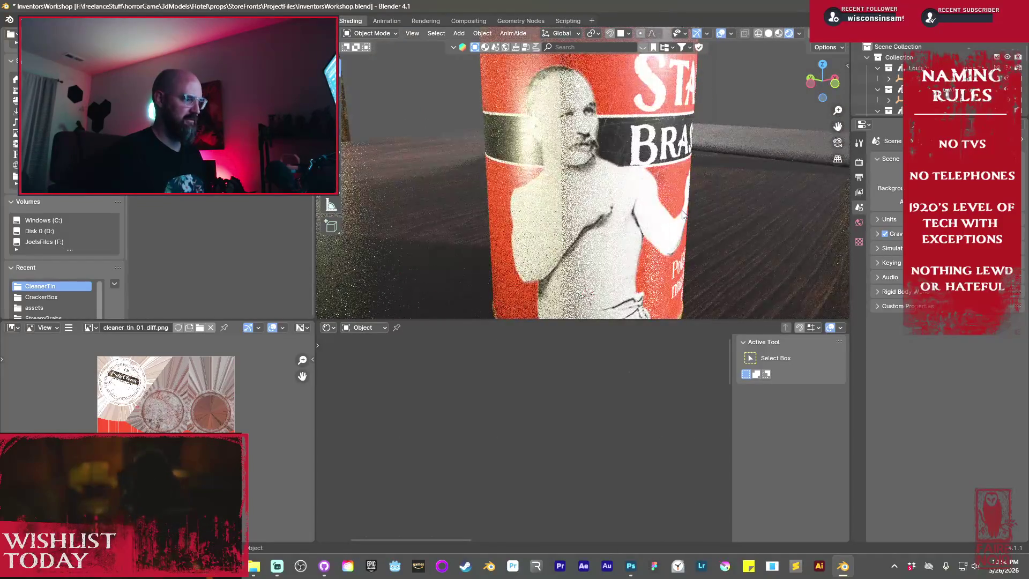
pyautogui.moveTo(579, 107)
pyautogui.mouseDown(button='middle')
pyautogui.moveTo(598, 231)
pyautogui.moveTo(451, 224)
pyautogui.moveTo(595, 228)
pyautogui.mouseUp(button='middle')
pyautogui.scroll(-8, 594, 228)
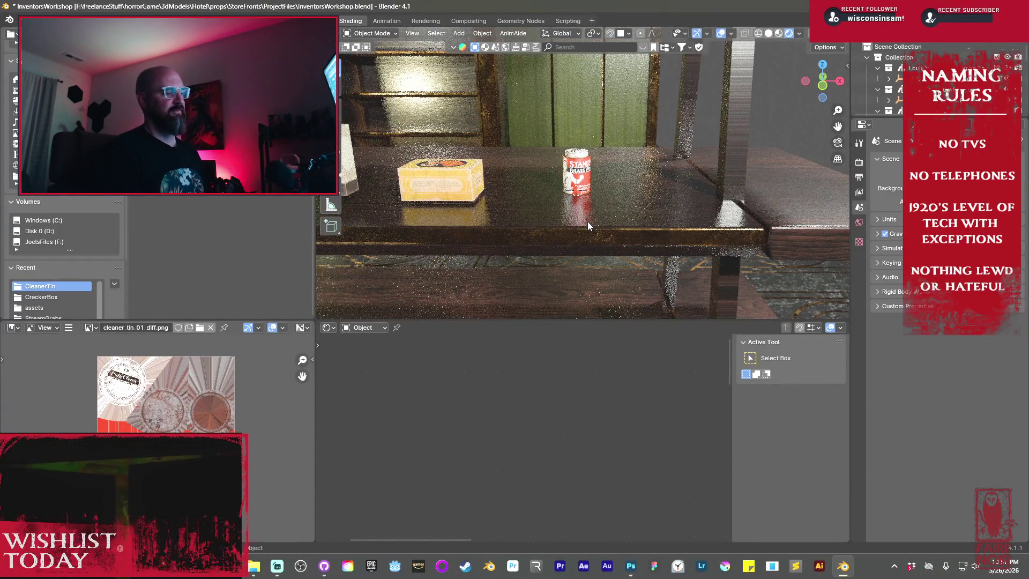
pyautogui.moveTo(587, 225)
pyautogui.mouseDown(button='middle')
pyautogui.moveTo(487, 208)
pyautogui.moveTo(616, 205)
pyautogui.moveTo(613, 182)
pyautogui.mouseUp(button='middle')
pyautogui.scroll(5, 616, 205)
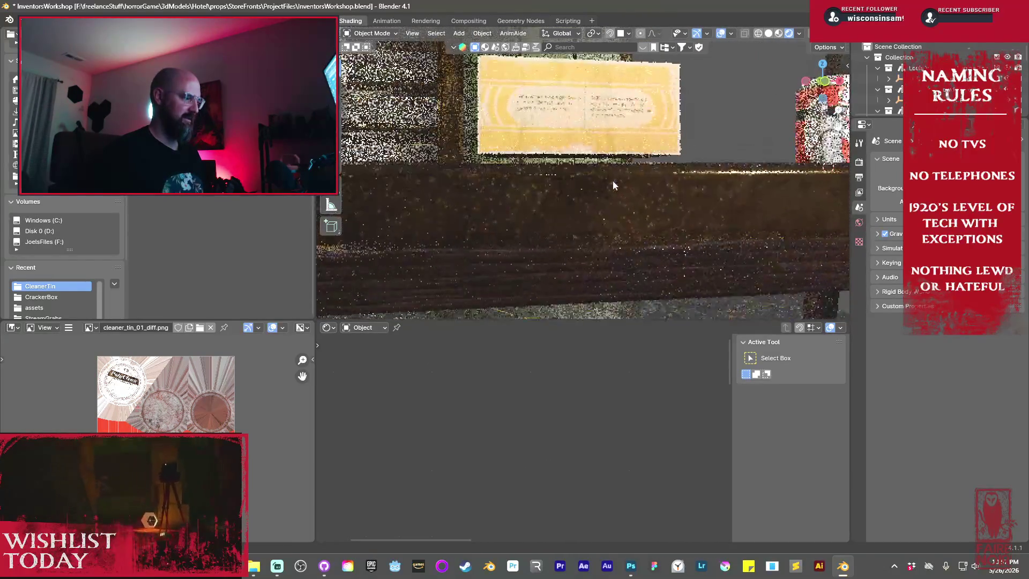
pyautogui.scroll(-5, 620, 203)
pyautogui.scroll(-6, 621, 203)
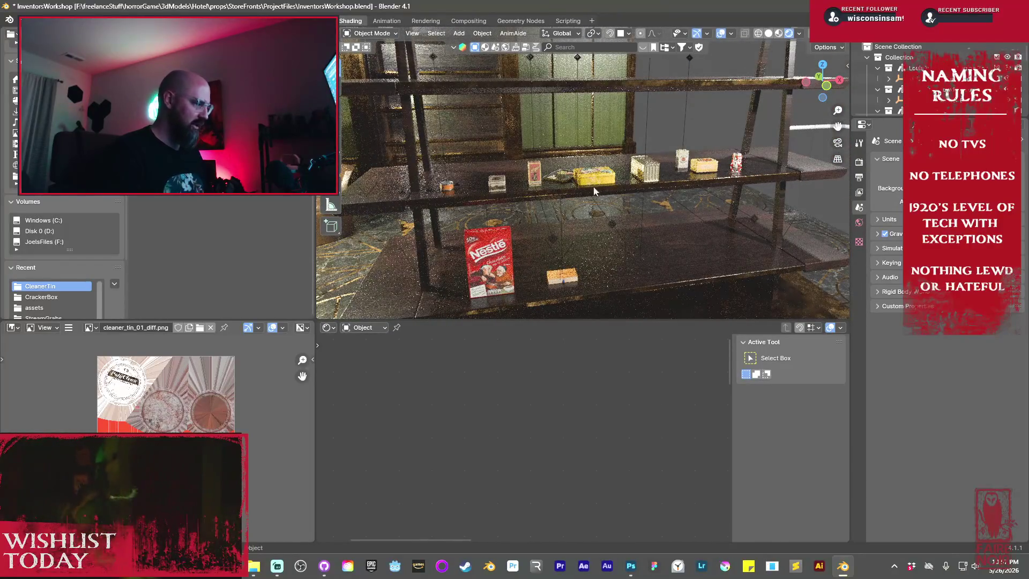
pyautogui.scroll(4, 563, 192)
pyautogui.scroll(5, 588, 199)
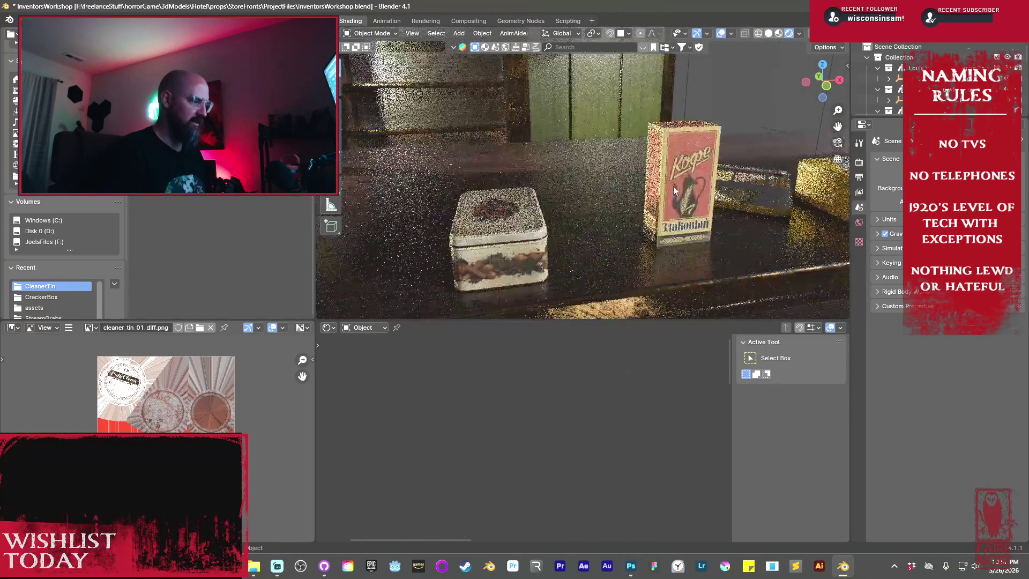
pyautogui.moveTo(581, 223); pyautogui.dragTo(682, 194, button='middle')
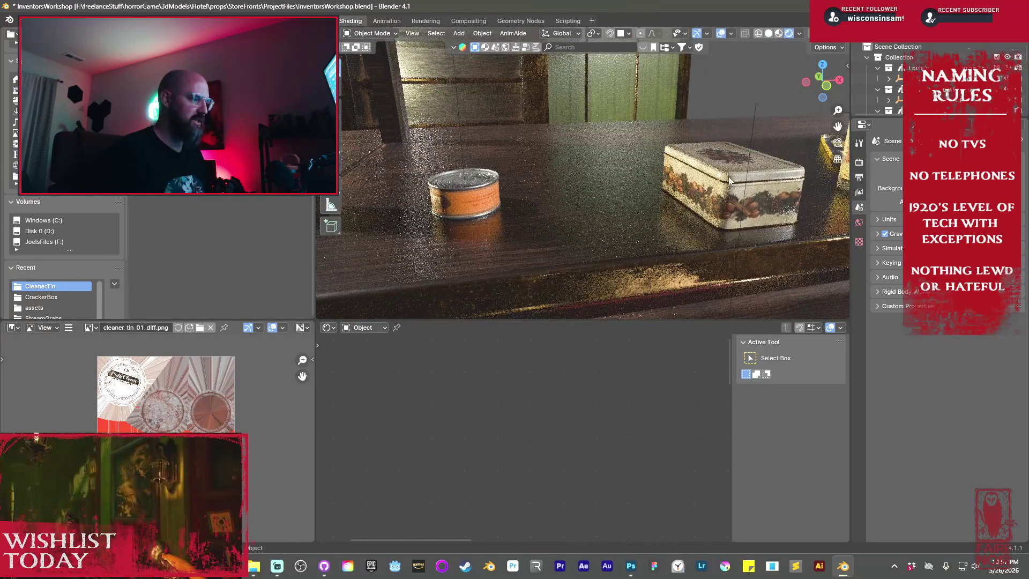
pyautogui.scroll(3, 551, 183)
pyautogui.moveTo(552, 184); pyautogui.dragTo(582, 190, button='middle')
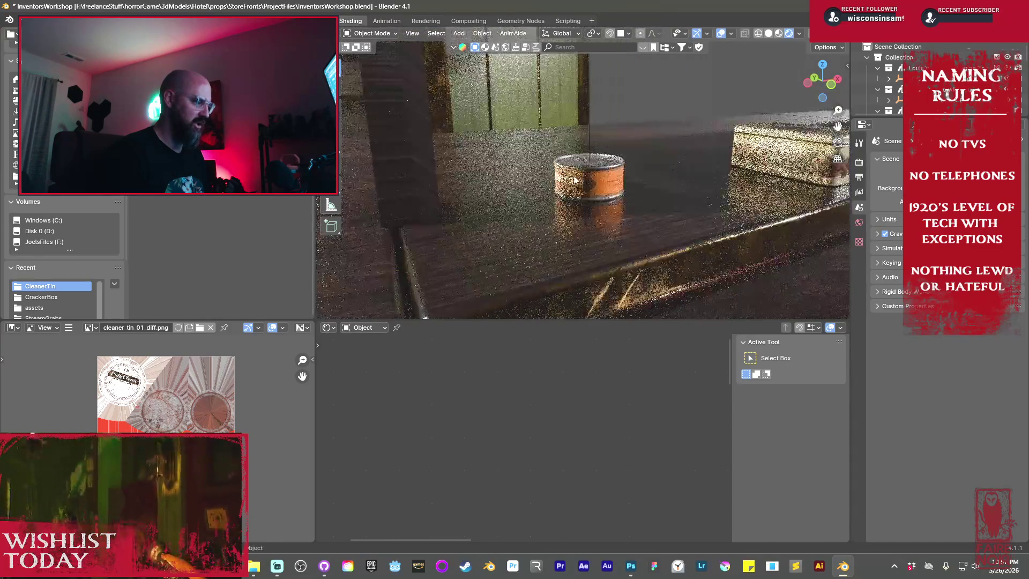
pyautogui.click(582, 189)
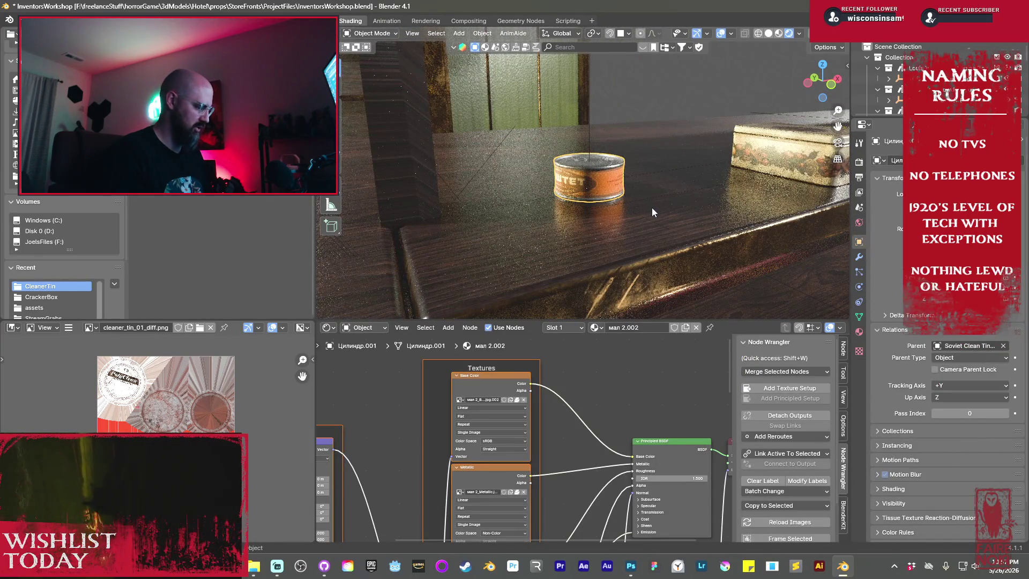
# - Rotate the round orange tin, then select the patterned box tin and frame its material nodes
pyautogui.press('r')
pyautogui.click(633, 126)
pyautogui.scroll(2, 693, 210)
pyautogui.moveTo(693, 210)
pyautogui.mouseDown(button='middle')
pyautogui.moveTo(706, 180)
pyautogui.moveTo(631, 145)
pyautogui.mouseUp(button='middle')
pyautogui.click(630, 145)
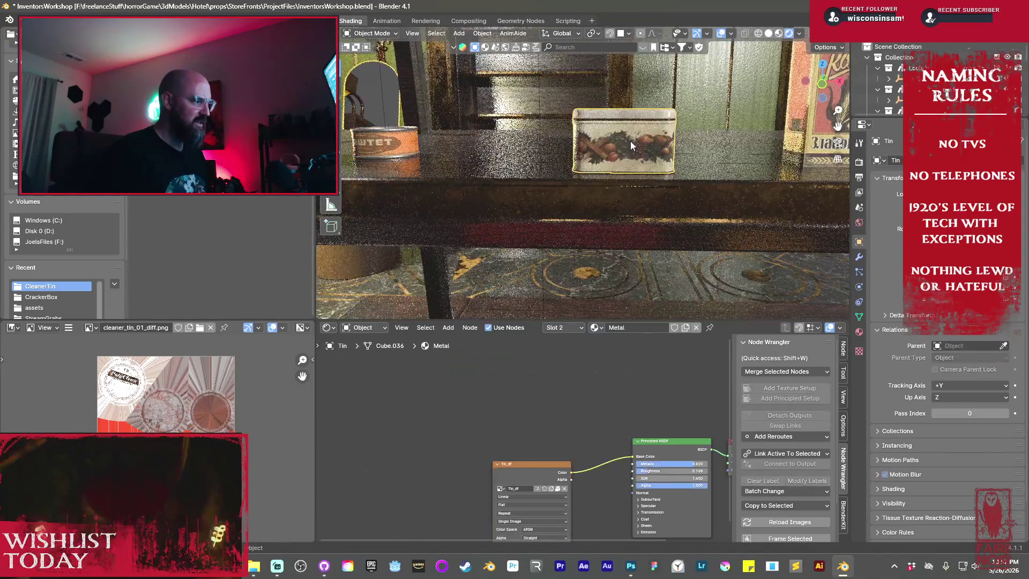
pyautogui.press('Home')
# - Select the Tin_df texture node and display the Tin_df image in the Image Editor
pyautogui.click(408, 422)
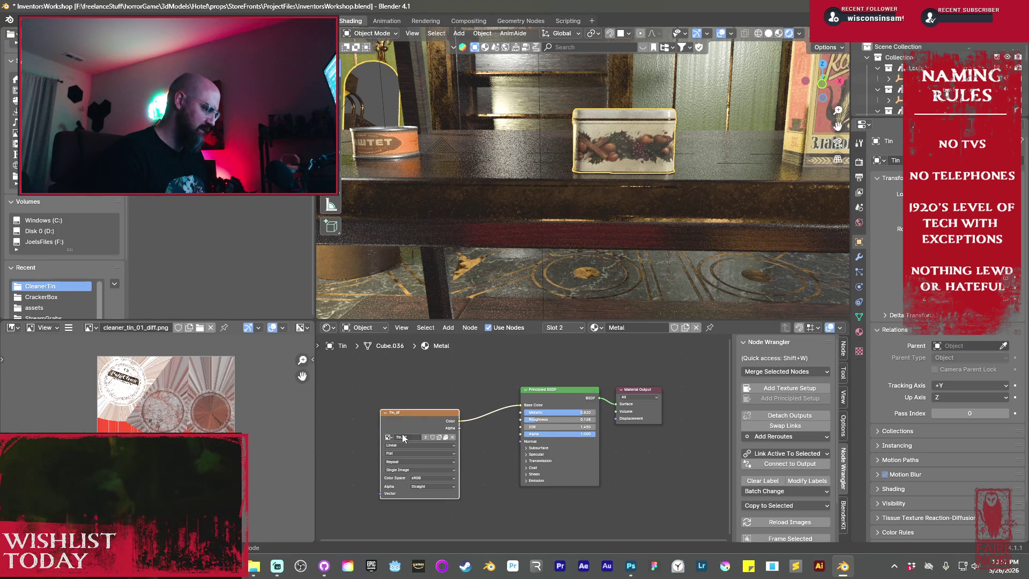
pyautogui.scroll(2, 399, 427)
pyautogui.moveTo(470, 477); pyautogui.dragTo(605, 489, button='middle')
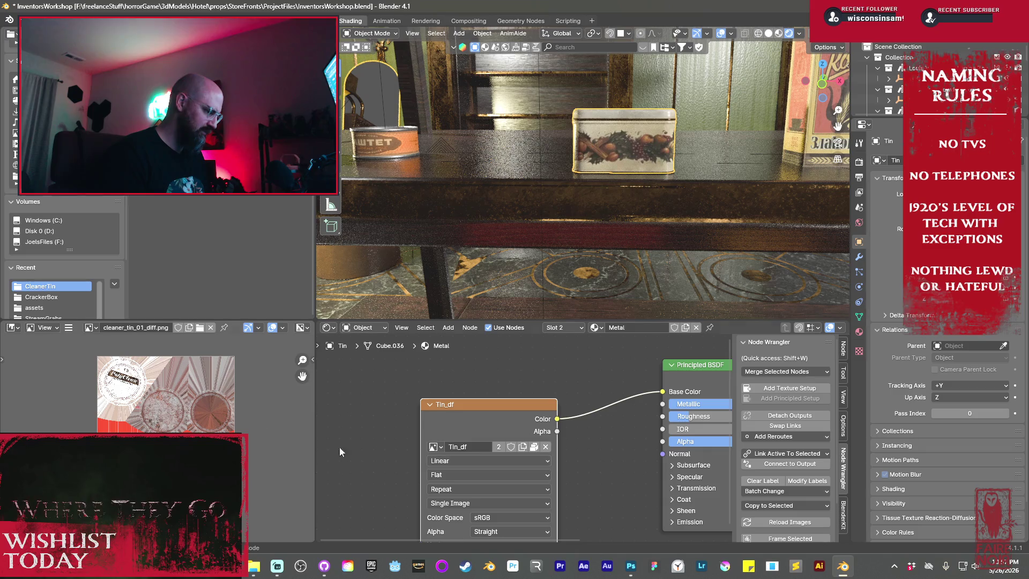
pyautogui.click(91, 327)
pyautogui.scroll(-5, 122, 379)
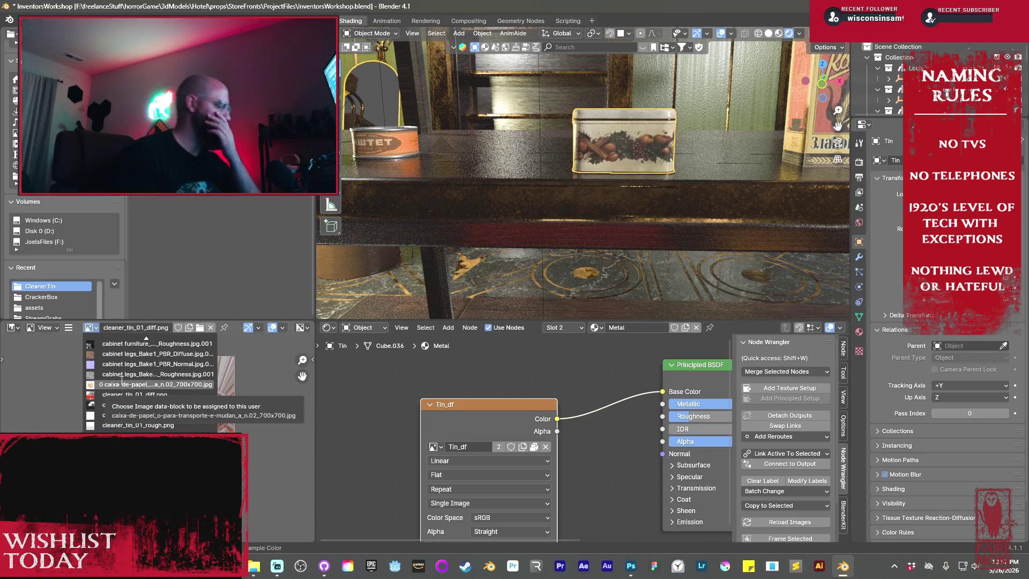
pyautogui.scroll(-10, 119, 387)
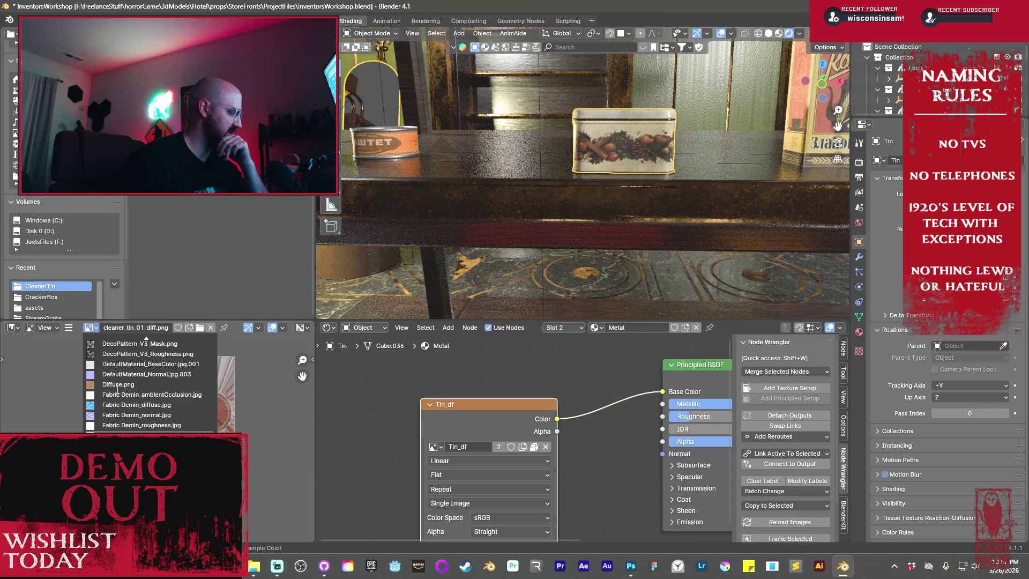
pyautogui.scroll(-5, 136, 395)
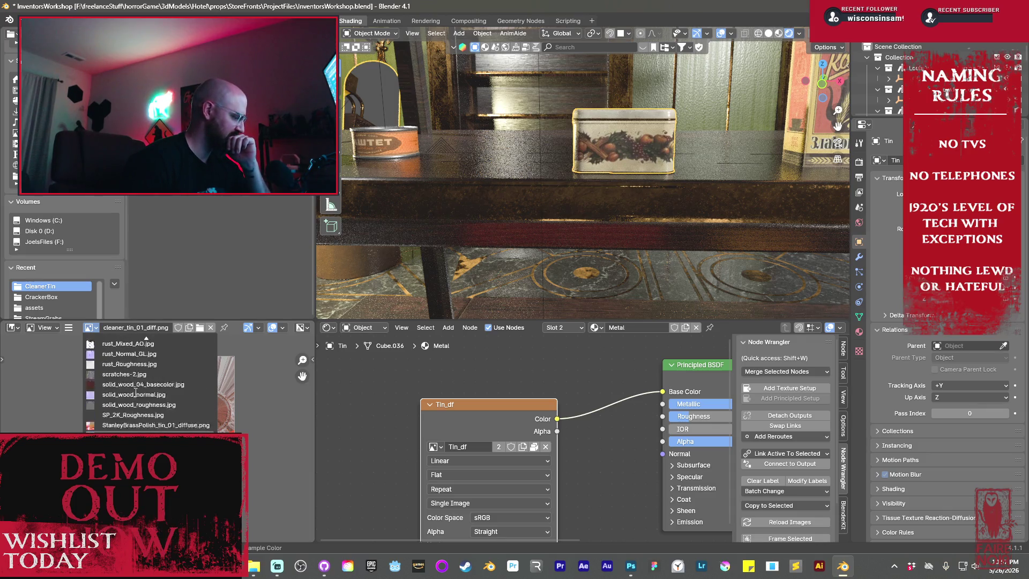
pyautogui.click(132, 400)
pyautogui.scroll(8, 133, 399)
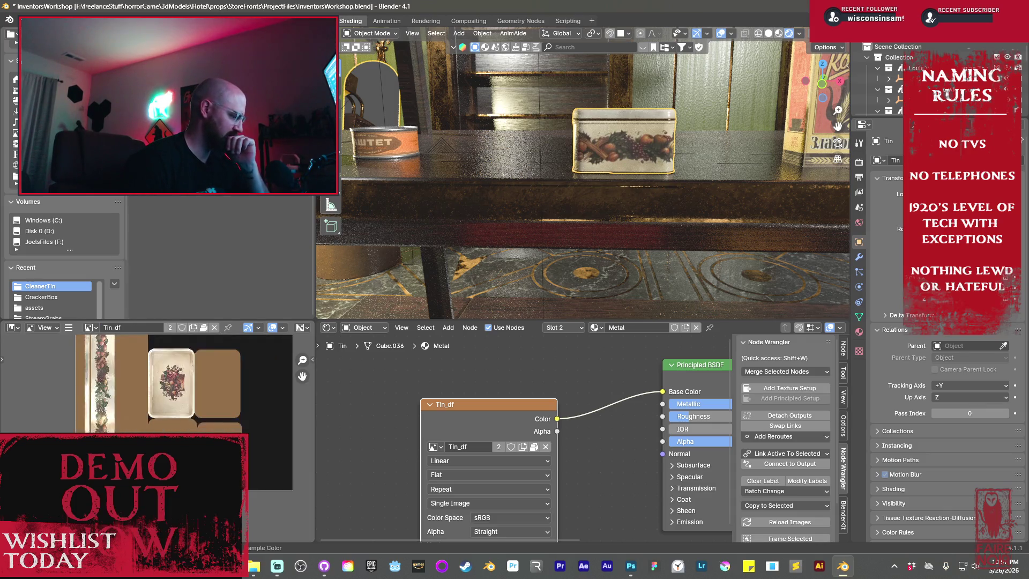
pyautogui.scroll(-2, 192, 392)
pyautogui.moveTo(191, 392); pyautogui.dragTo(199, 423, button='middle')
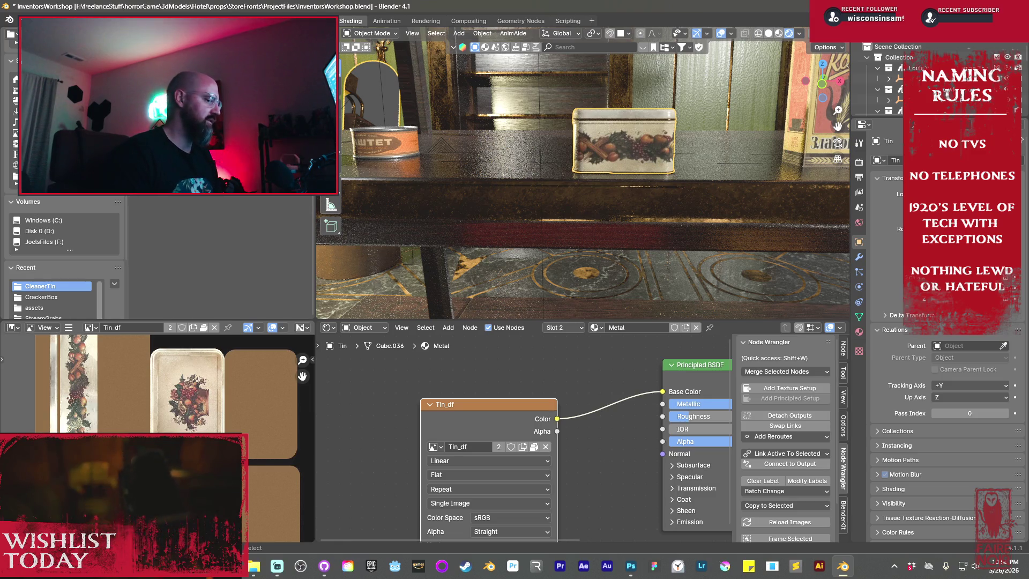
pyautogui.moveTo(584, 161)
pyautogui.mouseDown(button='middle')
pyautogui.moveTo(689, 200)
pyautogui.moveTo(622, 210)
pyautogui.mouseUp(button='middle')
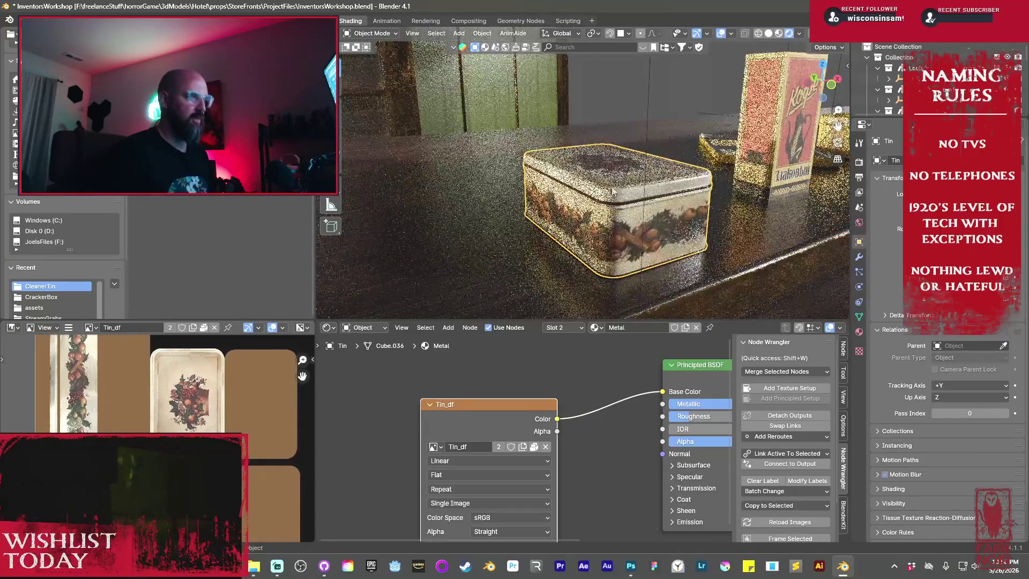
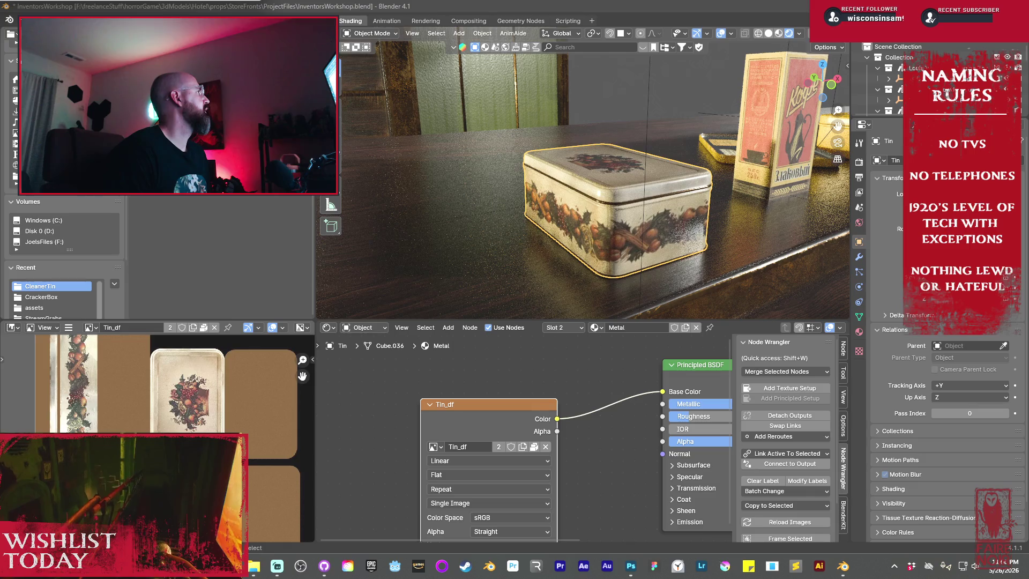
# - Select the white paper box and open the BlenderKit material asset bar
pyautogui.moveTo(588, 220)
pyautogui.mouseDown(button='middle')
pyautogui.moveTo(582, 201)
pyautogui.moveTo(612, 142)
pyautogui.moveTo(545, 118)
pyautogui.mouseUp(button='middle')
pyautogui.click(572, 177)
pyautogui.moveTo(572, 177)
pyautogui.mouseDown(button='middle')
pyautogui.moveTo(563, 231)
pyautogui.moveTo(574, 224)
pyautogui.mouseUp(button='middle')
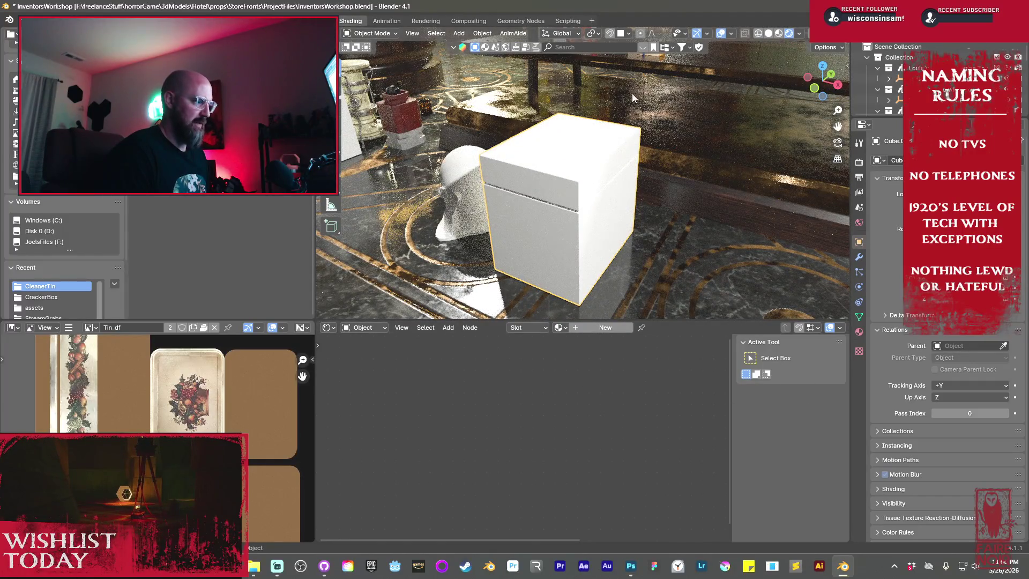
pyautogui.click(640, 49)
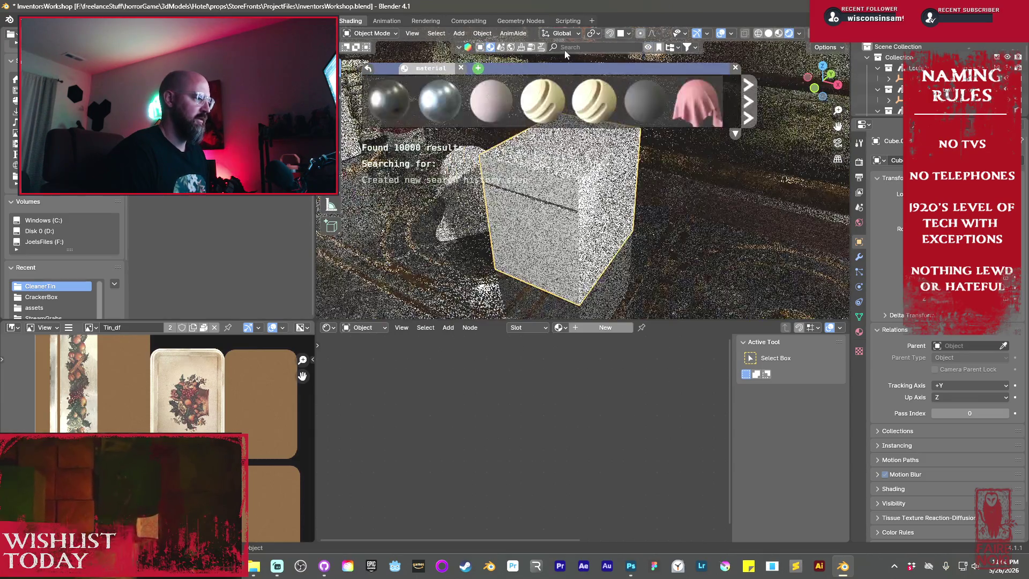
# - Search the material library for 'old paper'
pyautogui.click(566, 49)
pyautogui.write('old pa')
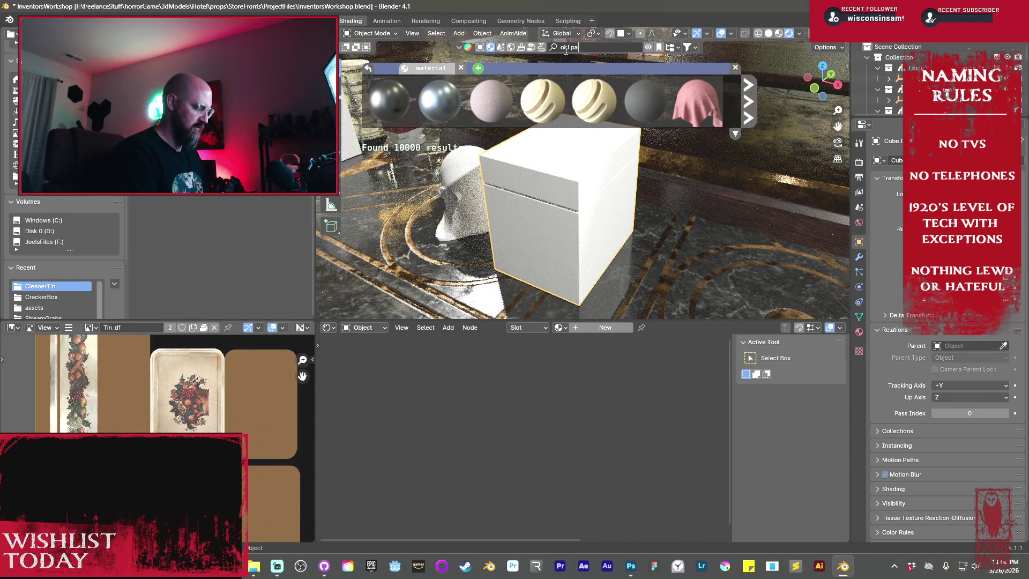
pyautogui.write('per')
pyautogui.press('Return')
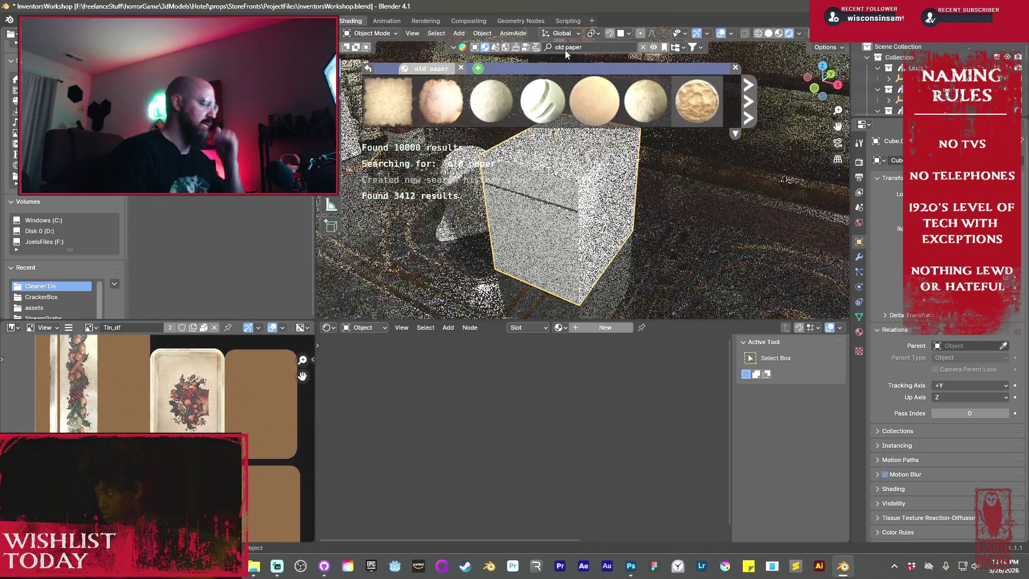
pyautogui.moveTo(492, 89)
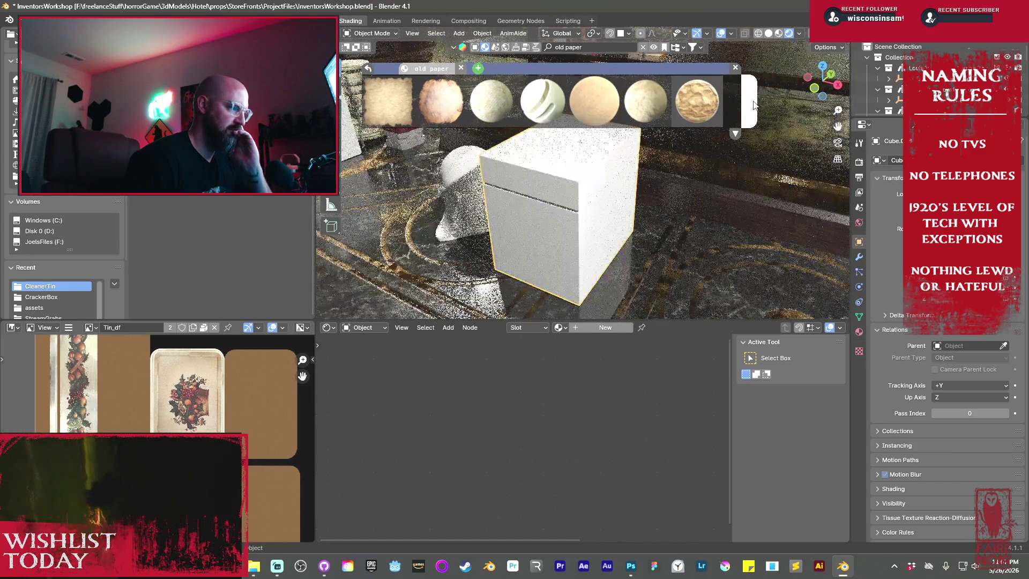
pyautogui.scroll(-3, 485, 107)
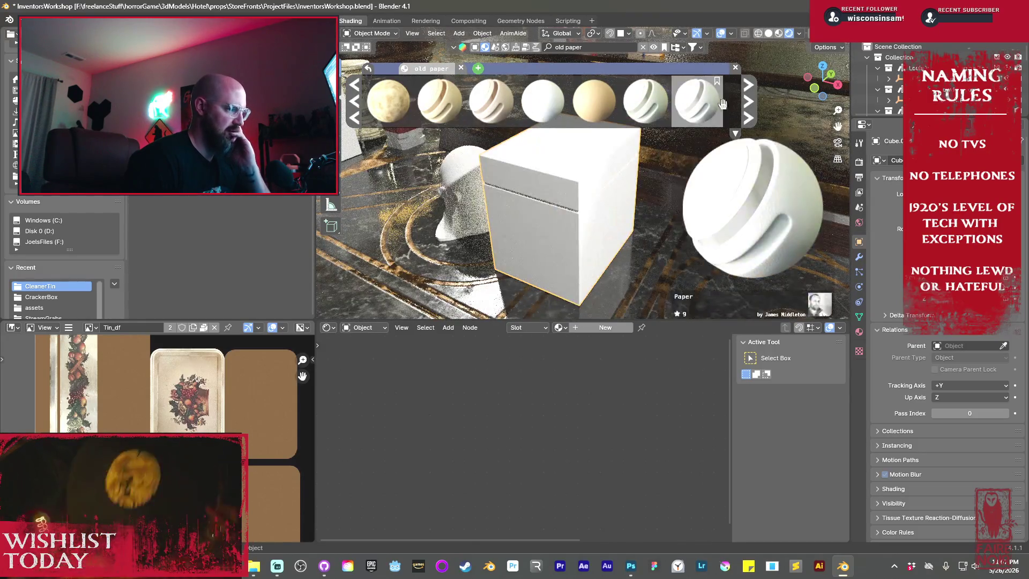
# - Page through the paper results and apply Paper Brown Envelope Texture to the box
pyautogui.click(744, 115)
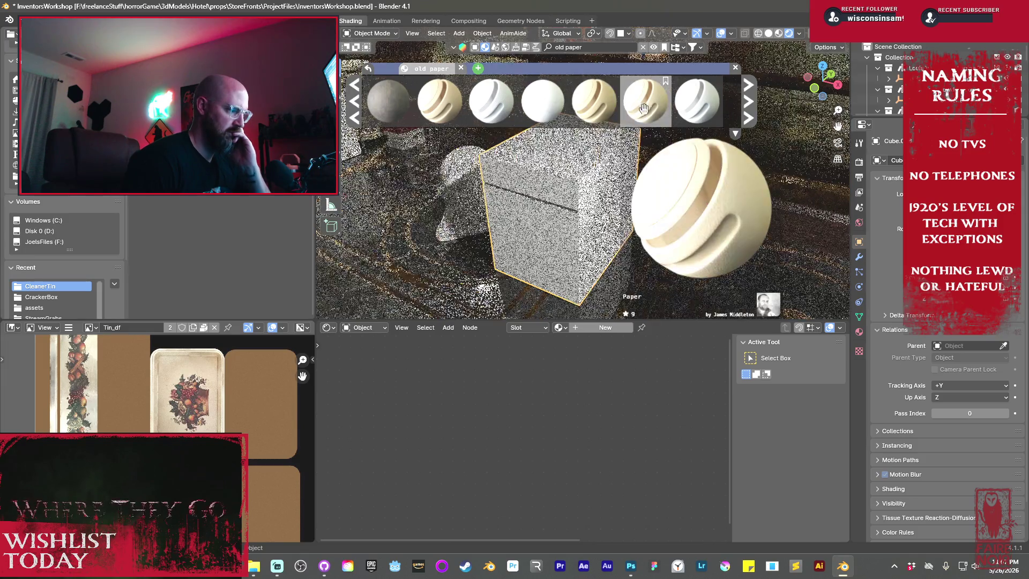
pyautogui.click(749, 115)
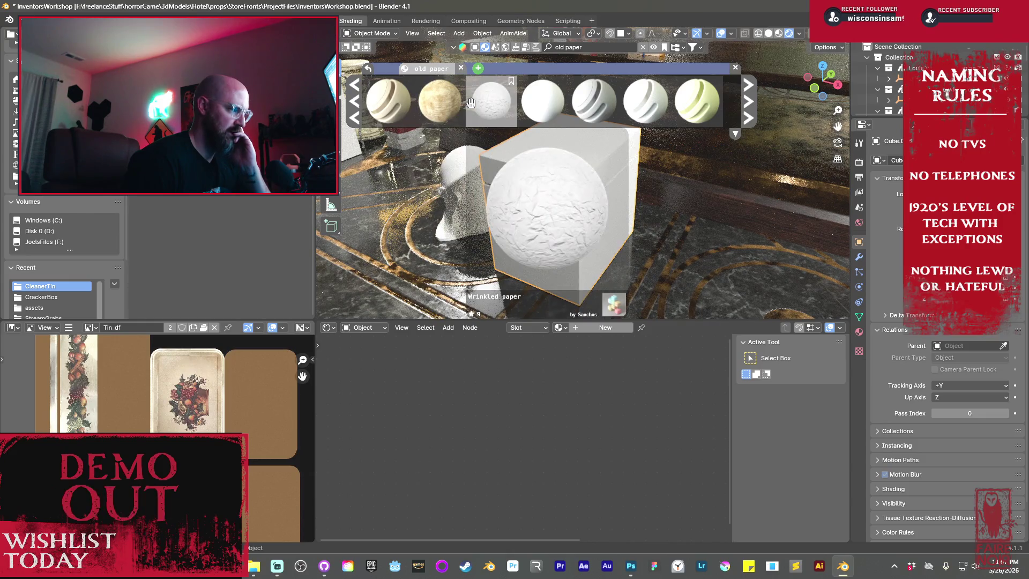
pyautogui.click(748, 107)
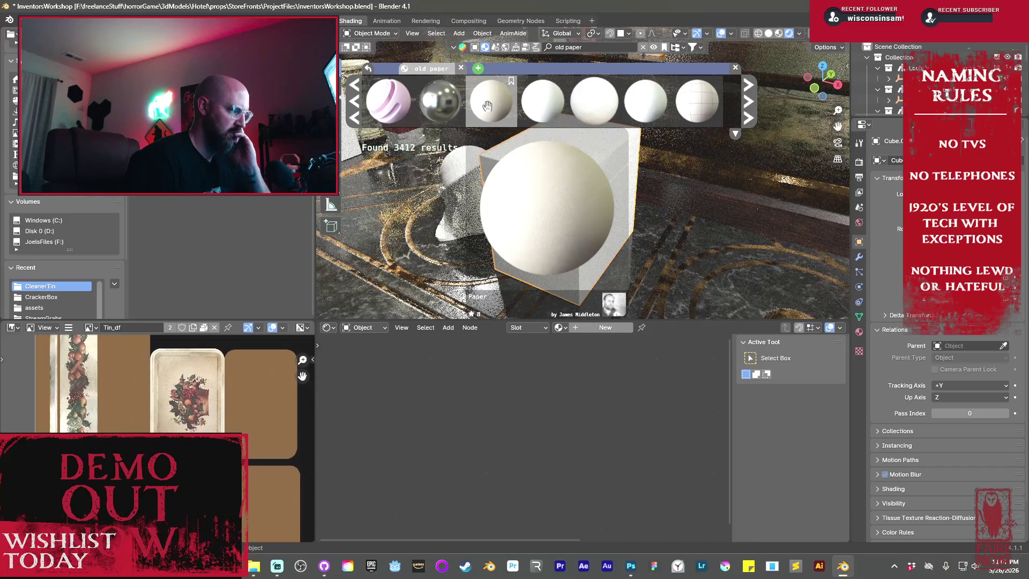
pyautogui.click(748, 110)
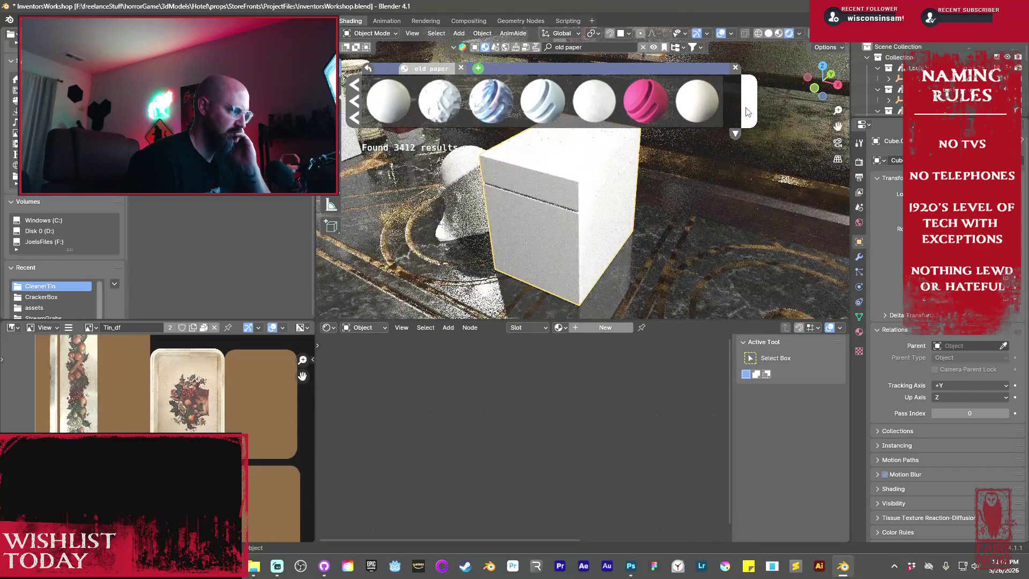
pyautogui.click(748, 111)
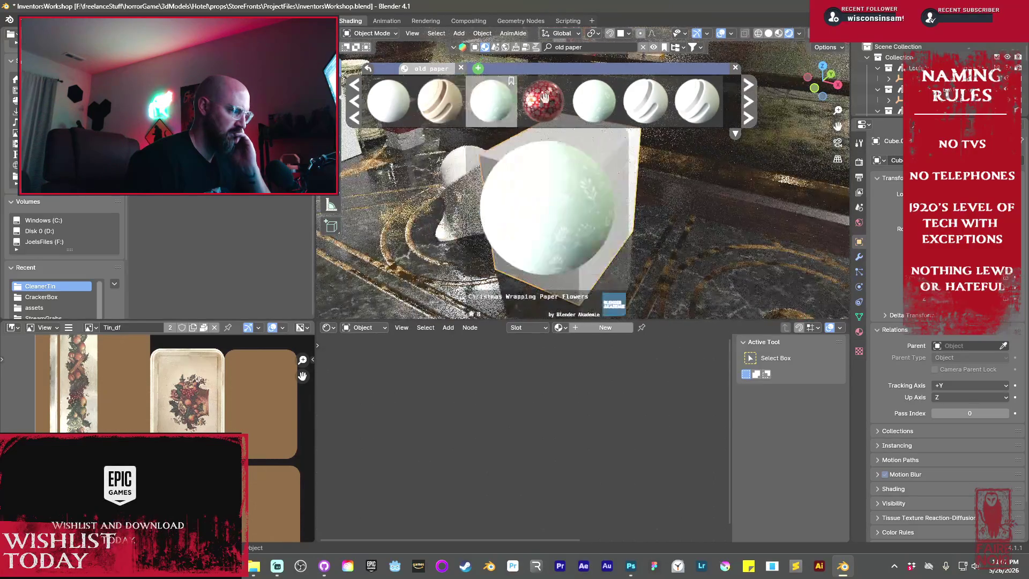
pyautogui.moveTo(631, 97)
pyautogui.click(749, 111)
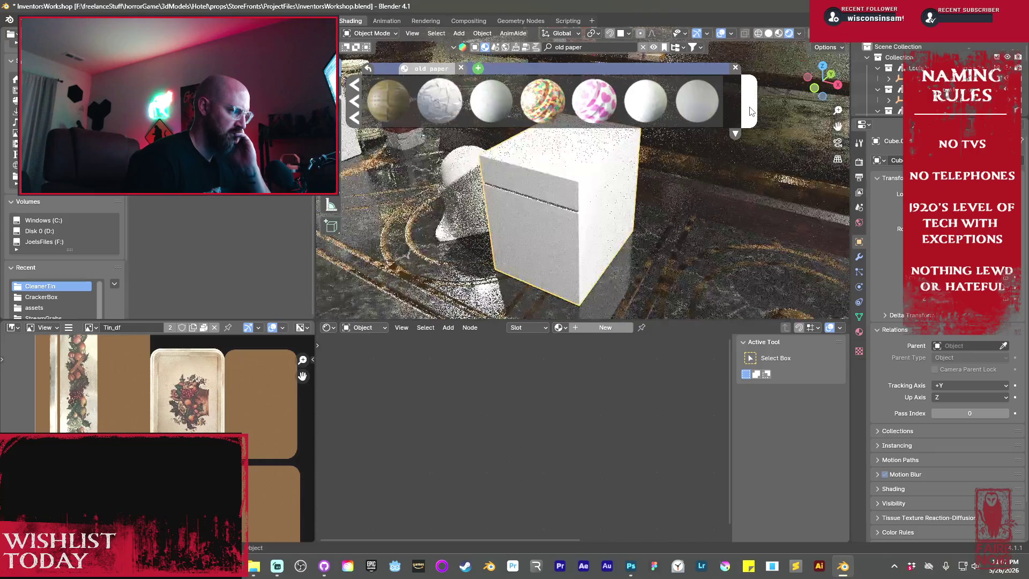
pyautogui.moveTo(407, 106)
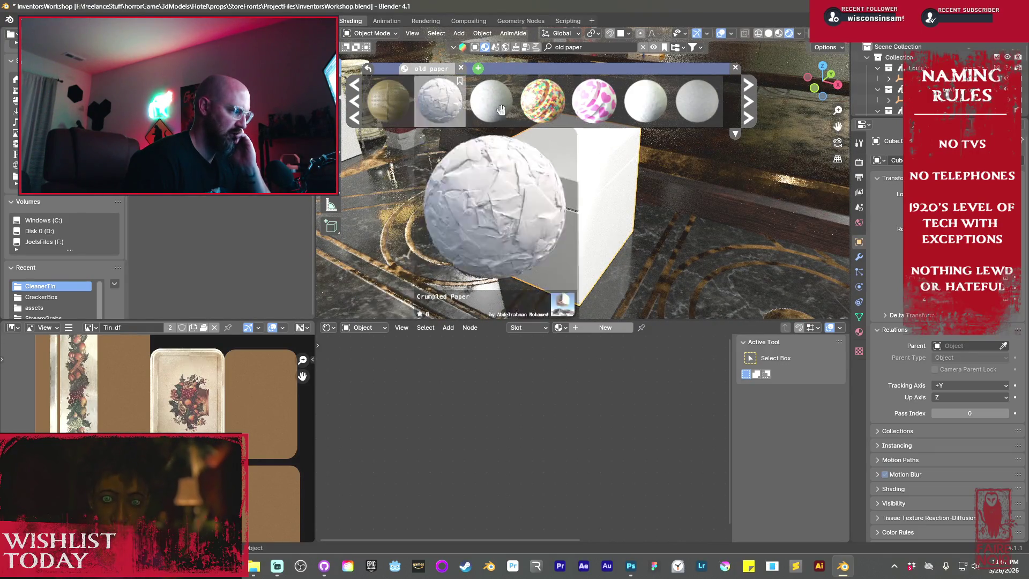
pyautogui.click(751, 106)
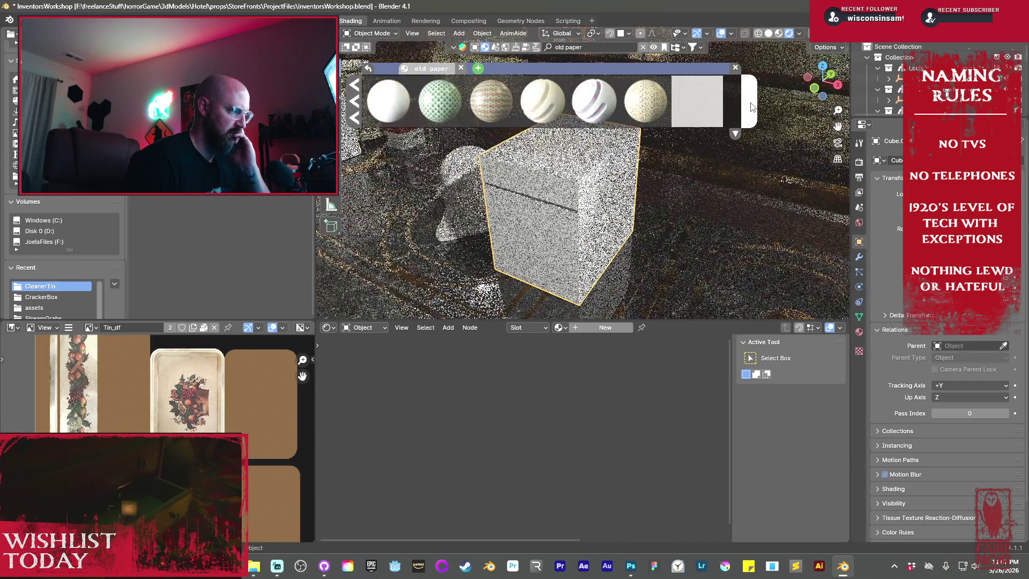
pyautogui.moveTo(675, 110)
pyautogui.moveTo(531, 103)
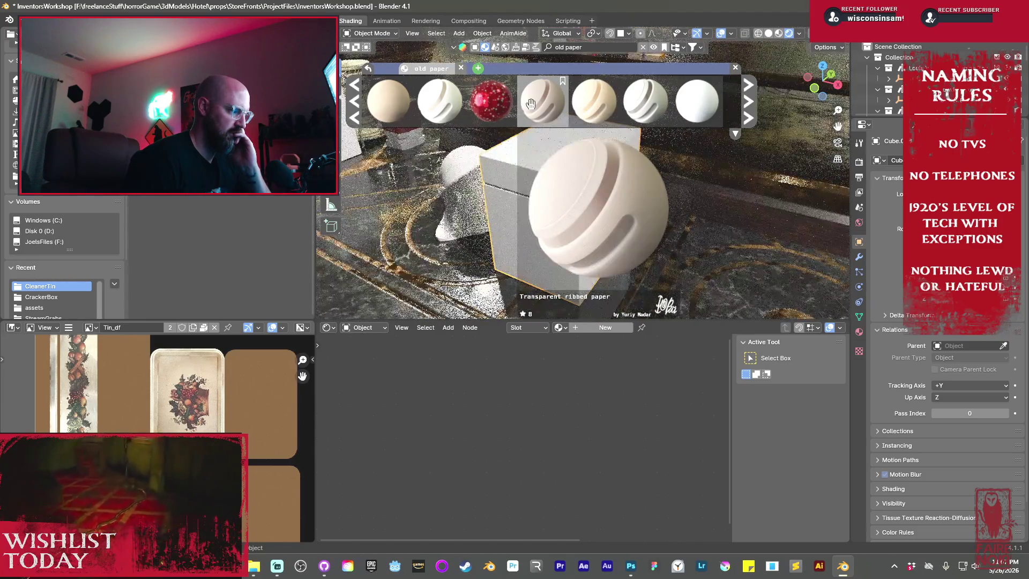
pyautogui.moveTo(386, 100)
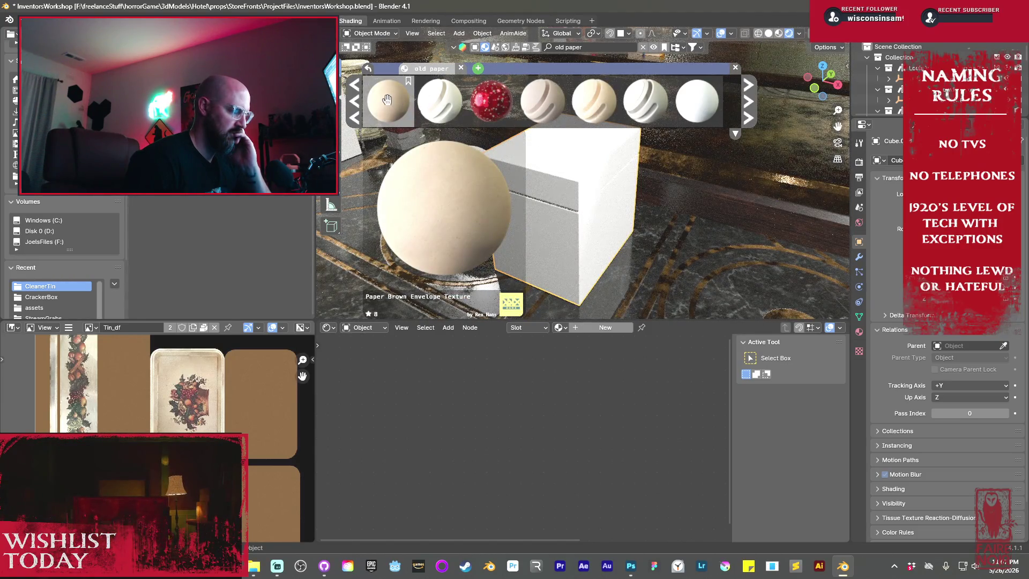
pyautogui.click(387, 101)
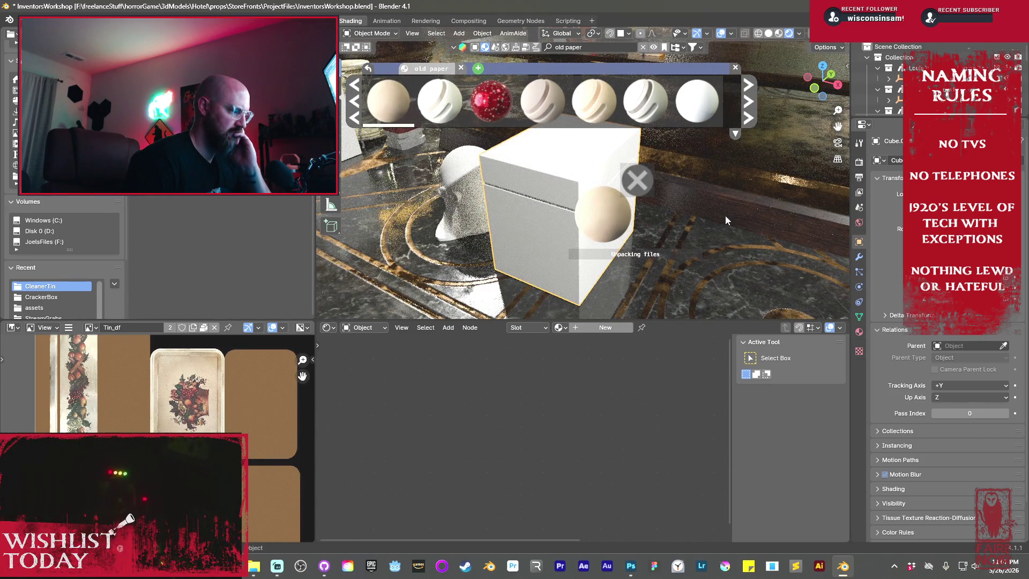
# - Move the Material Output node right and detach the small displacement-chain node
pyautogui.moveTo(599, 209)
pyautogui.mouseDown(button='middle')
pyautogui.moveTo(569, 191)
pyautogui.moveTo(600, 216)
pyautogui.mouseUp(button='middle')
pyautogui.scroll(5, 585, 201)
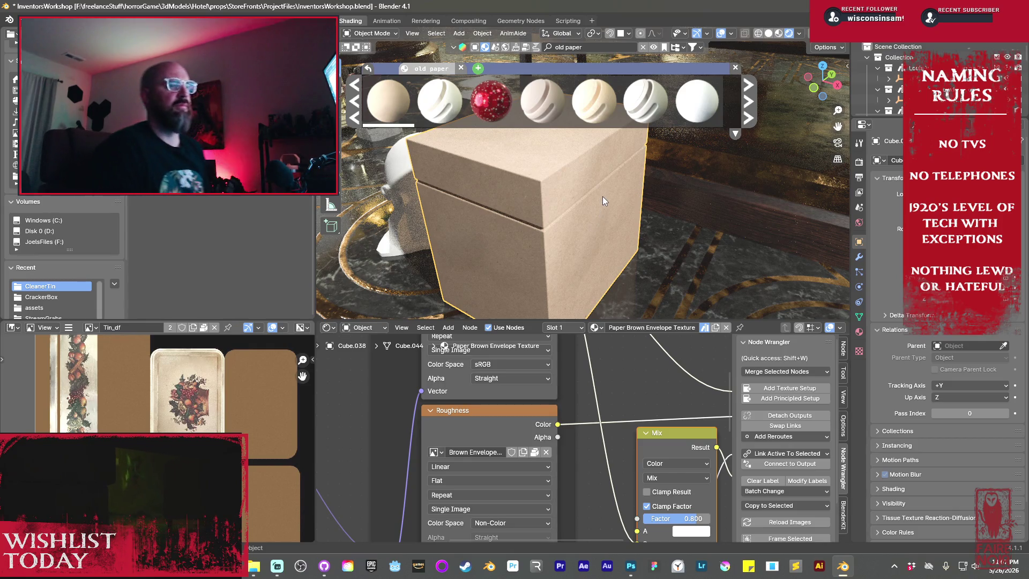
pyautogui.scroll(-8, 599, 400)
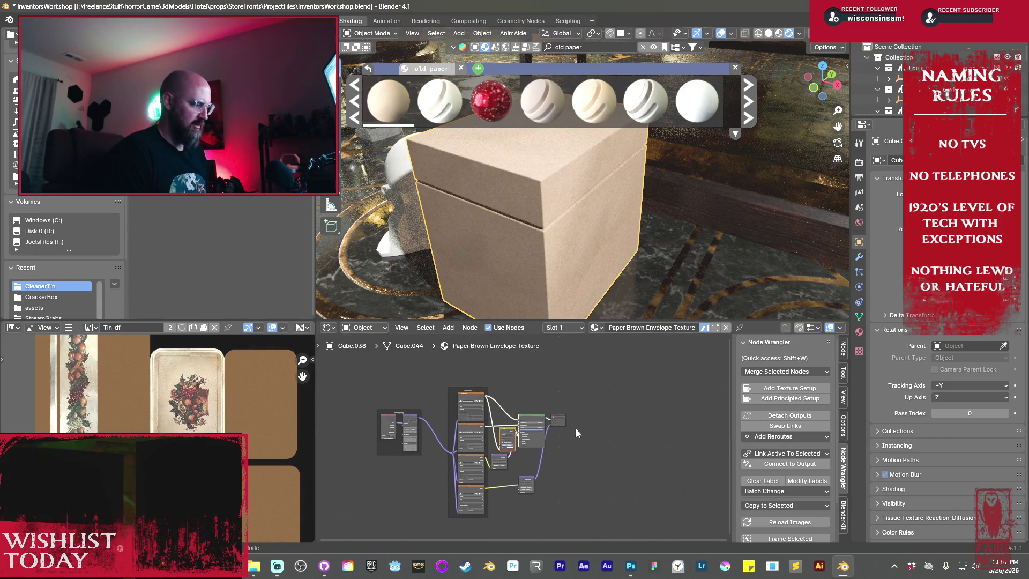
pyautogui.moveTo(558, 421); pyautogui.dragTo(623, 432)
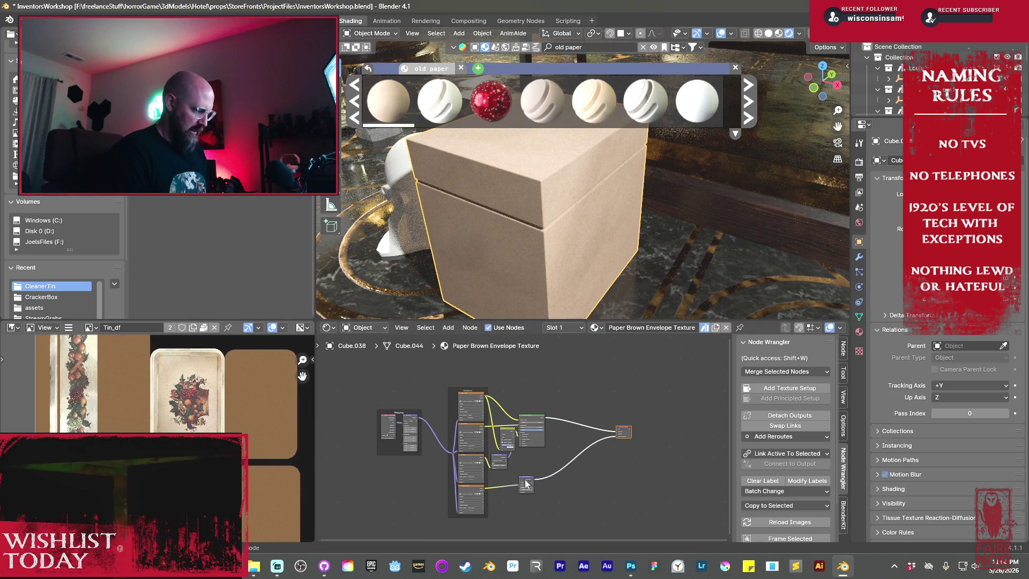
pyautogui.click(526, 484)
pyautogui.press('g')
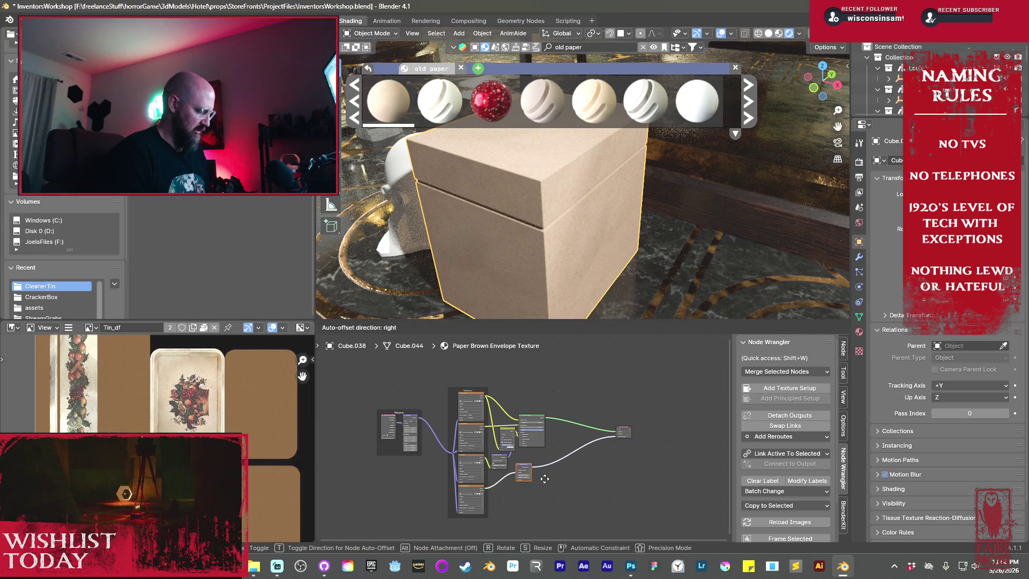
pyautogui.click(544, 478)
pyautogui.press('x')
pyautogui.press('Home')
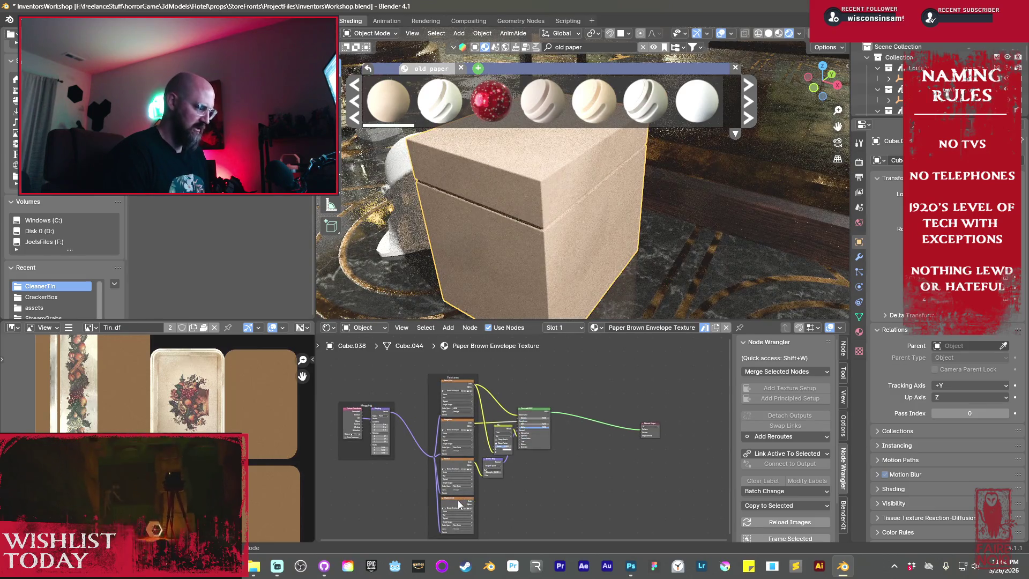
# - Delete the displacement Image Texture node from the material
pyautogui.click(458, 500)
pyautogui.scroll(3, 460, 499)
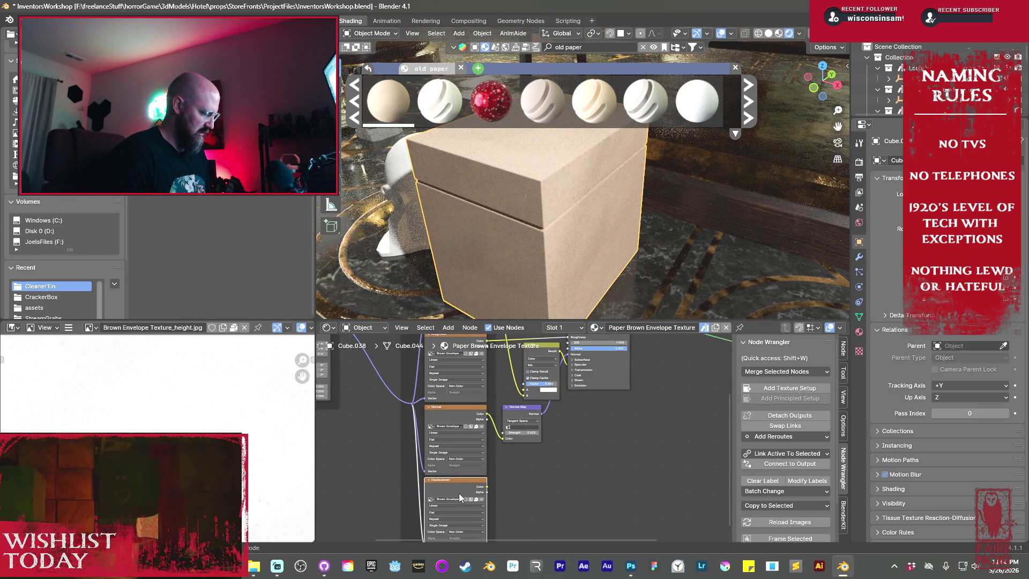
pyautogui.press('x')
pyautogui.scroll(-5, 471, 490)
pyautogui.moveTo(520, 456)
pyautogui.mouseDown(button='middle')
pyautogui.moveTo(490, 420)
pyautogui.moveTo(535, 454)
pyautogui.mouseUp(button='middle')
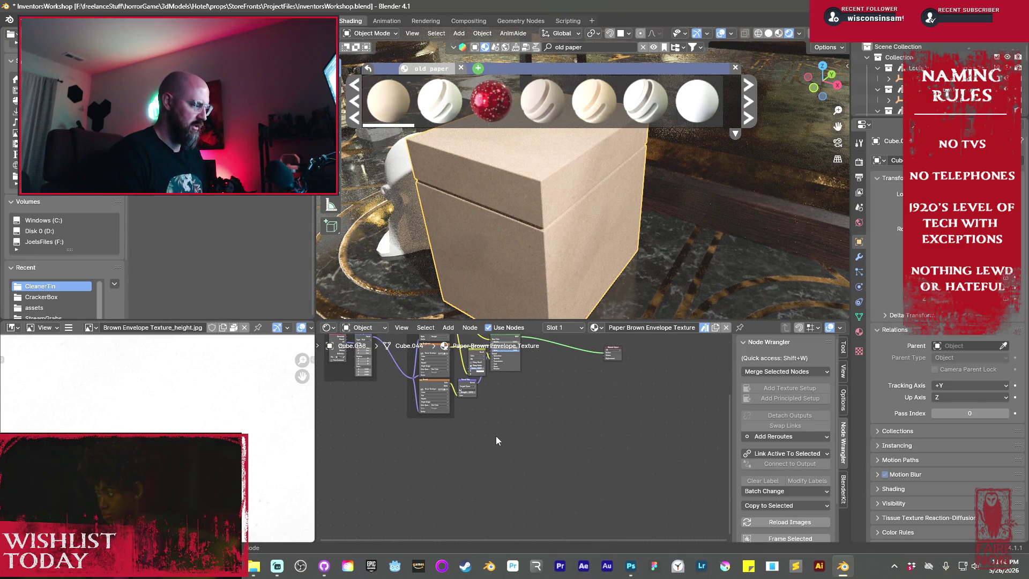
pyautogui.hotkey('shift', 'a')
pyautogui.moveTo(494, 433)
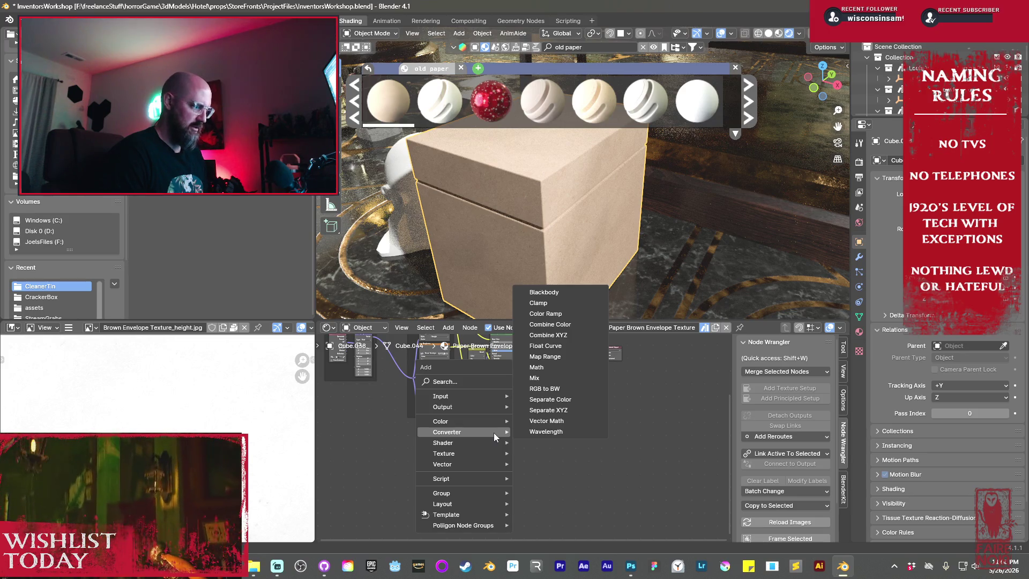
# - Add a Bevel node to the paper material's node tree
pyautogui.moveTo(460, 396)
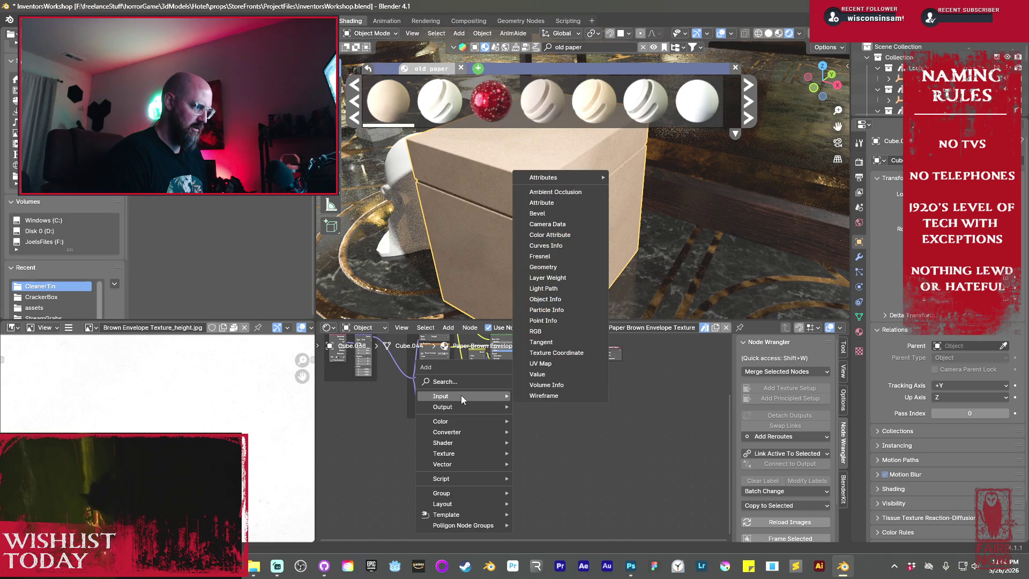
pyautogui.click(558, 223)
pyautogui.click(447, 436)
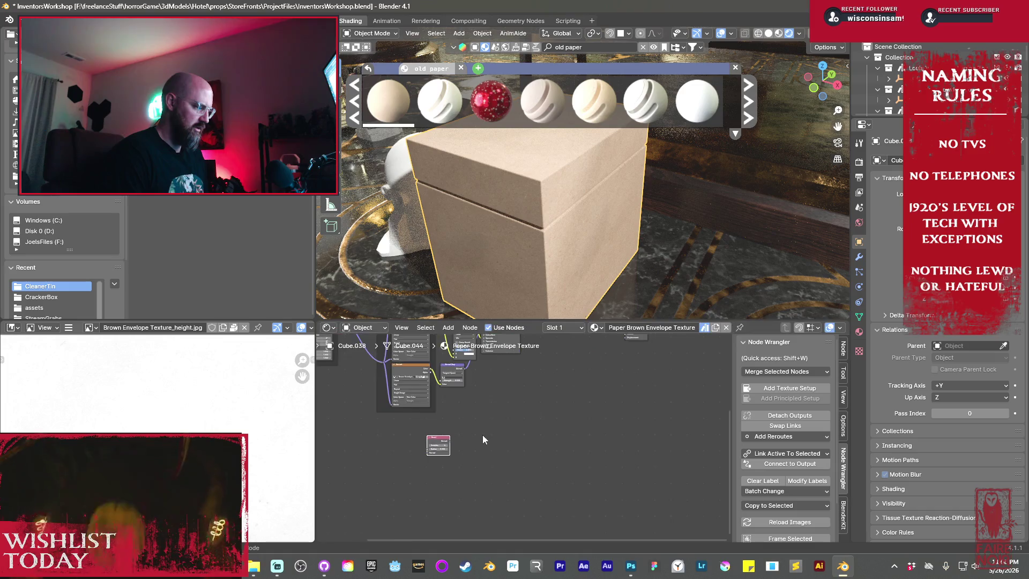
pyautogui.scroll(4, 474, 431)
pyautogui.scroll(-5, 522, 456)
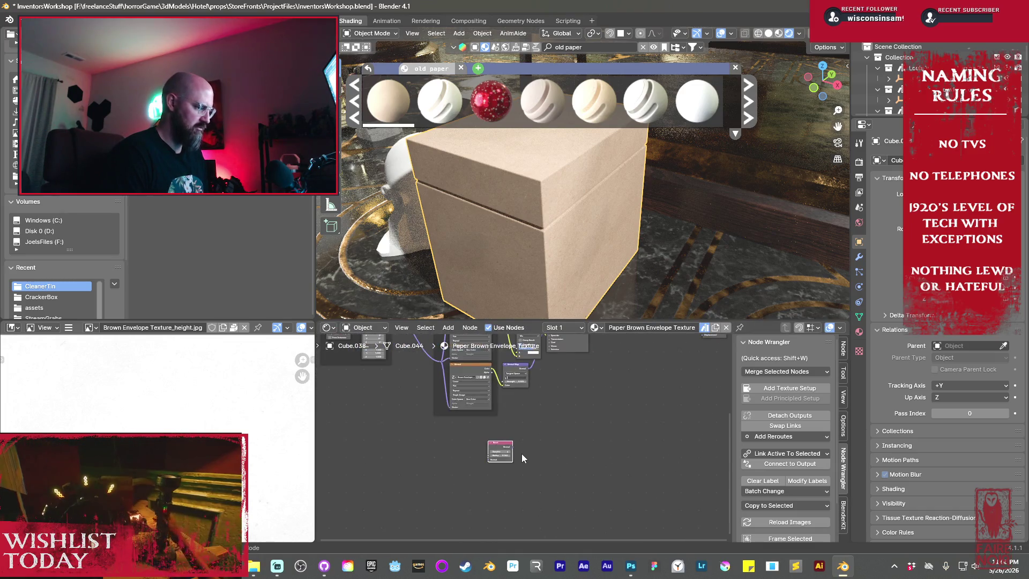
pyautogui.moveTo(431, 477); pyautogui.dragTo(469, 465, button='middle')
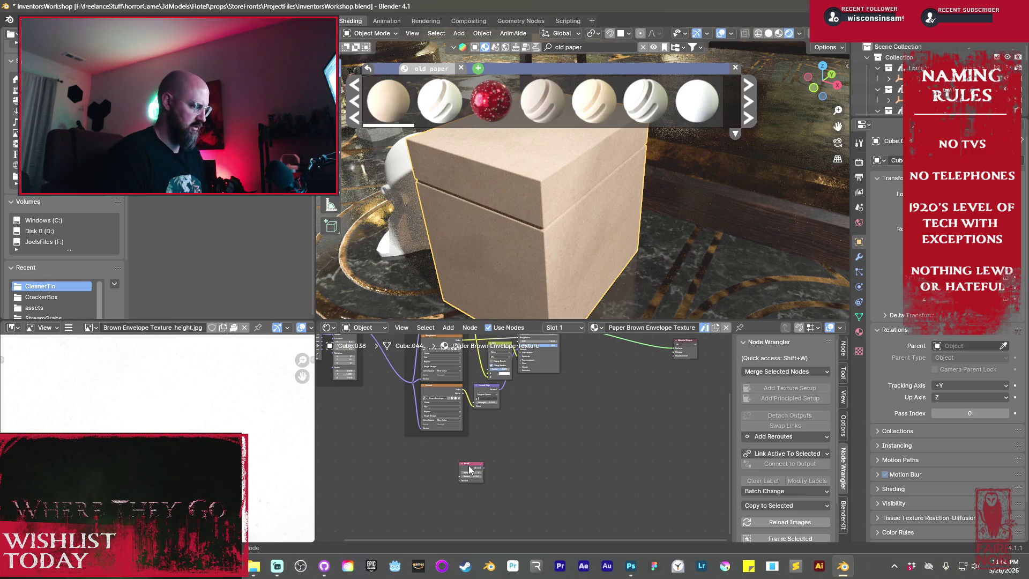
# - Attach texture coordinate and mapping nodes to the Bevel, removing the image texture
pyautogui.click(469, 470)
pyautogui.hotkey('ctrl', 't')
pyautogui.scroll(2, 482, 465)
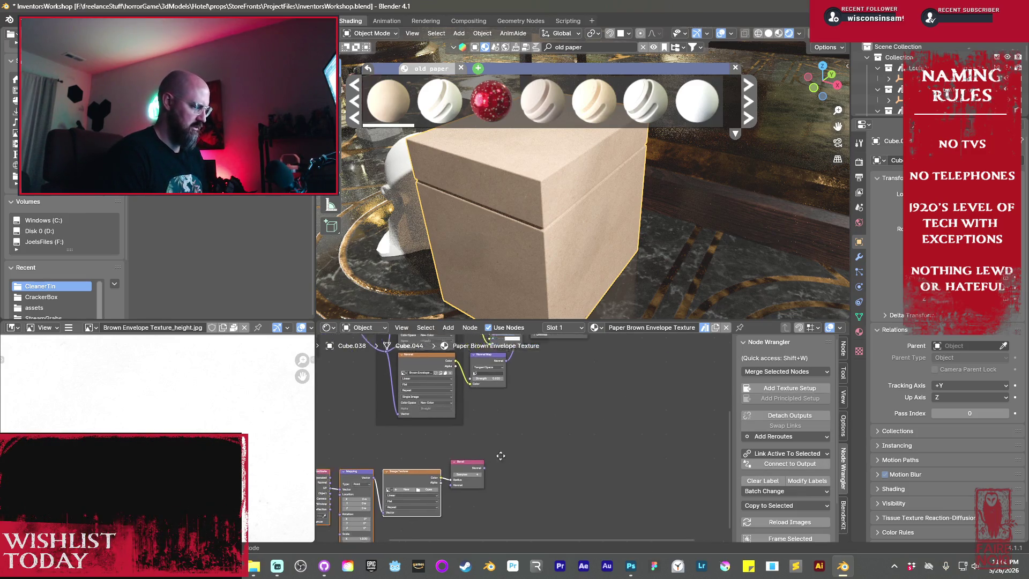
pyautogui.moveTo(485, 461); pyautogui.dragTo(572, 443, button='middle')
pyautogui.scroll(1, 572, 443)
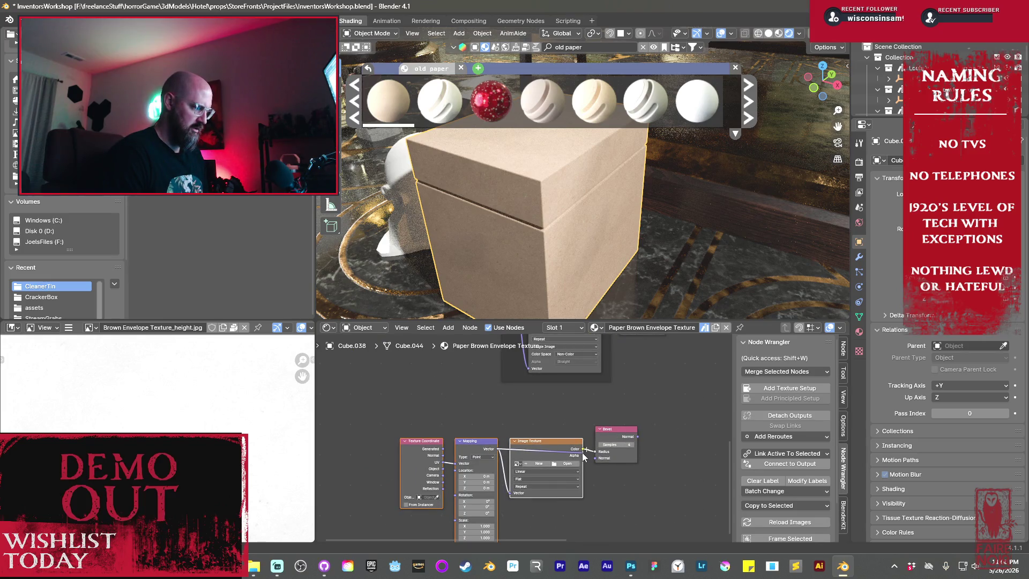
pyautogui.hotkey('ctrl', 'x')
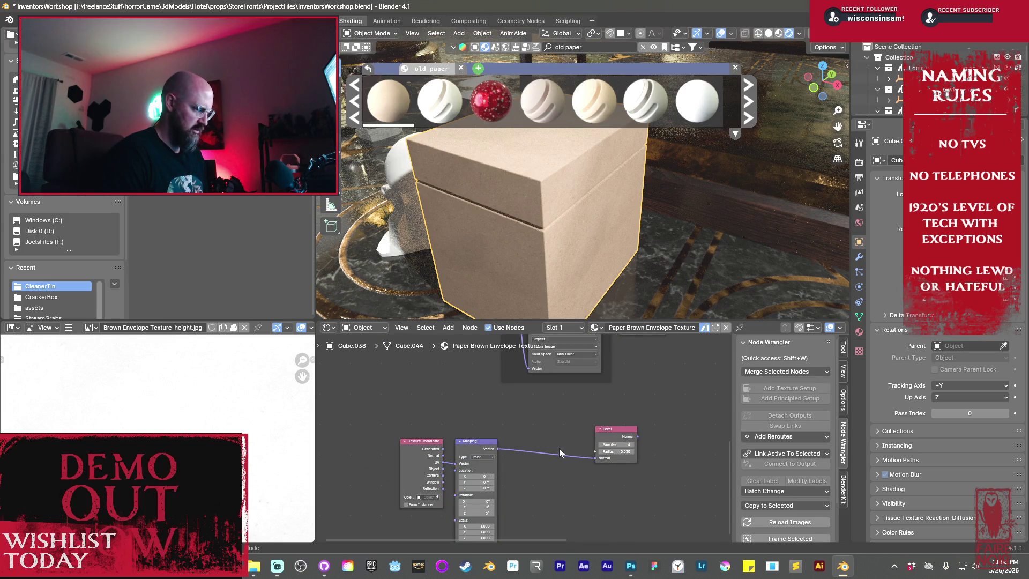
pyautogui.scroll(-1, 558, 448)
pyautogui.keyDown('ctrl'); pyautogui.scroll(-3, 545, 463); pyautogui.keyUp('ctrl')
pyautogui.moveTo(560, 462); pyautogui.dragTo(485, 483, button='middle')
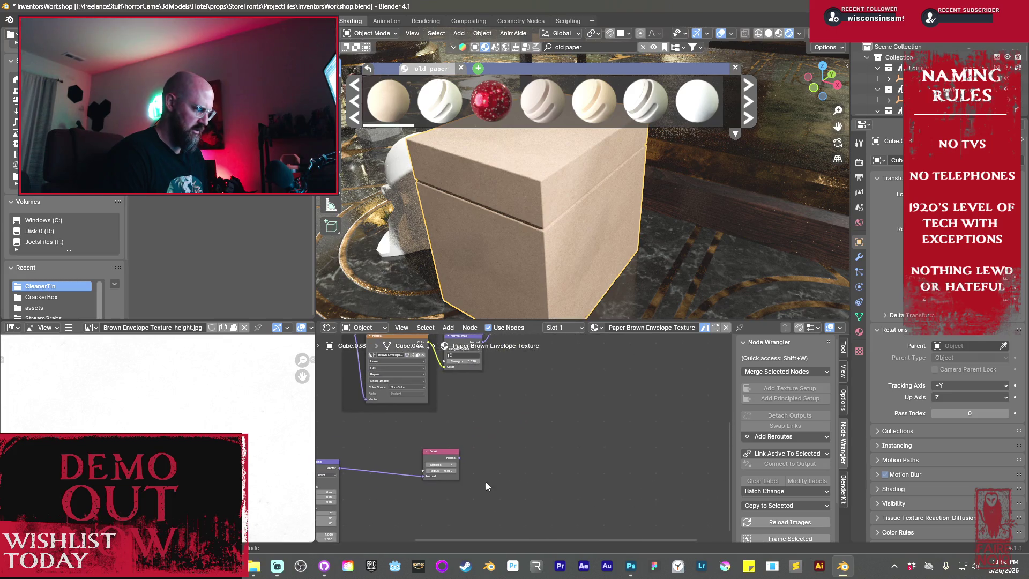
# - Feed the Bevel normal into a new Color Ramp and preview it on the box
pyautogui.moveTo(480, 455); pyautogui.dragTo(545, 446)
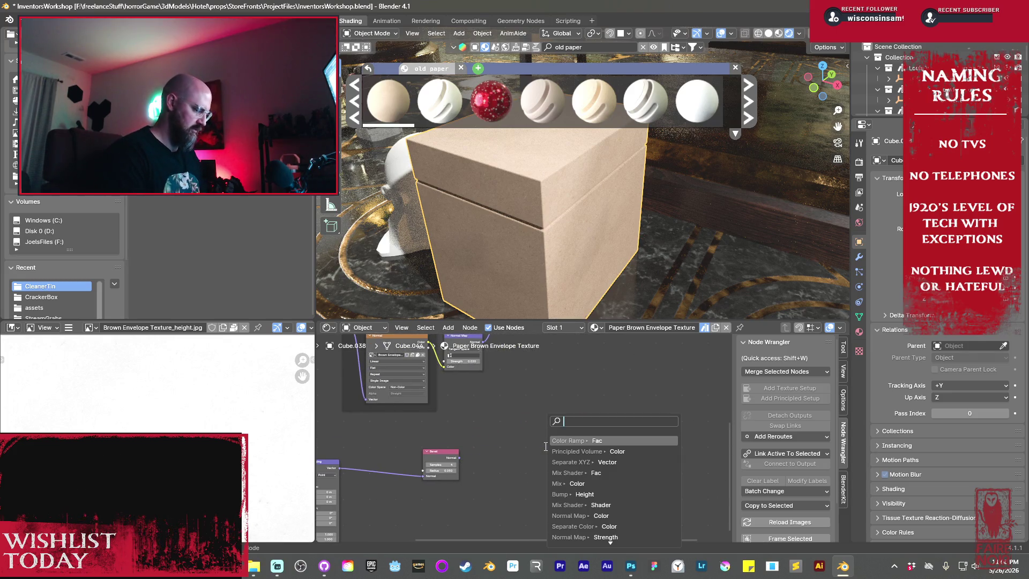
pyautogui.write('color r')
pyautogui.press('Return')
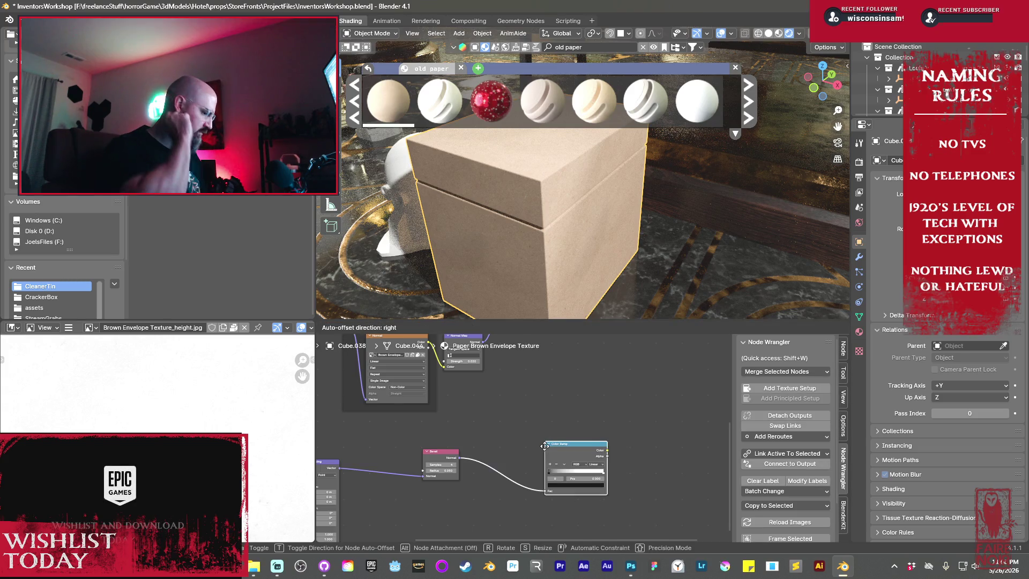
pyautogui.click(499, 435)
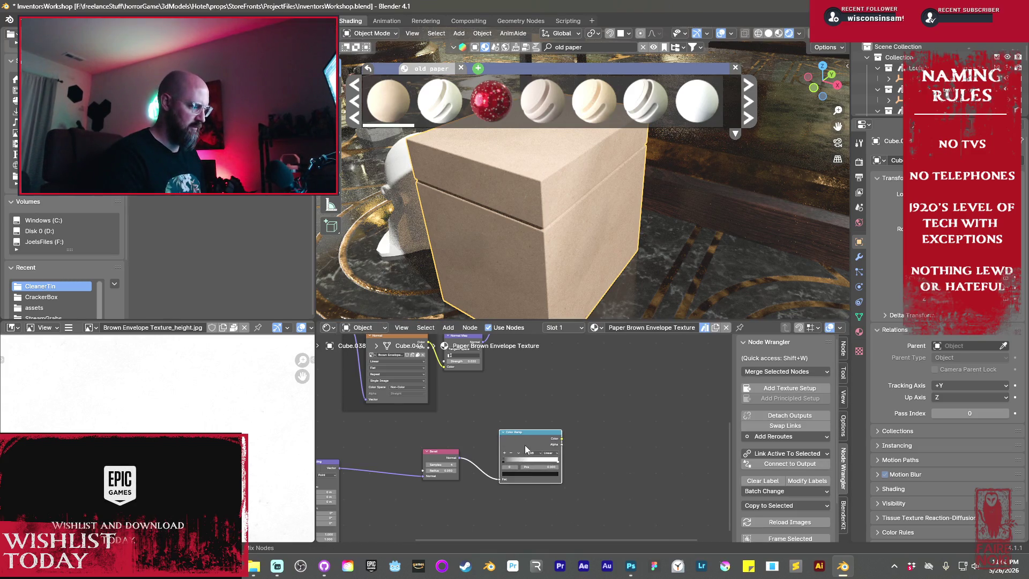
pyautogui.keyDown('ctrl'); pyautogui.keyDown('shift'); pyautogui.click(525, 445); pyautogui.keyUp('shift'); pyautogui.keyUp('ctrl')
pyautogui.scroll(3, 493, 455)
# - Set Bevel radius to 0.210 and relink the Mapping vector to the Bevel normal
pyautogui.moveTo(484, 440); pyautogui.dragTo(527, 441)
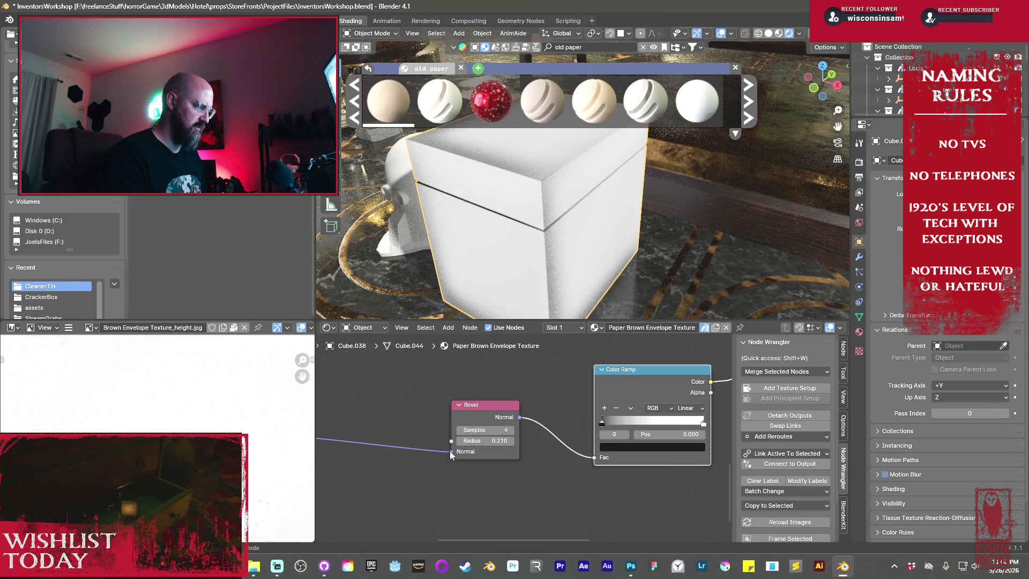
pyautogui.scroll(-2, 449, 455)
pyautogui.moveTo(452, 466); pyautogui.dragTo(519, 465, button='middle')
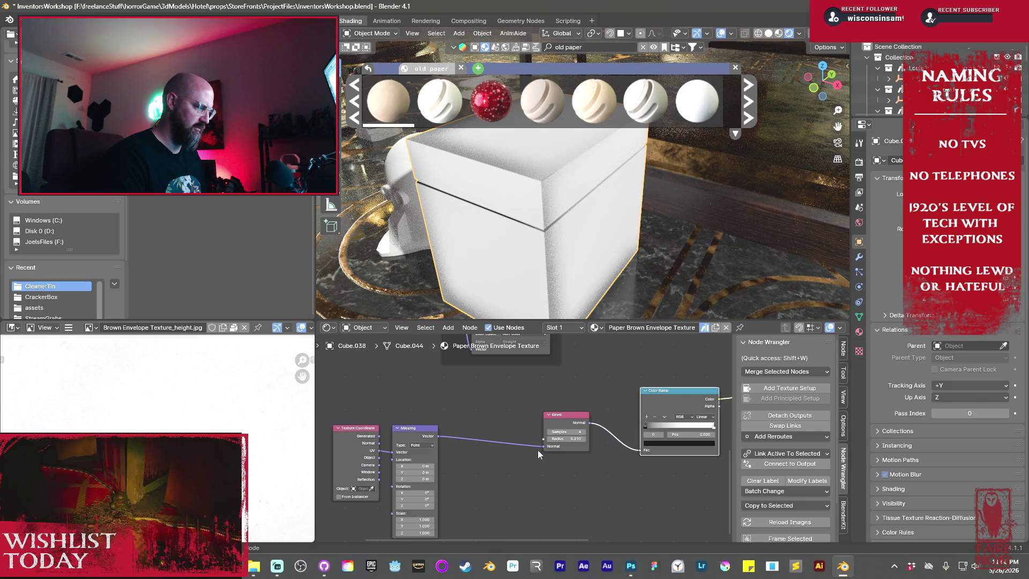
pyautogui.moveTo(543, 446); pyautogui.dragTo(513, 442)
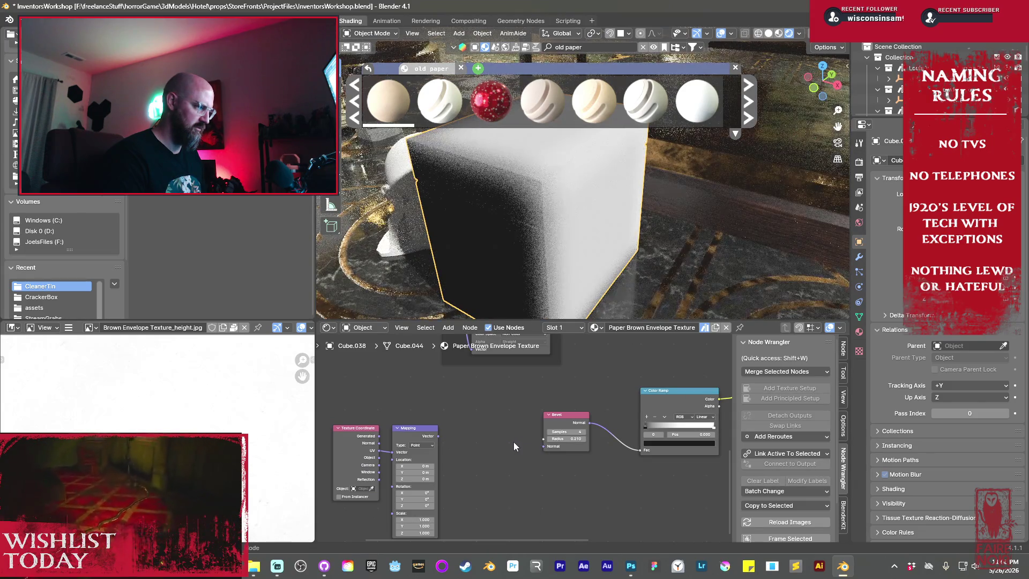
pyautogui.scroll(-5, 503, 300)
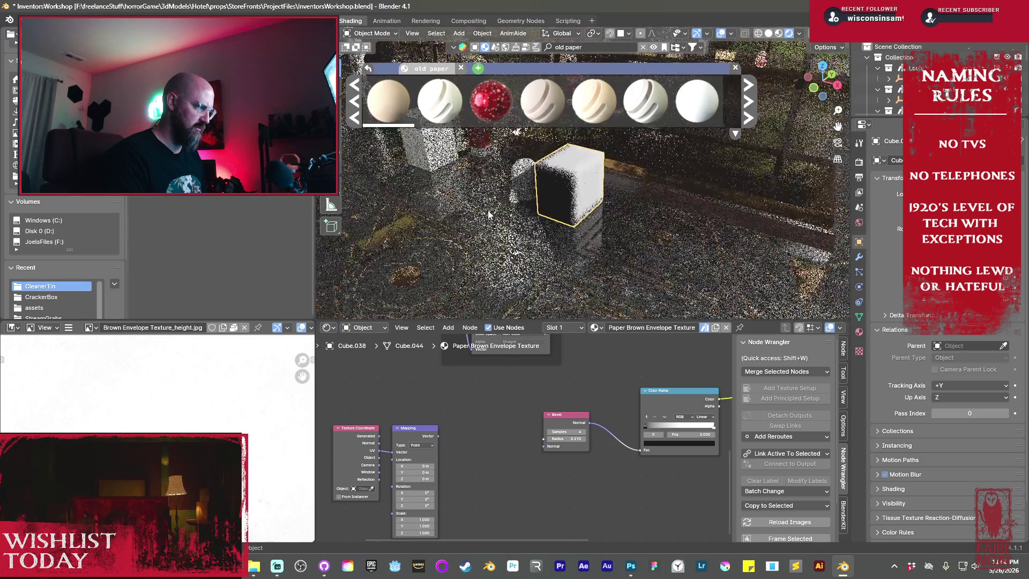
pyautogui.moveTo(440, 437); pyautogui.dragTo(543, 446)
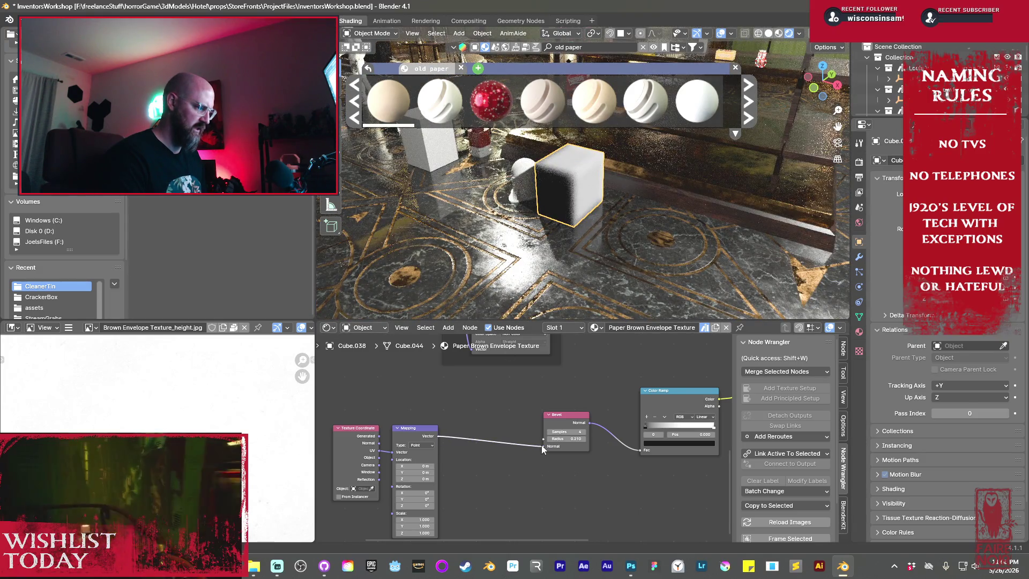
pyautogui.scroll(4, 577, 216)
# - Move the Color Ramp stops to 0.077 and 0.408 for thin dark edge lines
pyautogui.moveTo(577, 216)
pyautogui.mouseDown(button='middle')
pyautogui.moveTo(676, 253)
pyautogui.moveTo(658, 234)
pyautogui.mouseUp(button='middle')
pyautogui.scroll(3, 676, 249)
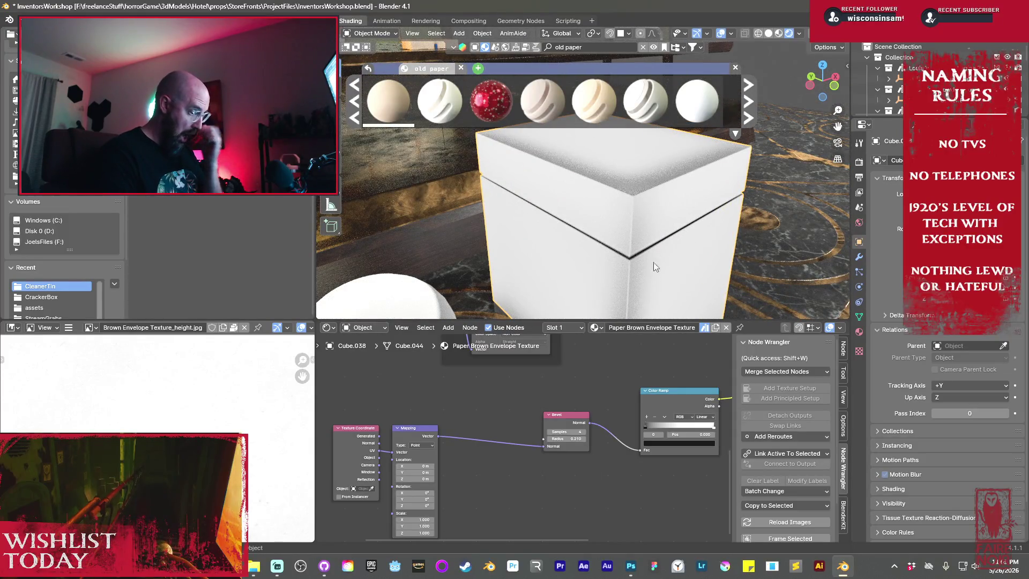
pyautogui.moveTo(647, 367); pyautogui.dragTo(570, 376, button='middle')
pyautogui.moveTo(569, 433)
pyautogui.mouseDown()
pyautogui.moveTo(600, 438)
pyautogui.moveTo(585, 439)
pyautogui.mouseUp()
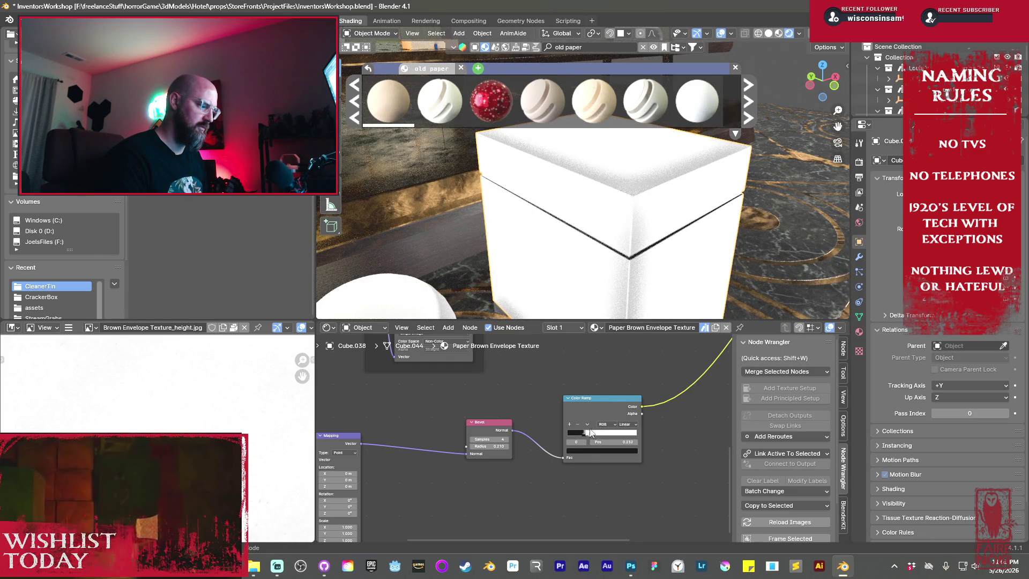
pyautogui.moveTo(590, 432); pyautogui.dragTo(592, 434)
pyautogui.scroll(-3, 563, 452)
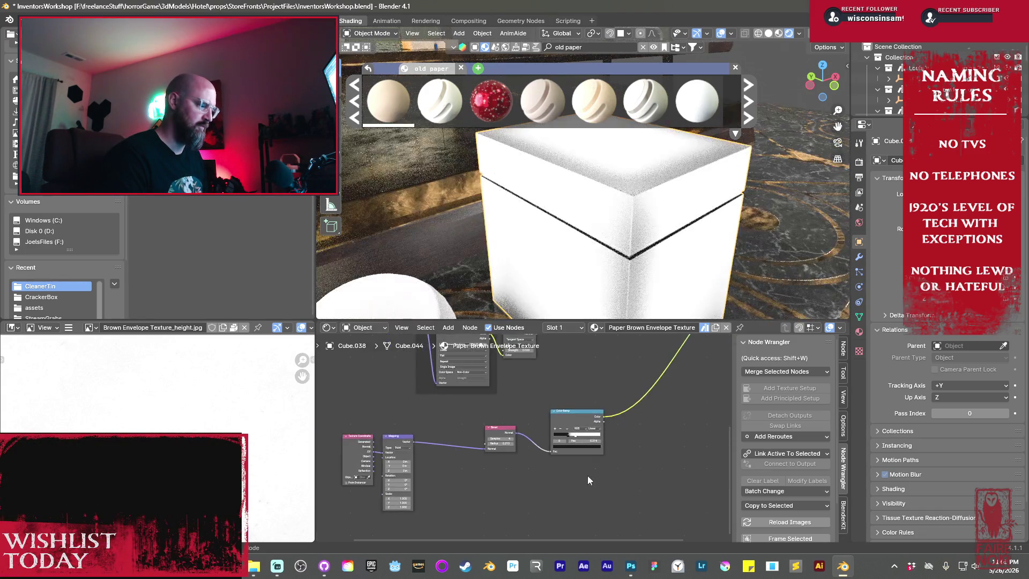
pyautogui.hotkey('shift', 'a')
# - Add a Noise Texture feeding a new Color Ramp and preview it on the box
pyautogui.moveTo(523, 468)
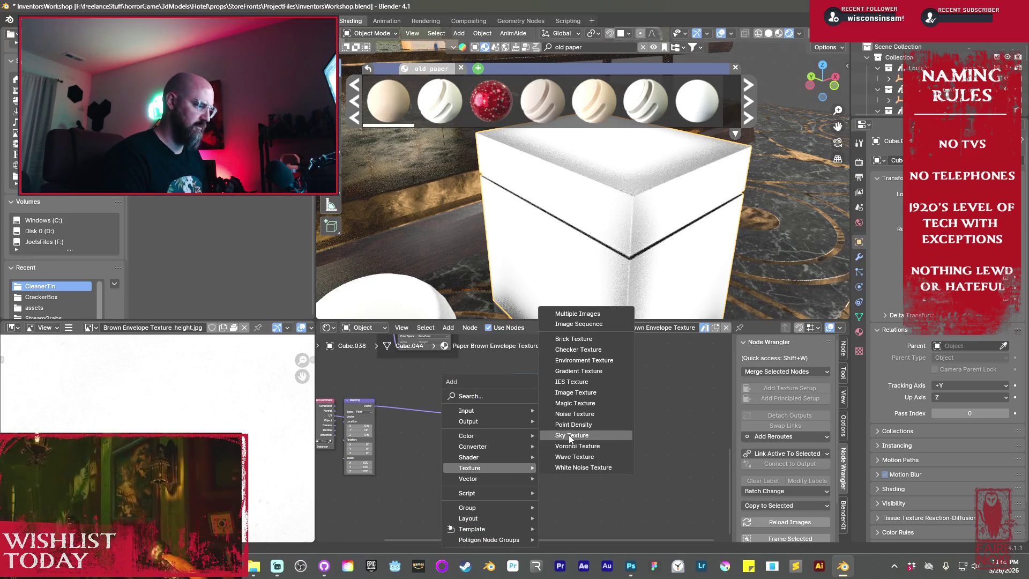
pyautogui.click(567, 414)
pyautogui.click(406, 440)
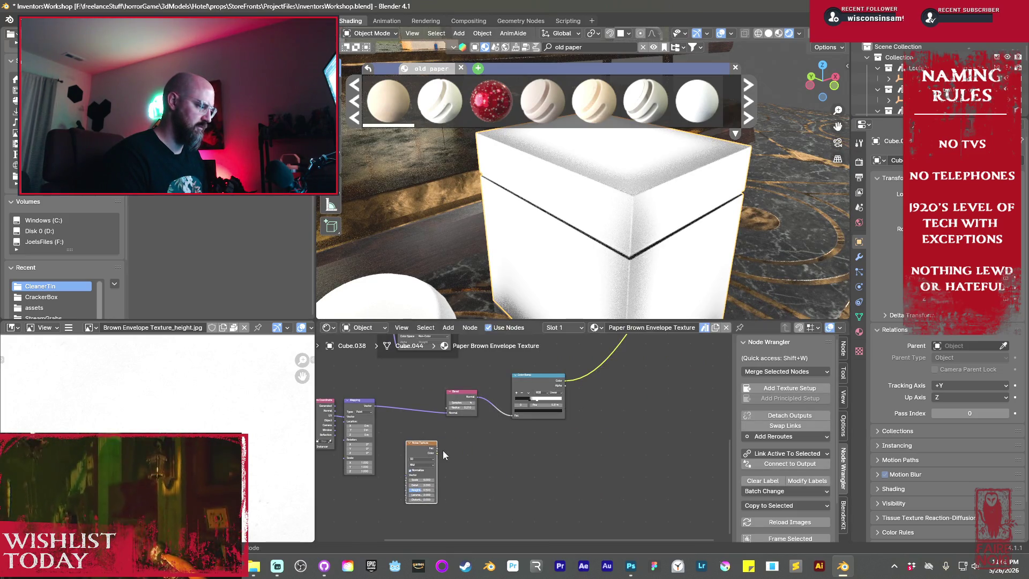
pyautogui.moveTo(438, 452); pyautogui.dragTo(506, 456)
pyautogui.write('color ramp')
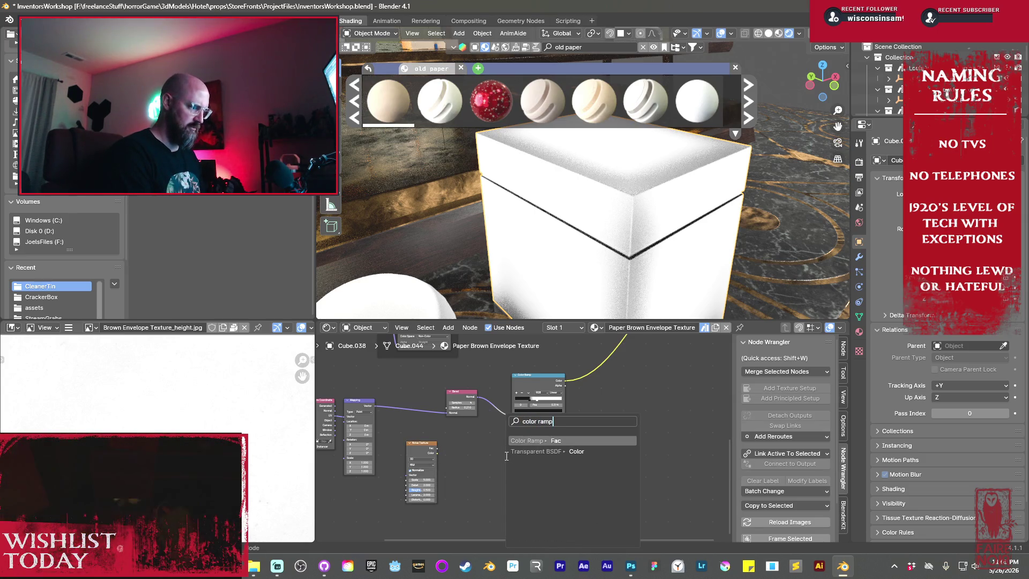
pyautogui.press('Return')
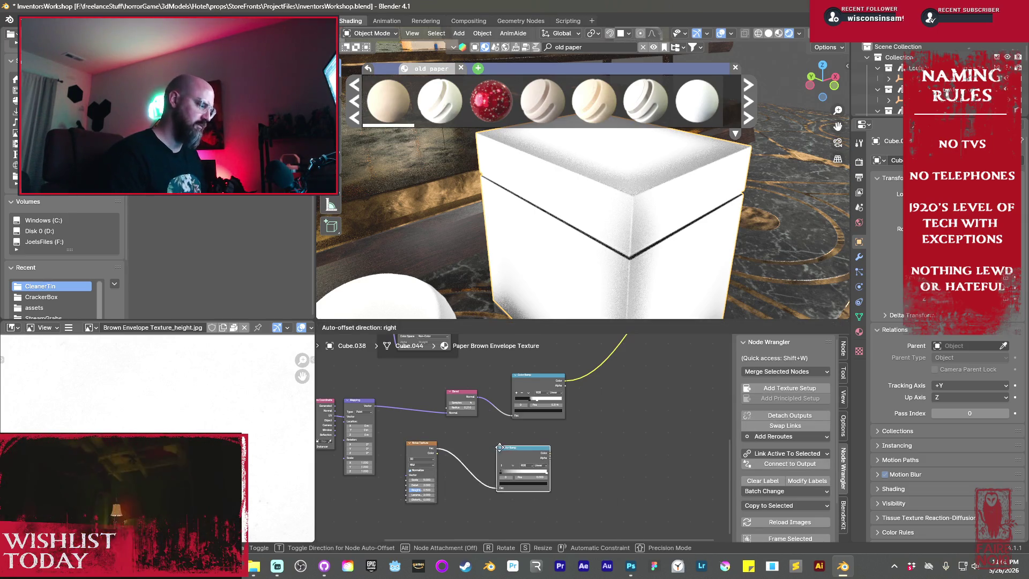
pyautogui.click(522, 439)
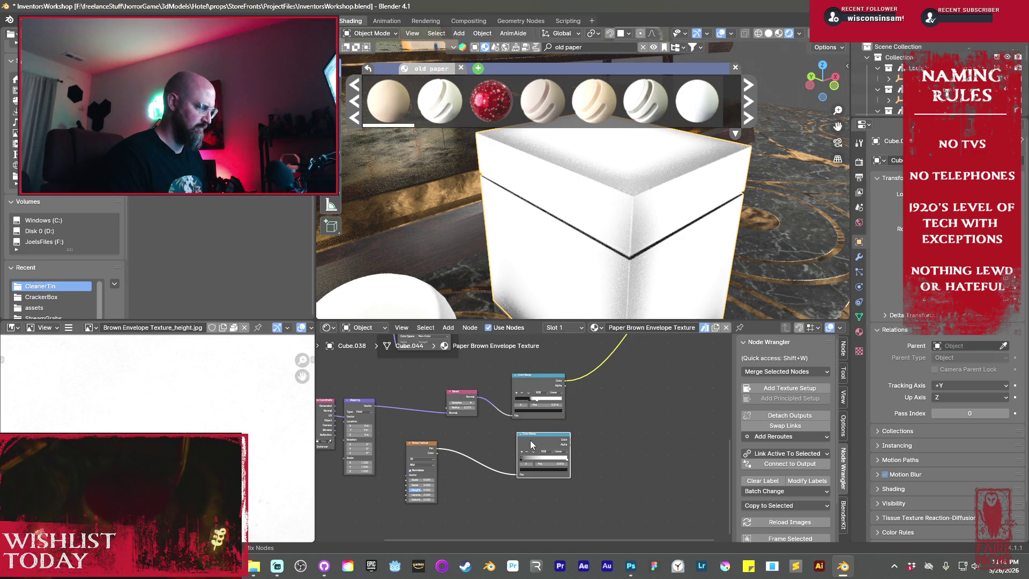
pyautogui.keyDown('ctrl'); pyautogui.keyDown('shift'); pyautogui.click(534, 442); pyautogui.keyUp('shift'); pyautogui.keyUp('ctrl')
# - Set noise Scale 41.600, Detail 5.300, Roughness 0.825 and the black stop to 0.459
pyautogui.scroll(2, 528, 445)
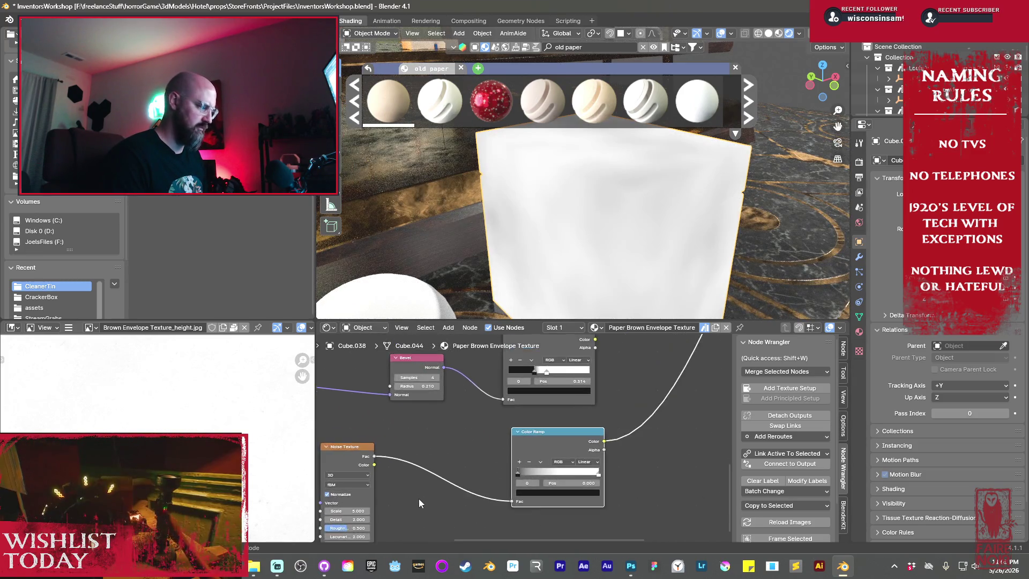
pyautogui.scroll(2, 458, 472)
pyautogui.moveTo(417, 465); pyautogui.dragTo(482, 464)
pyautogui.moveTo(418, 474)
pyautogui.mouseDown()
pyautogui.moveTo(431, 473)
pyautogui.moveTo(428, 481)
pyautogui.mouseUp()
pyautogui.moveTo(597, 428); pyautogui.dragTo(628, 429)
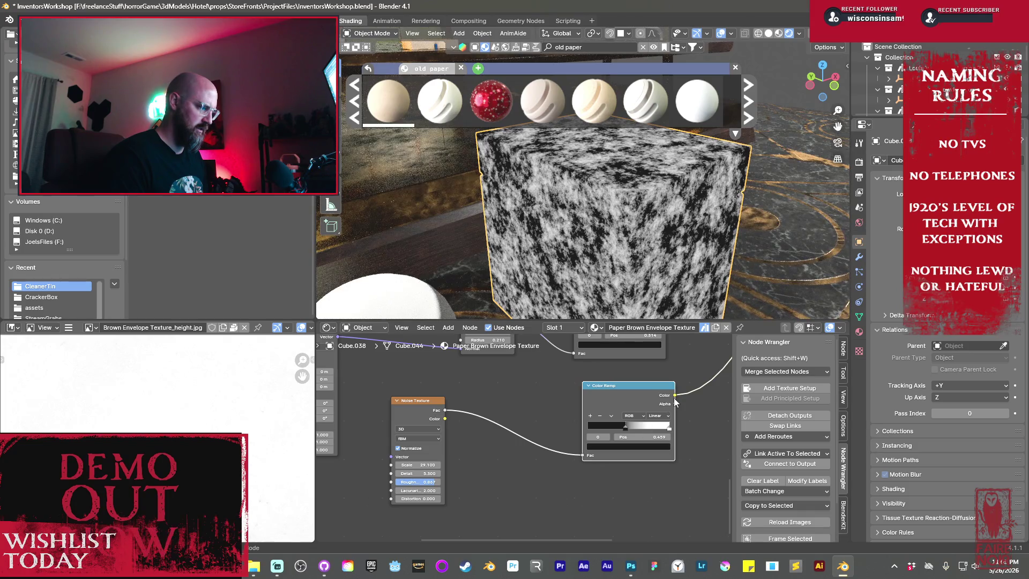
pyautogui.moveTo(418, 465); pyautogui.dragTo(485, 465)
pyautogui.scroll(-2, 675, 390)
pyautogui.moveTo(675, 390)
pyautogui.mouseDown(button='middle')
pyautogui.moveTo(590, 445)
pyautogui.moveTo(550, 405)
pyautogui.mouseUp(button='middle')
pyautogui.moveTo(544, 397); pyautogui.dragTo(612, 413)
# - Add a Mix Color node linked to the ramp and preview it on the box
pyautogui.write('mo')
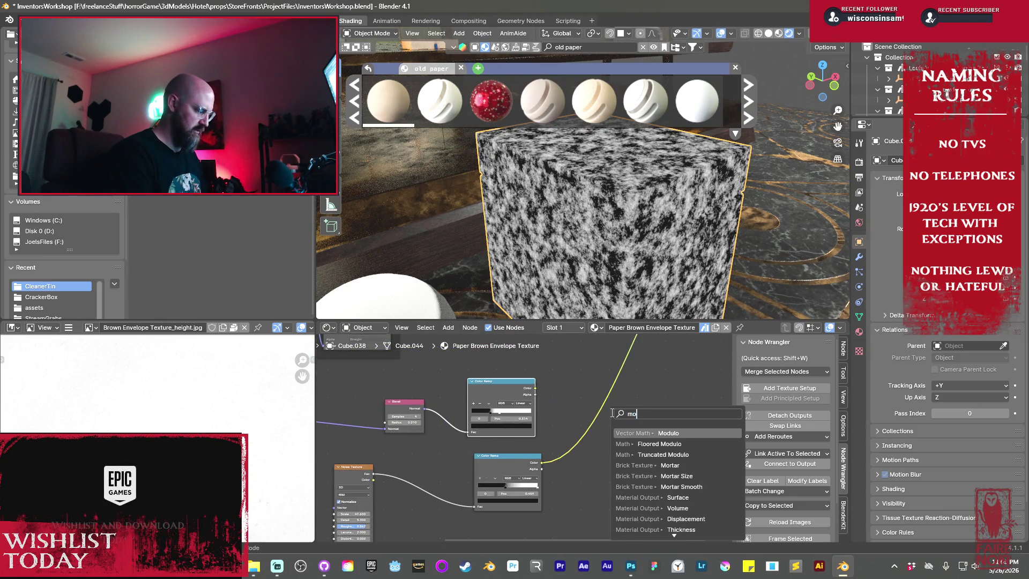
pyautogui.press('BackSpace')
pyautogui.write('ix color')
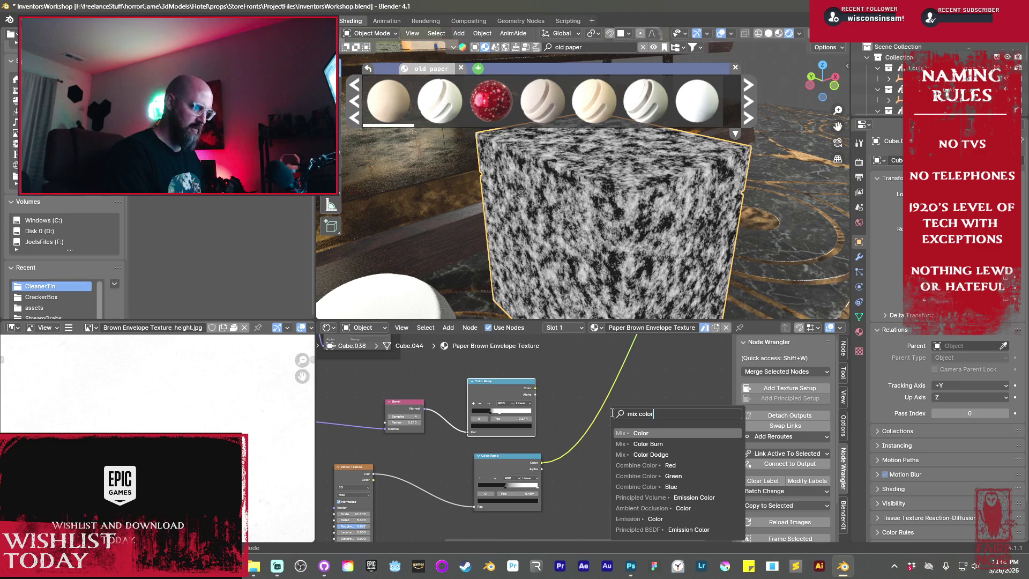
pyautogui.press('Return')
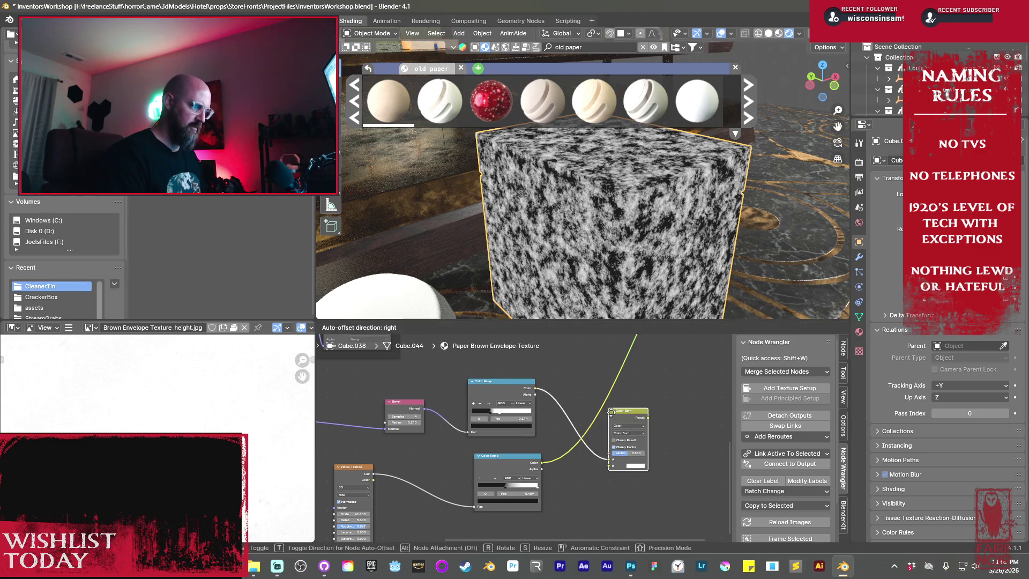
pyautogui.click(612, 413)
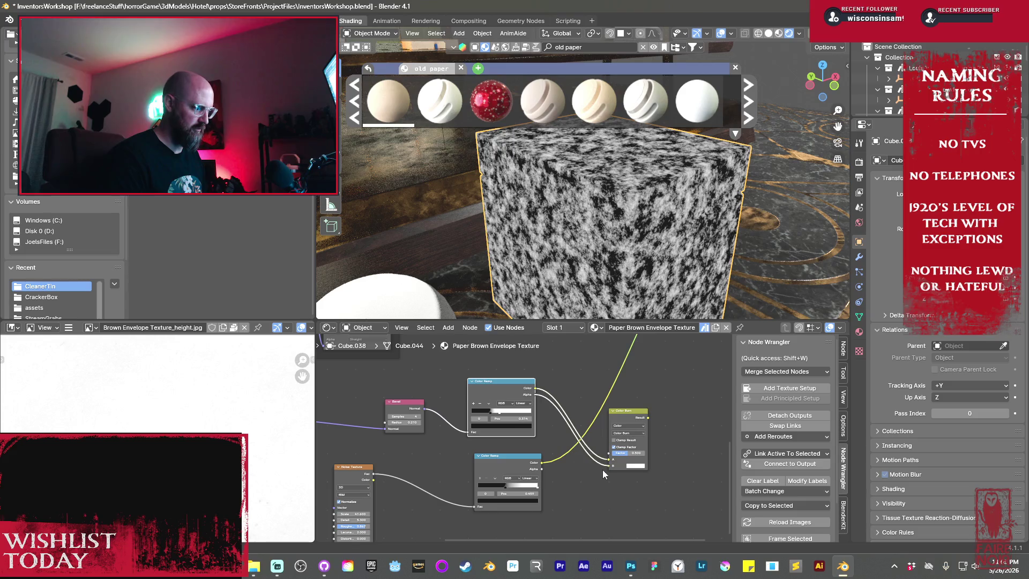
pyautogui.keyDown('ctrl'); pyautogui.keyDown('shift'); pyautogui.click(622, 445); pyautogui.keyUp('shift'); pyautogui.keyUp('ctrl')
pyautogui.scroll(2, 589, 439)
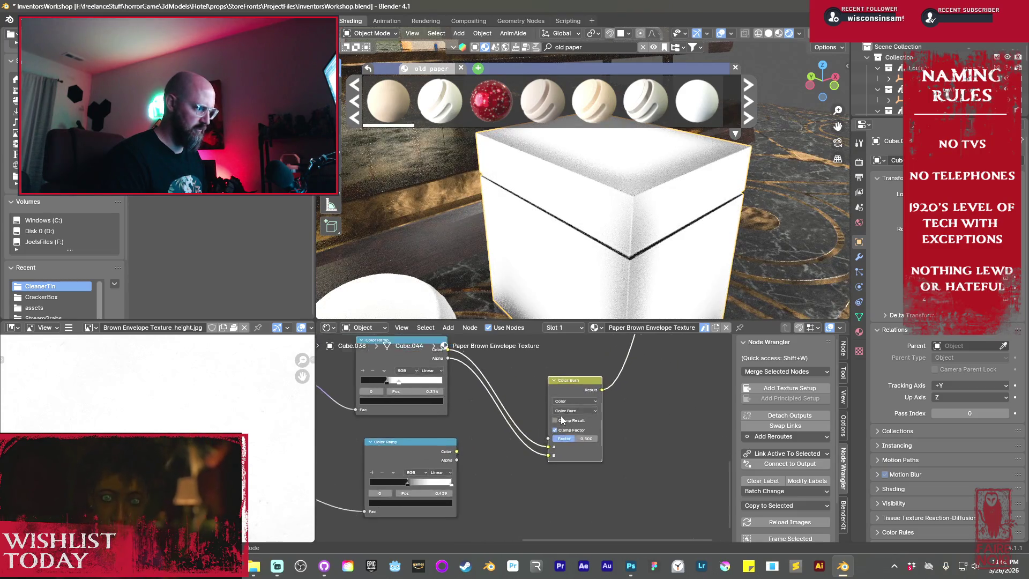
pyautogui.scroll(2, 562, 419)
# - Try Overlay, Mix, Multiply, Add, Difference and Subtract blend modes on the Mix node
pyautogui.click(622, 394)
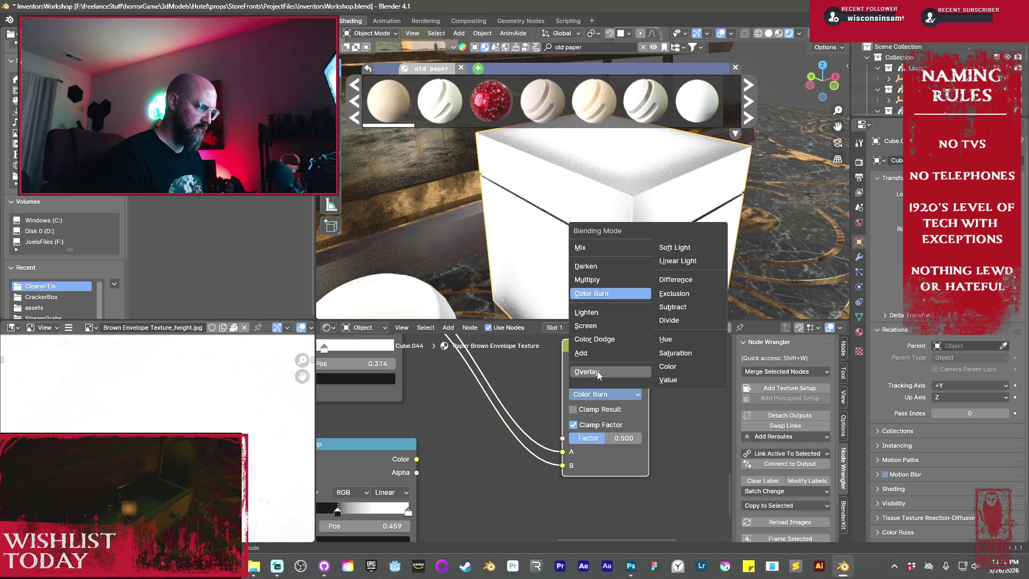
pyautogui.click(598, 375)
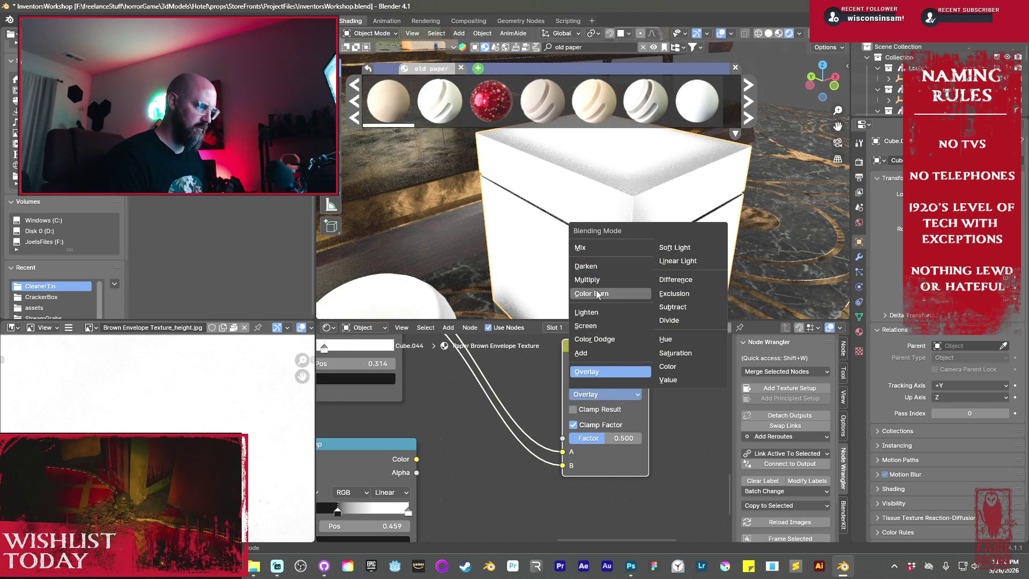
pyautogui.click(590, 249)
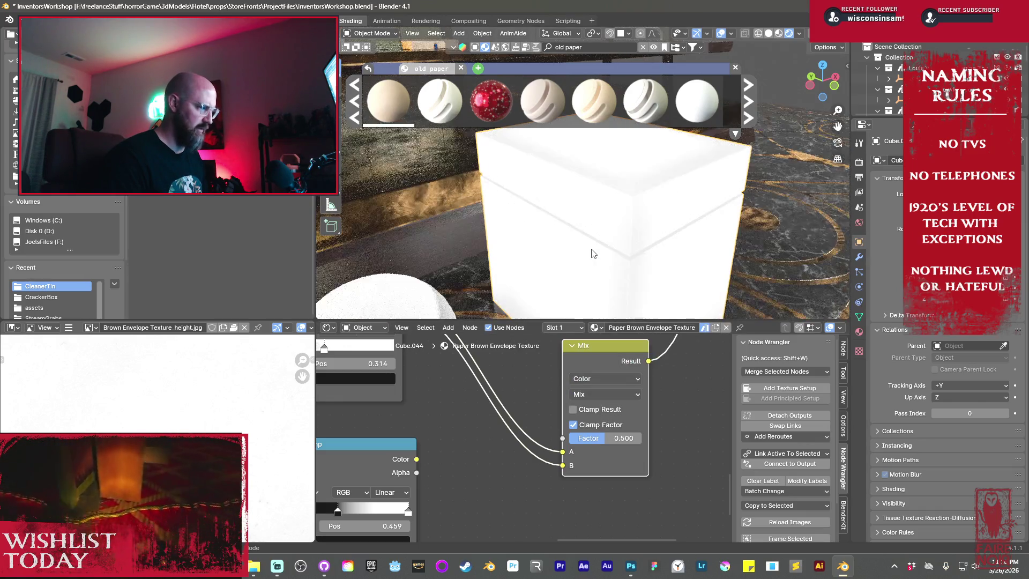
pyautogui.click(603, 395)
pyautogui.click(588, 280)
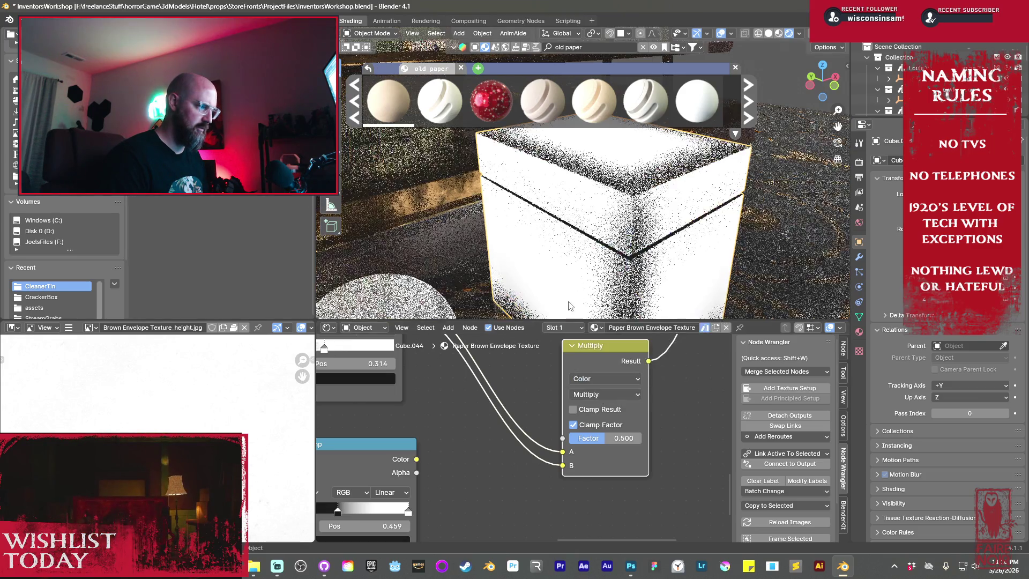
pyautogui.click(585, 397)
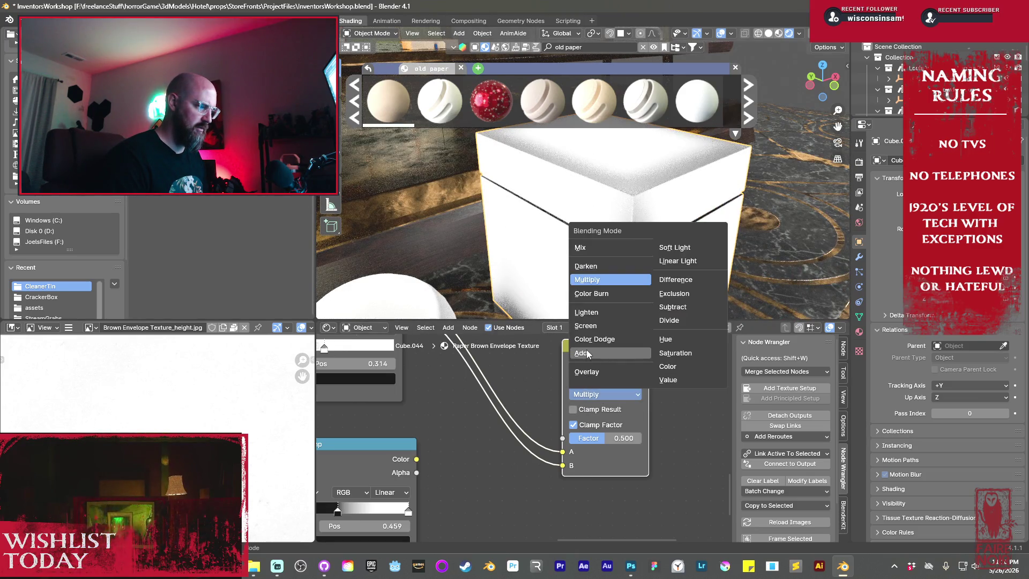
pyautogui.click(587, 353)
pyautogui.click(593, 395)
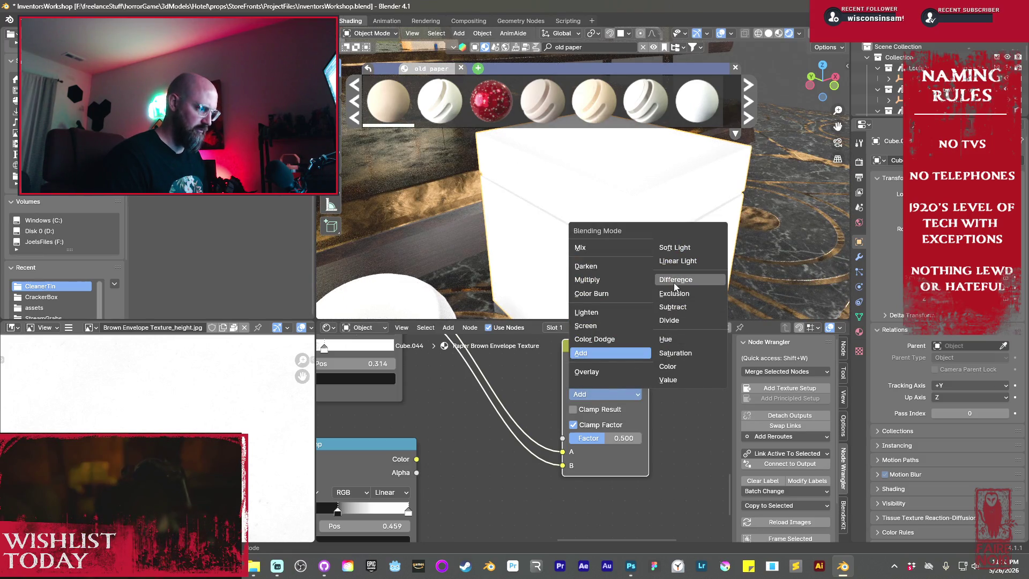
pyautogui.click(675, 280)
pyautogui.click(613, 395)
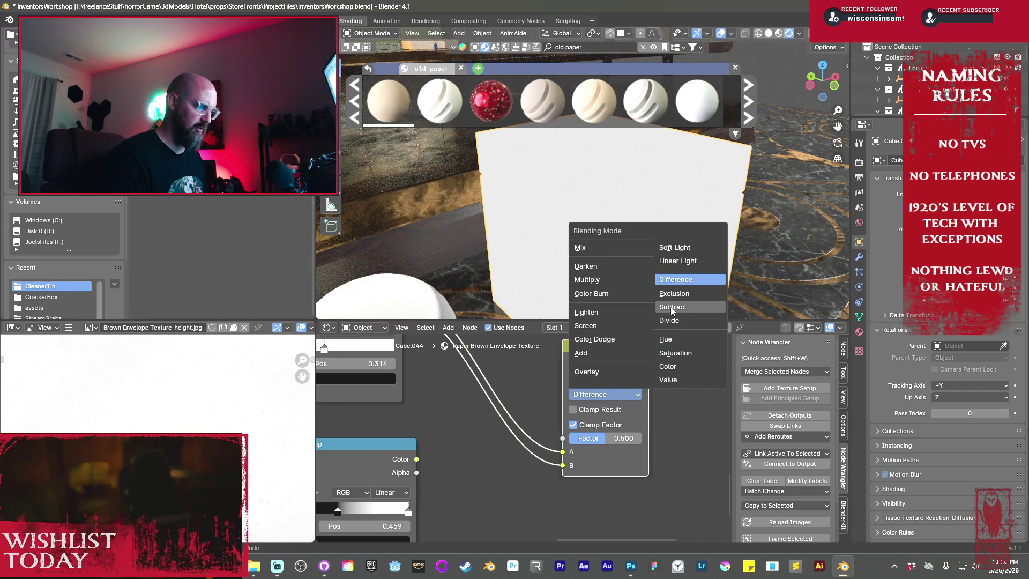
pyautogui.click(672, 307)
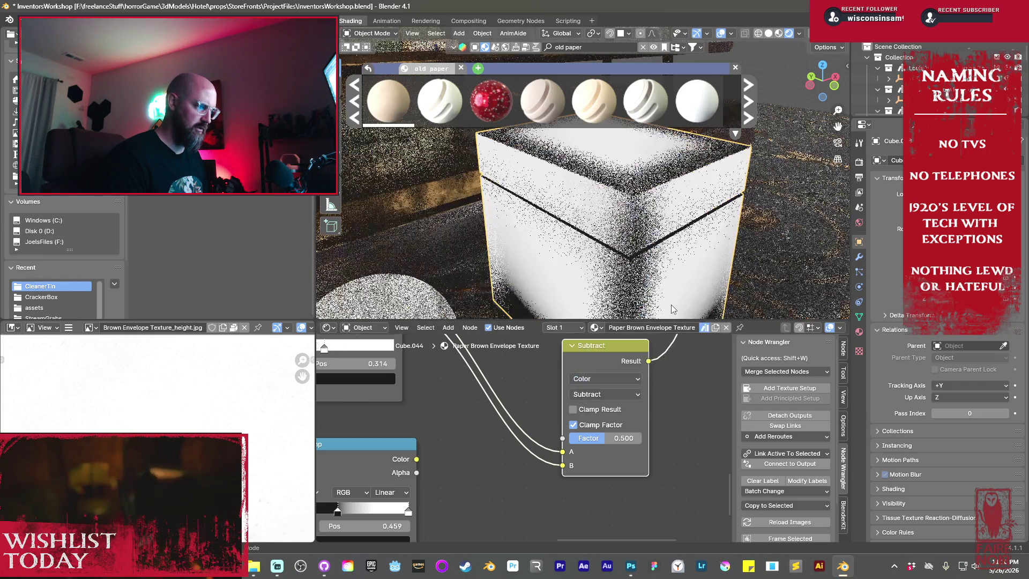
# - Try Soft Light, Linear Light and Exclusion, then settle on Divide blending
pyautogui.click(610, 394)
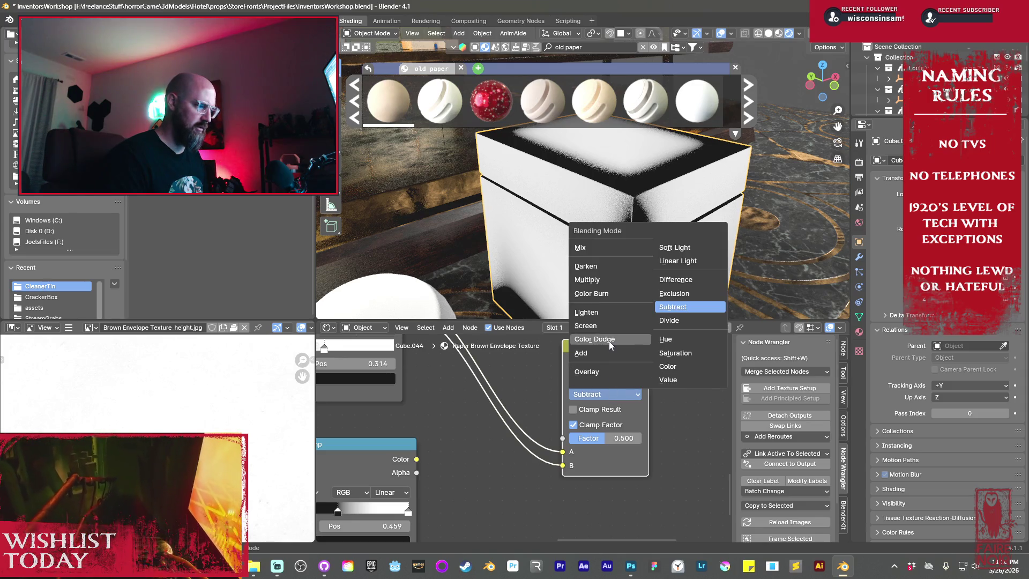
pyautogui.click(675, 248)
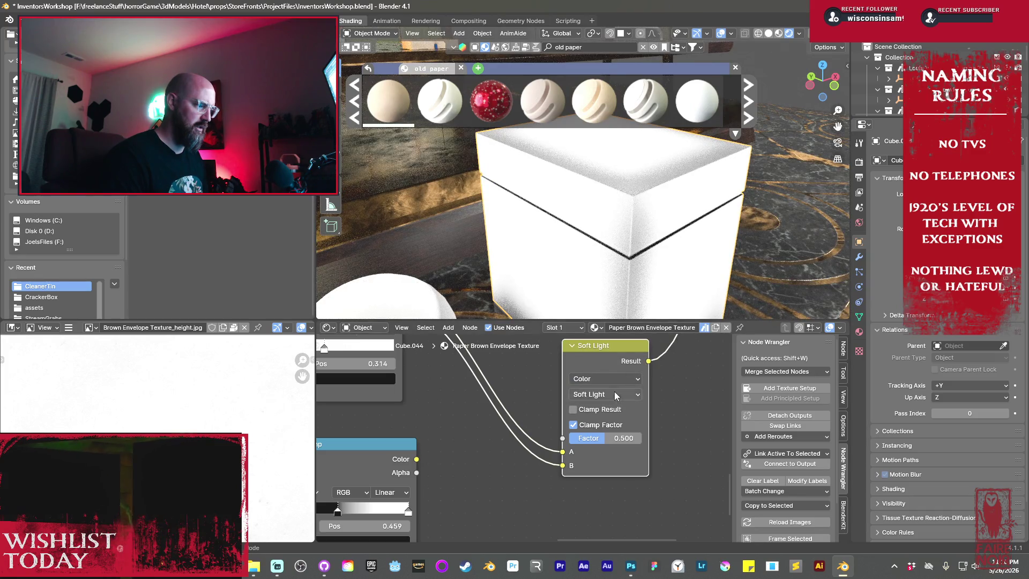
pyautogui.click(615, 395)
pyautogui.click(685, 263)
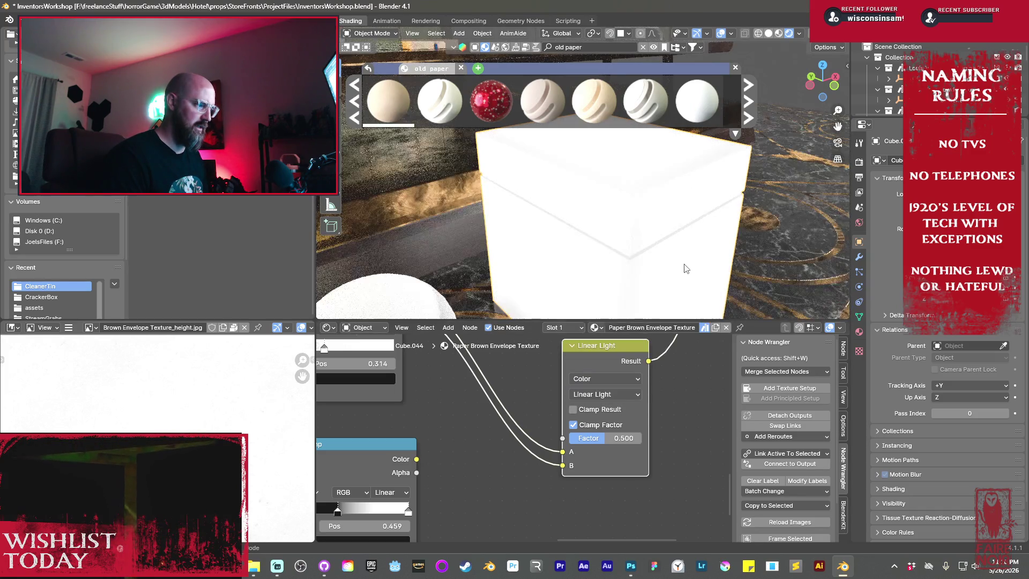
pyautogui.click(622, 395)
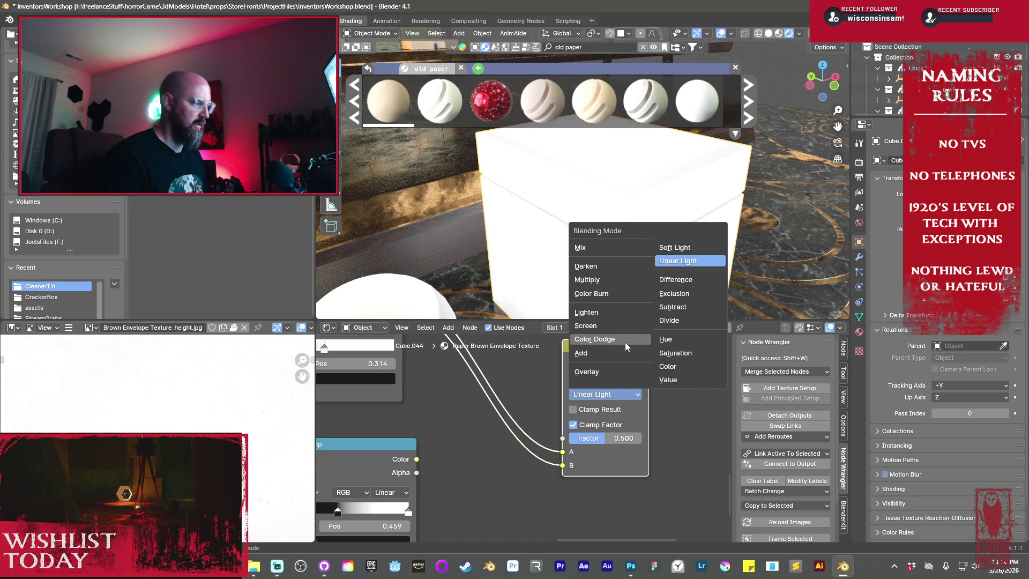
pyautogui.click(673, 293)
pyautogui.click(625, 394)
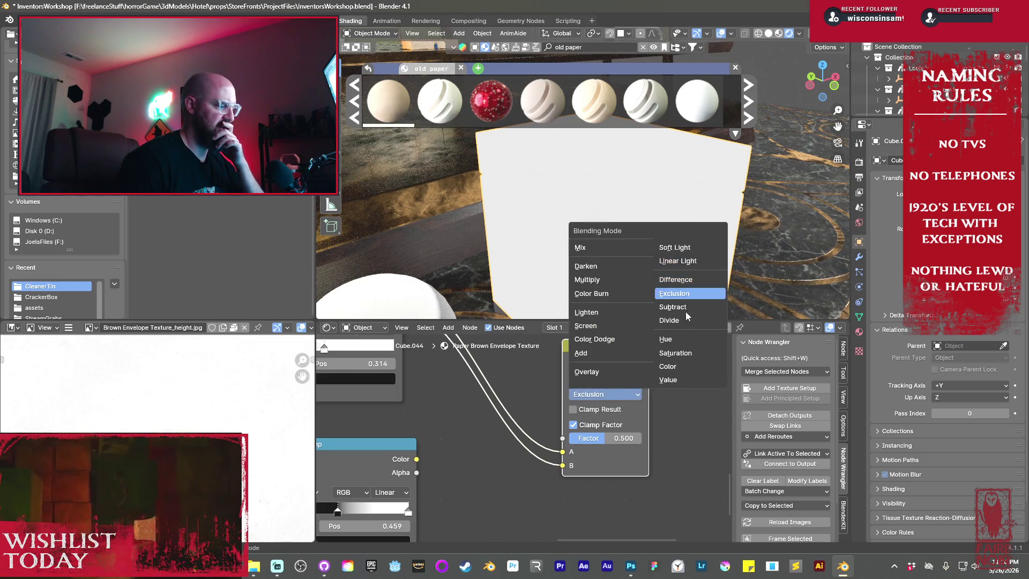
pyautogui.click(682, 319)
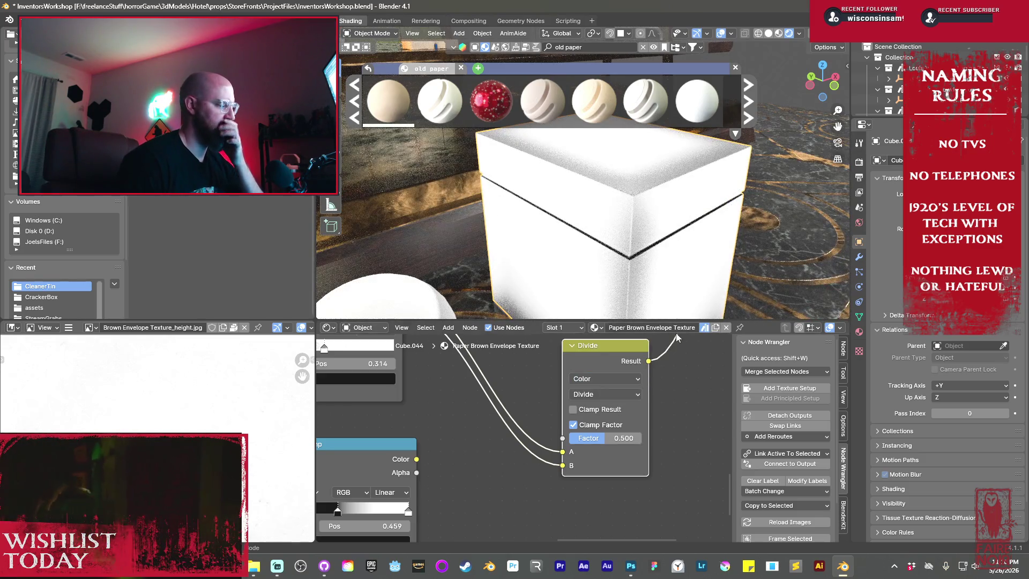
# - Link the lower ColorRamp Alpha to the Mix B input and switch blending to Overlay
pyautogui.moveTo(463, 474); pyautogui.dragTo(560, 467)
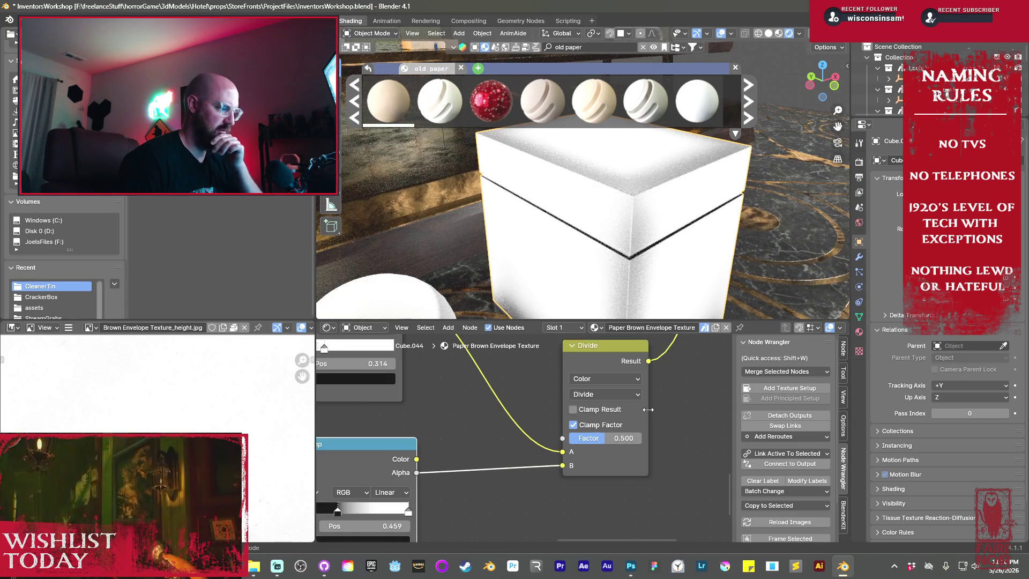
pyautogui.click(626, 396)
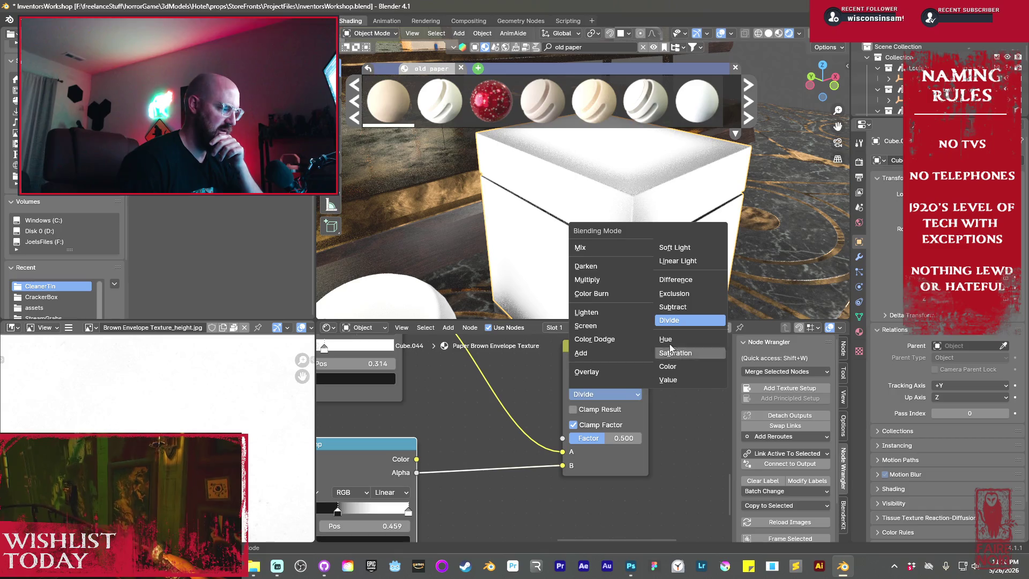
pyautogui.click(683, 293)
pyautogui.click(638, 394)
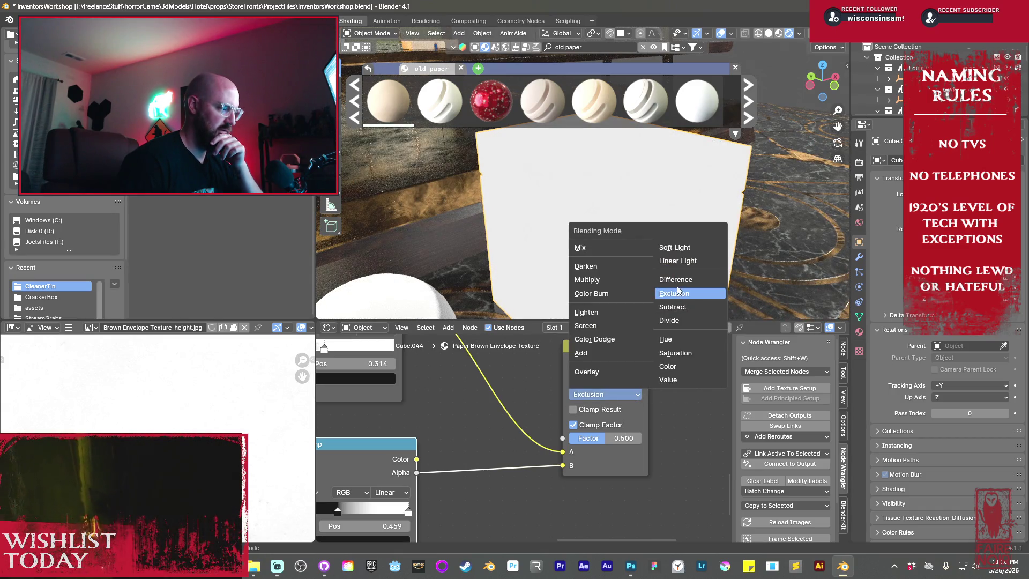
pyautogui.click(677, 281)
pyautogui.click(616, 392)
pyautogui.click(589, 371)
pyautogui.click(620, 395)
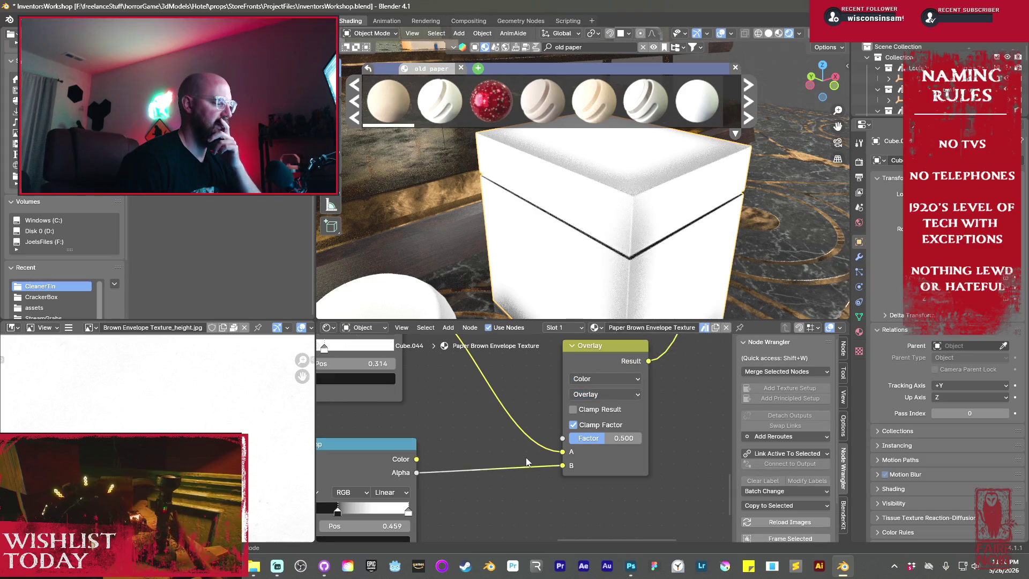
pyautogui.moveTo(417, 459); pyautogui.dragTo(556, 439)
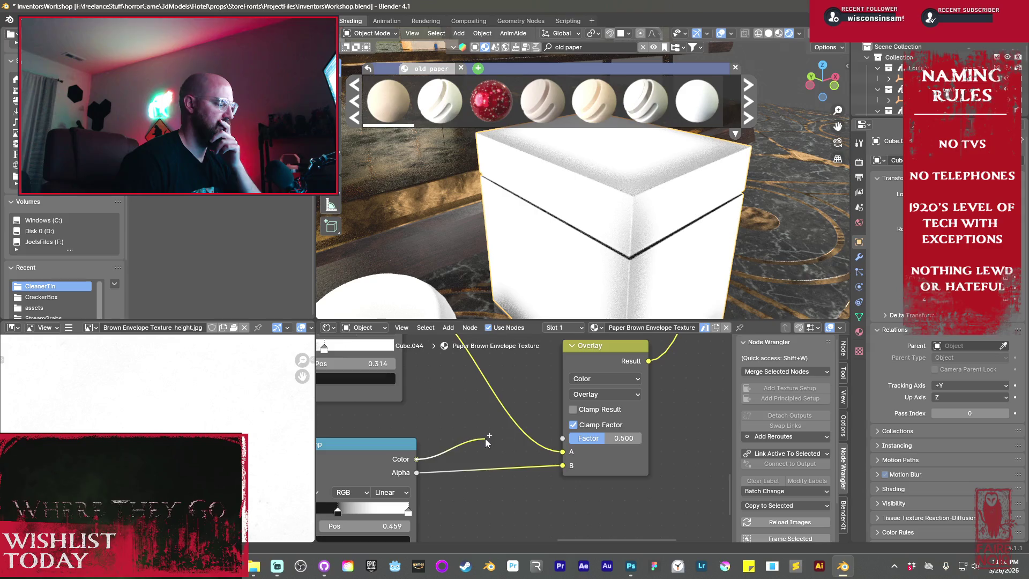
pyautogui.moveTo(486, 440); pyautogui.dragTo(490, 421)
# - Wire the ColorRamp Color output into the Mix node's Factor and unplug input A
pyautogui.press('Escape')
pyautogui.moveTo(457, 400); pyautogui.dragTo(458, 468, button='middle')
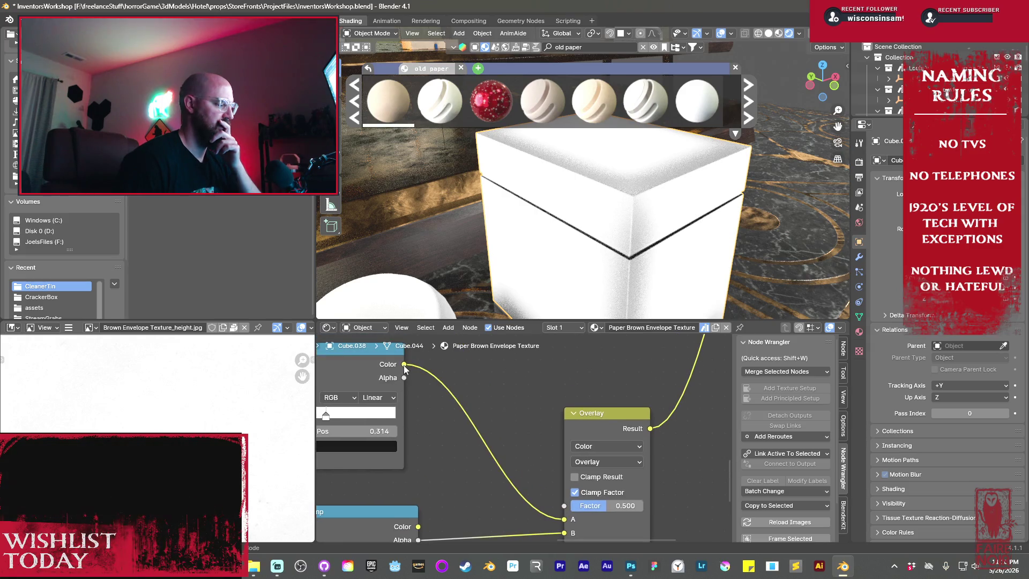
pyautogui.moveTo(404, 365); pyautogui.dragTo(564, 506)
pyautogui.moveTo(484, 515); pyautogui.dragTo(401, 470, button='middle')
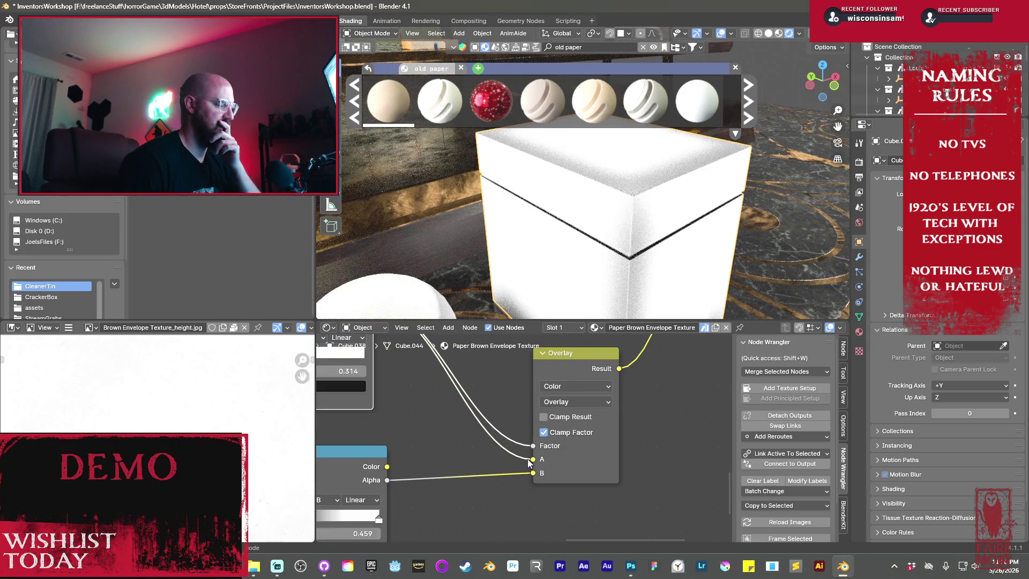
pyautogui.moveTo(532, 459); pyautogui.dragTo(507, 466)
# - Switch the Mix blend to Add and darken input A's colour to value 0.155
pyautogui.click(578, 401)
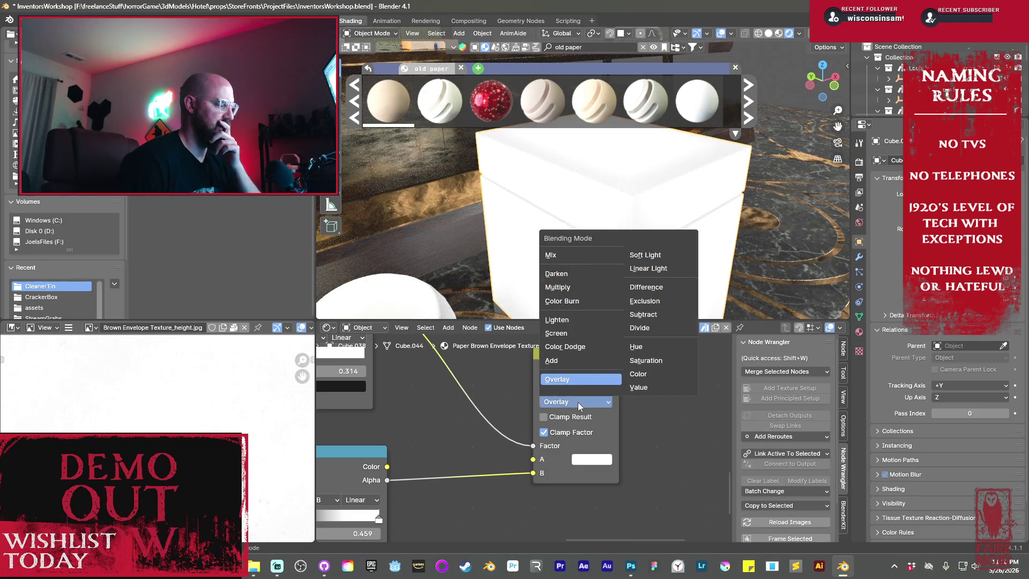
pyautogui.click(571, 360)
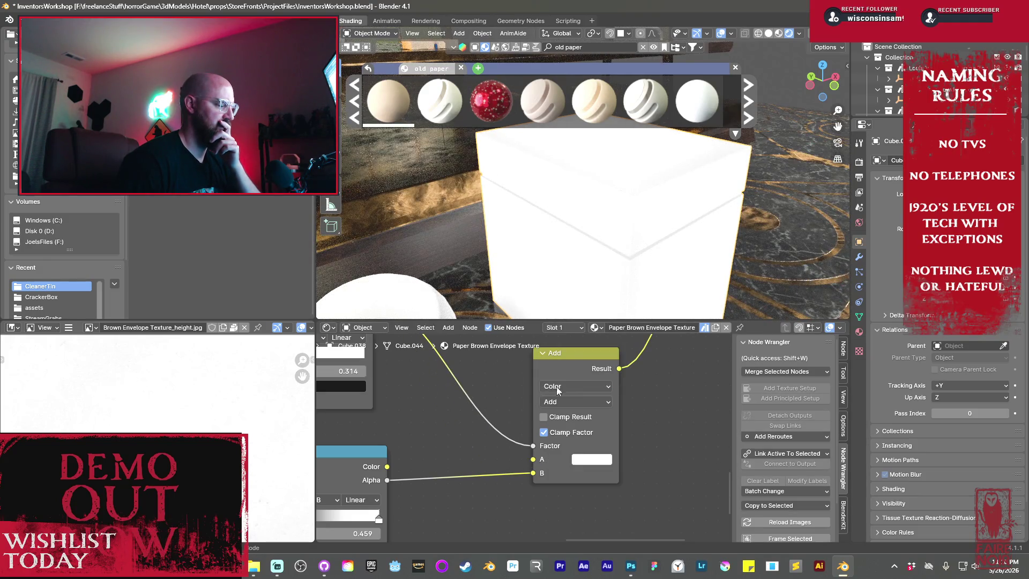
pyautogui.click(584, 462)
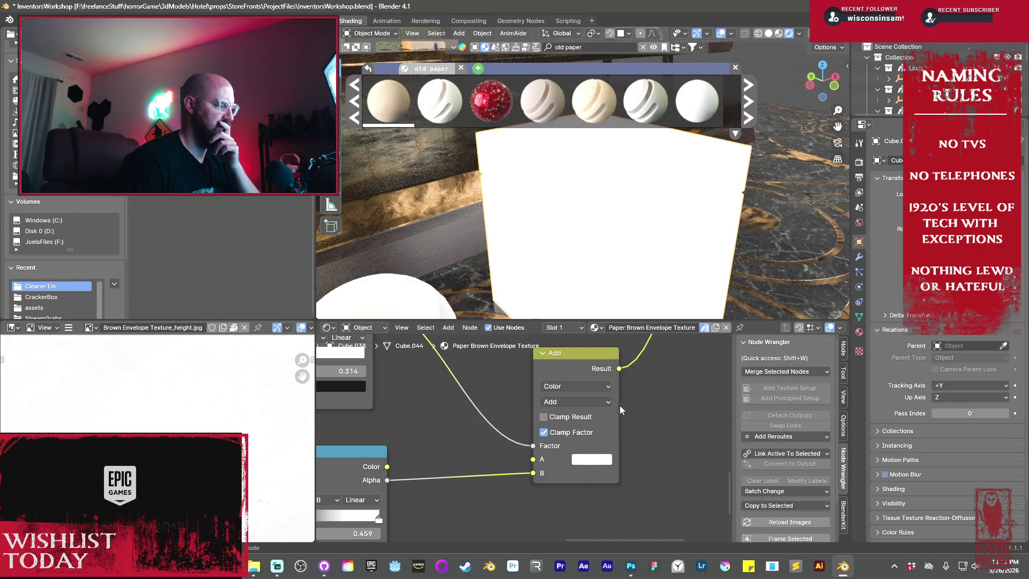
pyautogui.click(592, 465)
pyautogui.moveTo(694, 277); pyautogui.dragTo(694, 327)
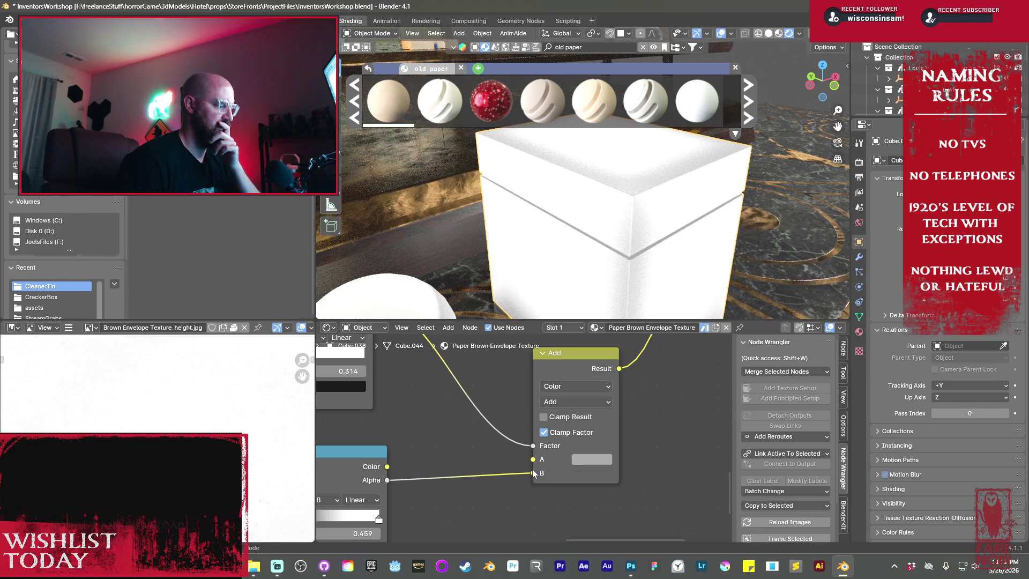
# - Try the Multiply, Mix, Linear Light and Difference blend modes, leaving it on Difference
pyautogui.click(578, 401)
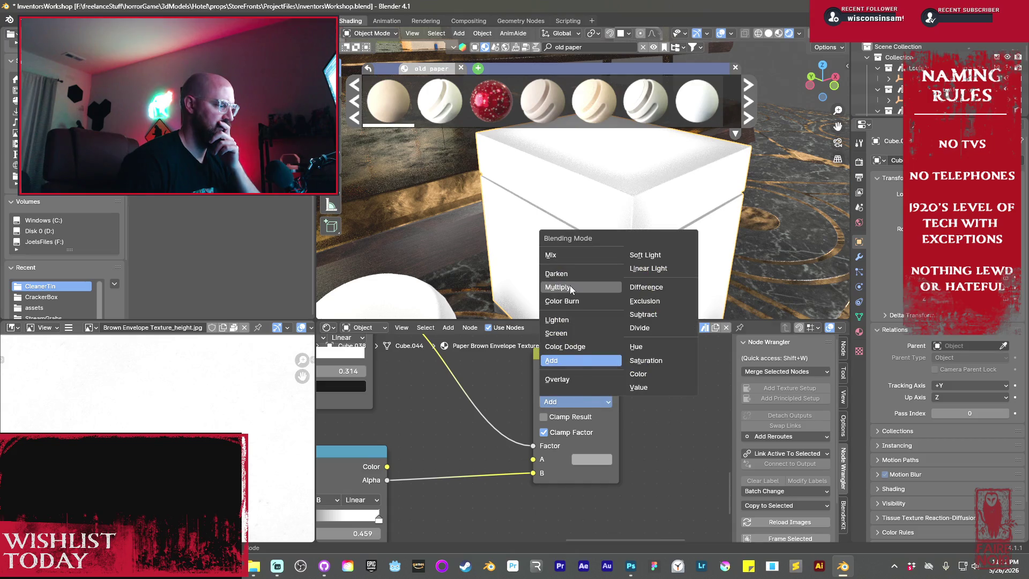
pyautogui.click(571, 286)
pyautogui.click(578, 401)
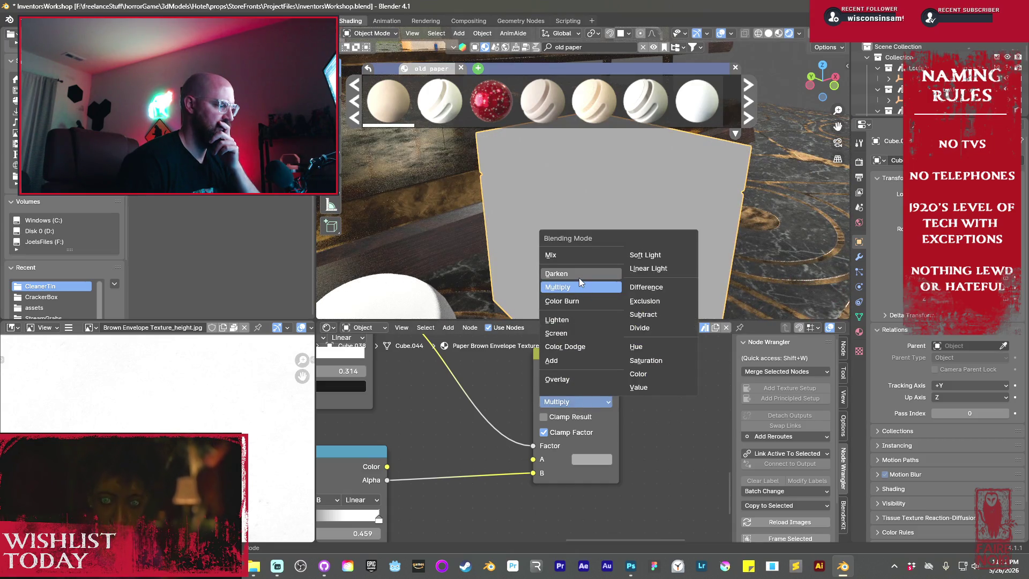
pyautogui.click(568, 257)
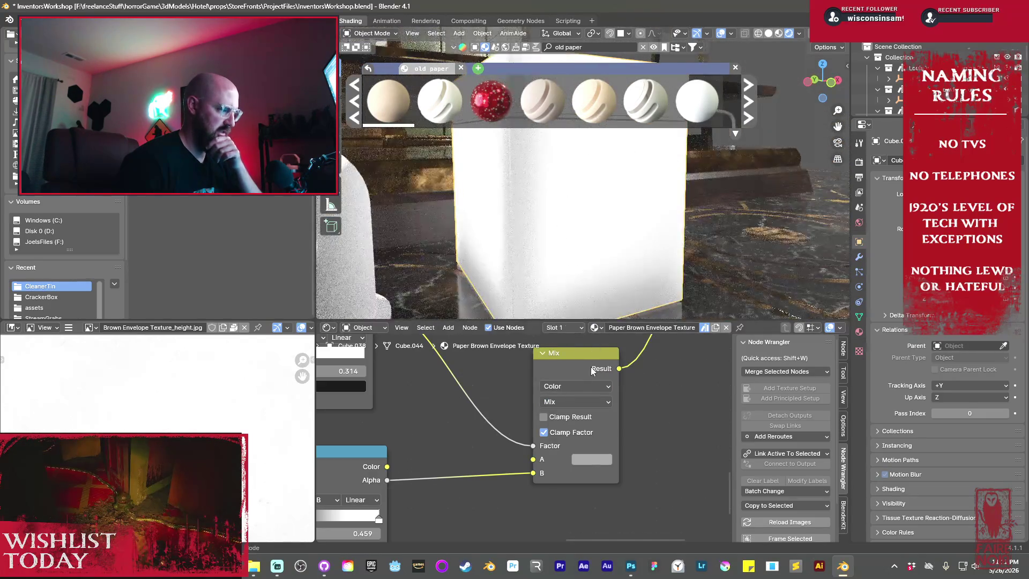
pyautogui.click(593, 404)
pyautogui.click(645, 263)
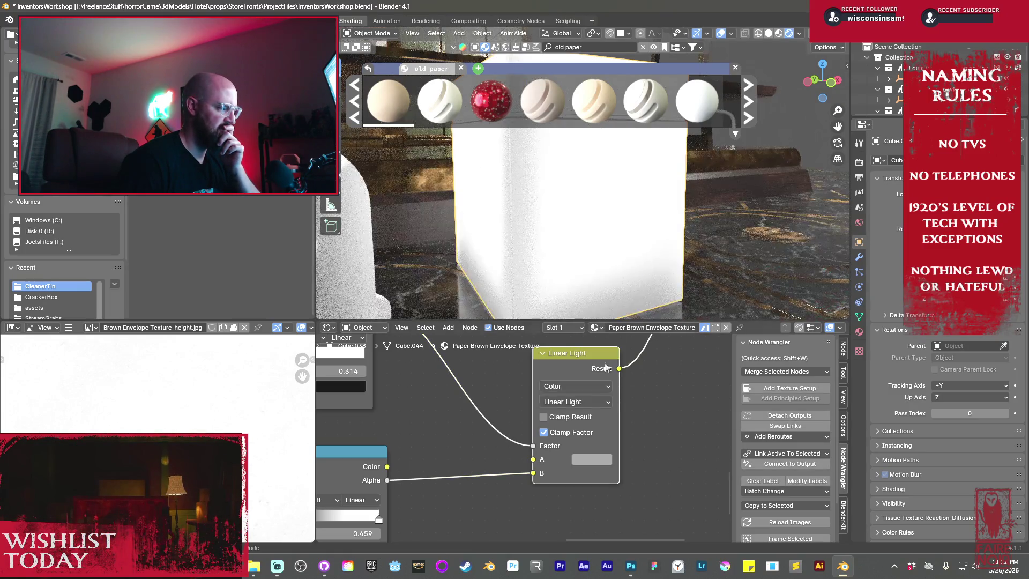
pyautogui.click(581, 402)
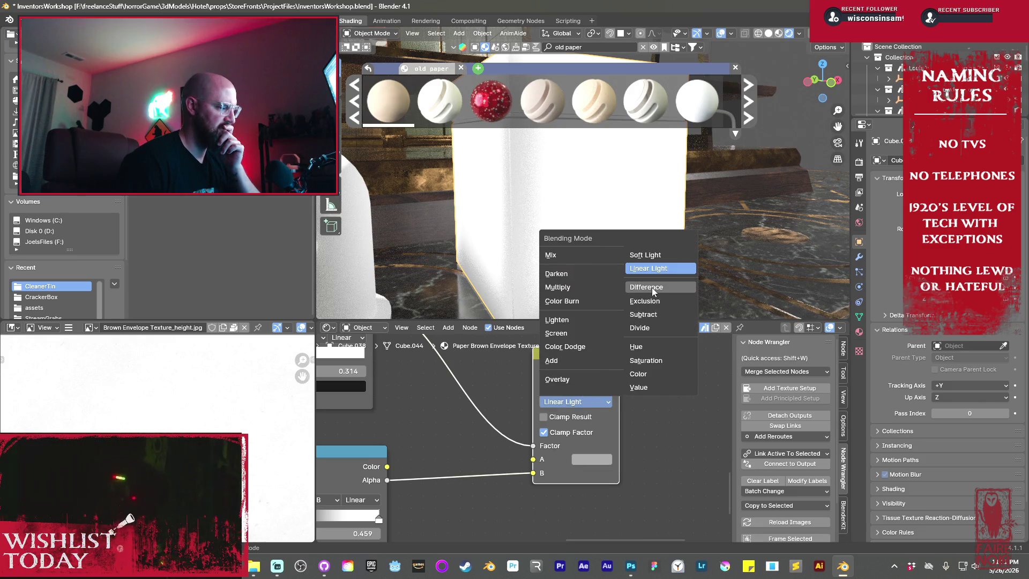
pyautogui.click(652, 288)
pyautogui.click(571, 401)
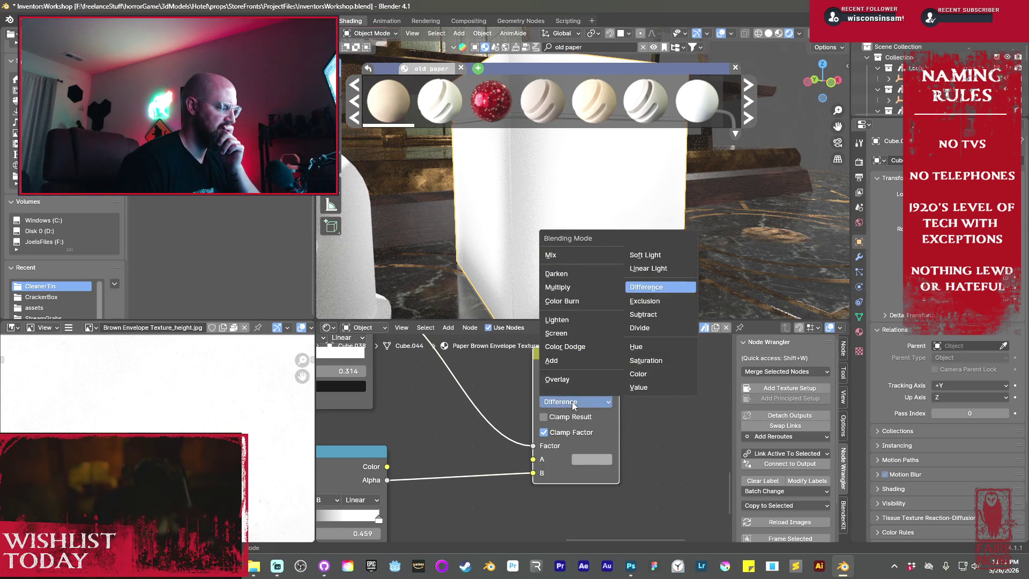
pyautogui.click(571, 401)
# - Connect the lower ColorRamp's Alpha to Factor and move the upper ramp's Color link to input B
pyautogui.moveTo(401, 334); pyautogui.dragTo(439, 397, button='middle')
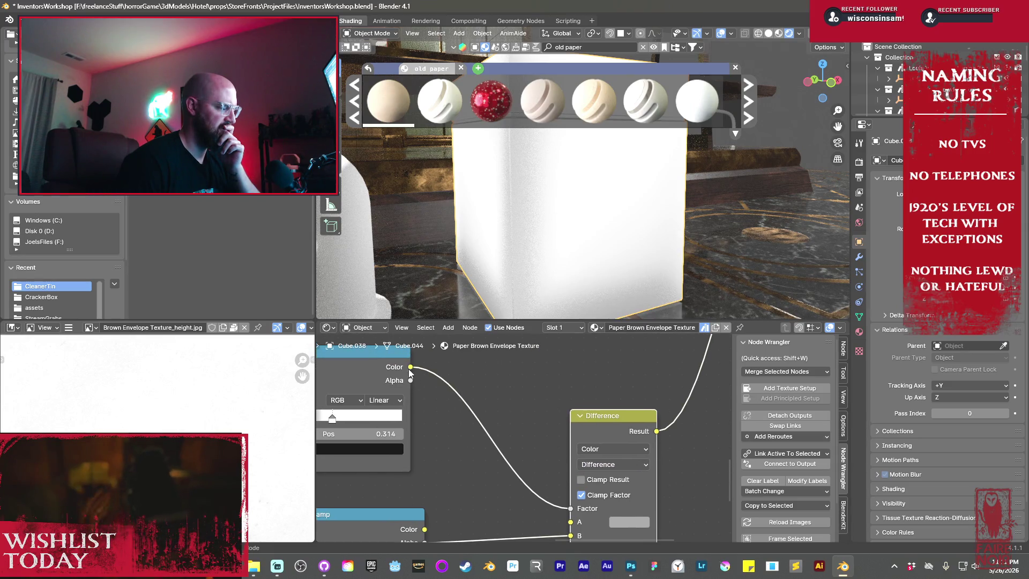
pyautogui.keyDown('shift'); pyautogui.scroll(-3, 410, 374); pyautogui.keyUp('shift')
pyautogui.moveTo(427, 483)
pyautogui.mouseDown()
pyautogui.moveTo(477, 462)
pyautogui.moveTo(569, 449)
pyautogui.moveTo(503, 409)
pyautogui.mouseUp()
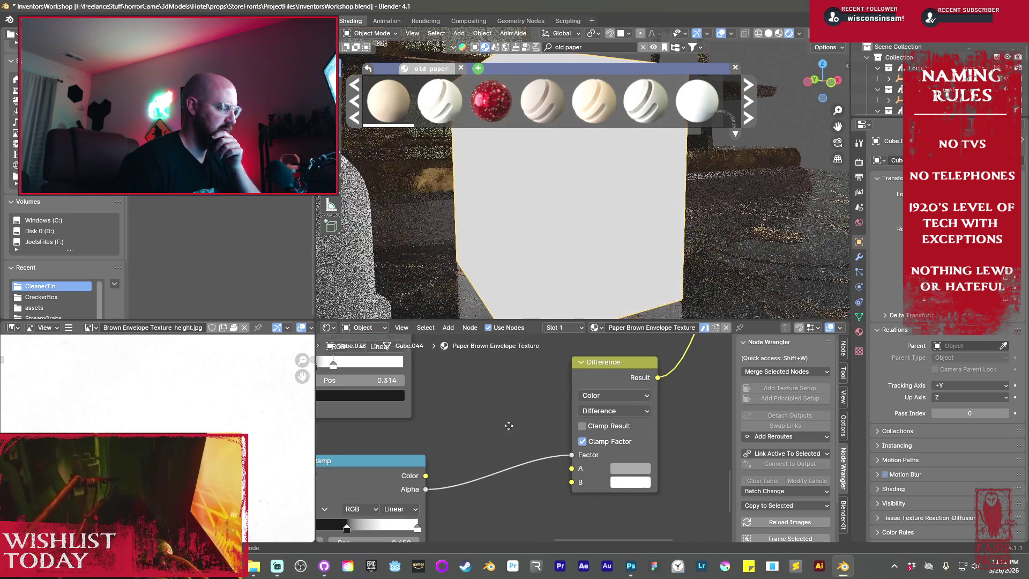
pyautogui.keyDown('shift'); pyautogui.scroll(3, 432, 392); pyautogui.keyUp('shift')
pyautogui.moveTo(425, 381)
pyautogui.mouseDown()
pyautogui.moveTo(558, 537)
pyautogui.moveTo(584, 521)
pyautogui.mouseUp()
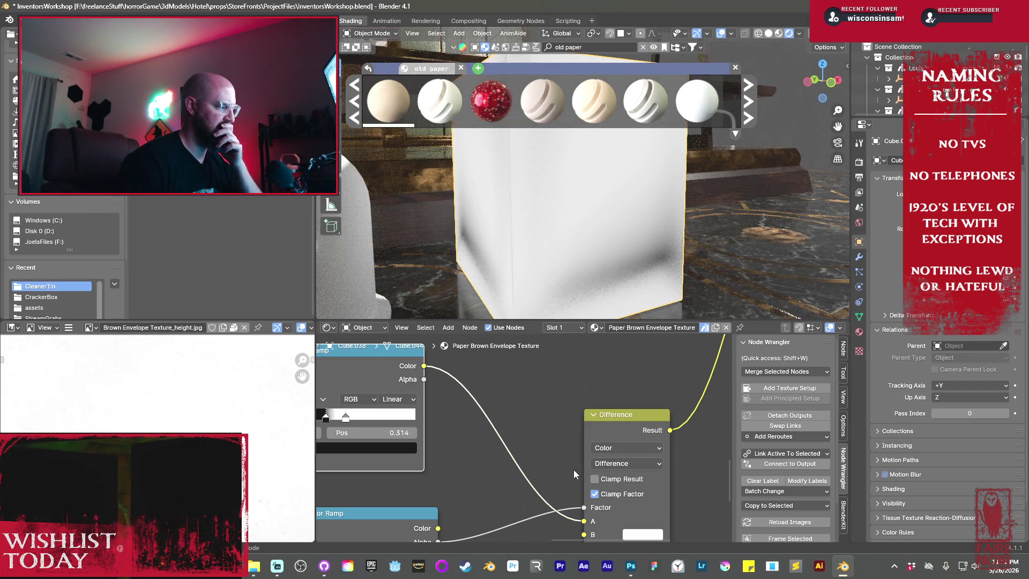
pyautogui.moveTo(575, 471); pyautogui.dragTo(517, 433, button='middle')
pyautogui.moveTo(550, 478); pyautogui.dragTo(540, 494)
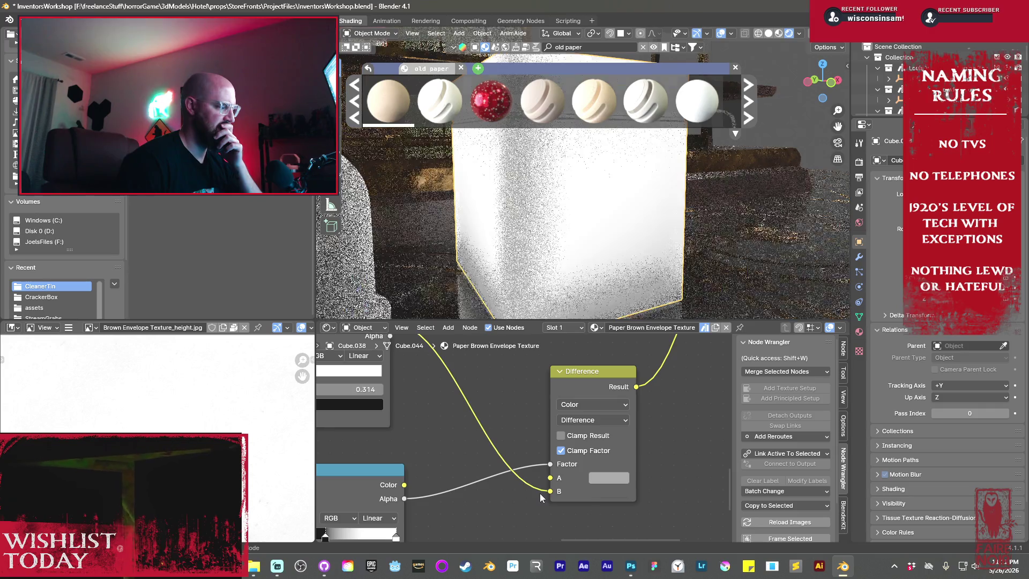
pyautogui.scroll(-3, 583, 241)
pyautogui.moveTo(579, 235); pyautogui.dragTo(587, 259, button='middle')
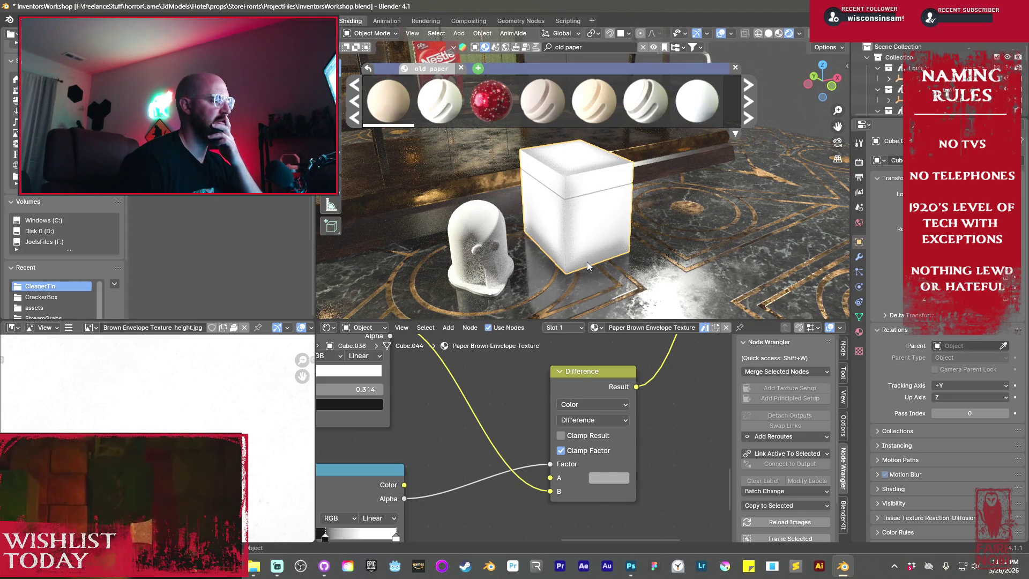
# - Set the Mix node's blend mode to Subtract
pyautogui.click(615, 420)
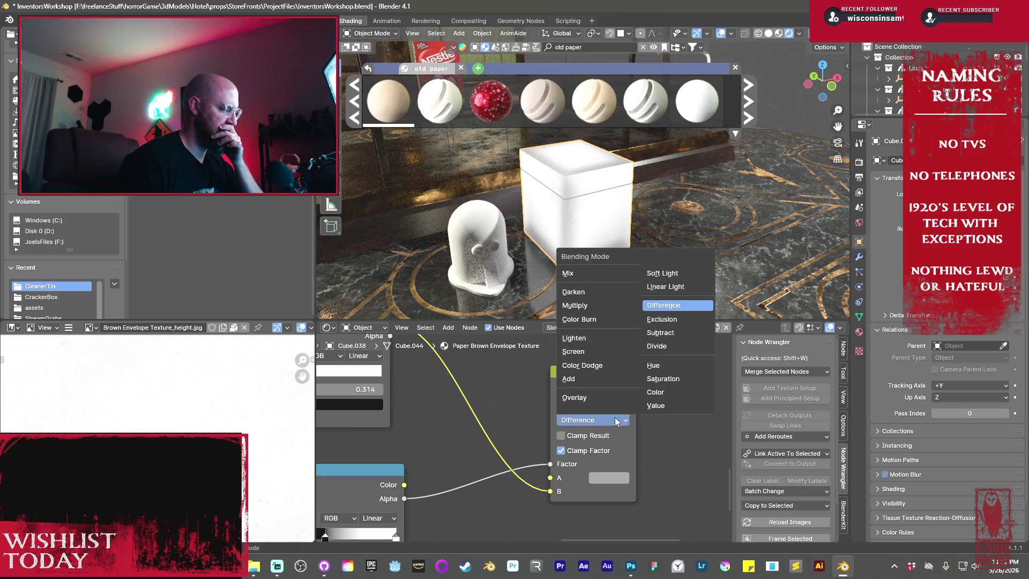
pyautogui.click(661, 331)
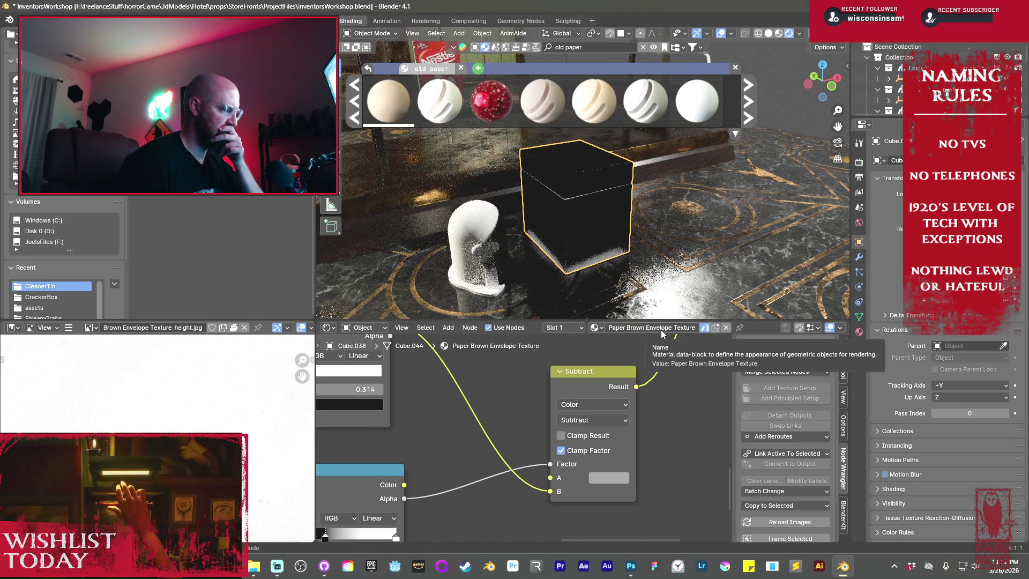
pyautogui.scroll(8, 572, 221)
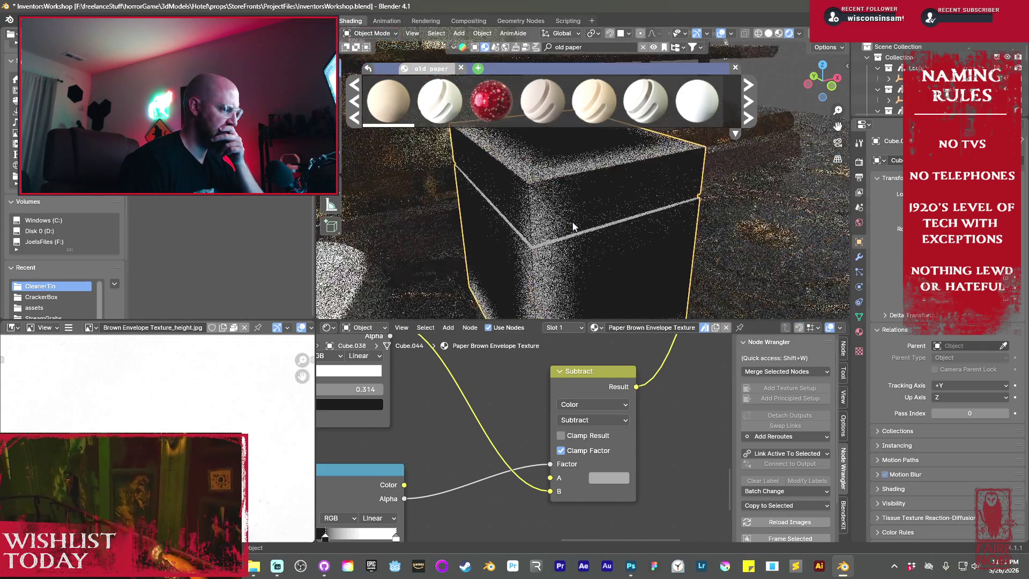
pyautogui.keyDown('ctrl'); pyautogui.hscroll(-10, 504, 417); pyautogui.keyUp('ctrl')
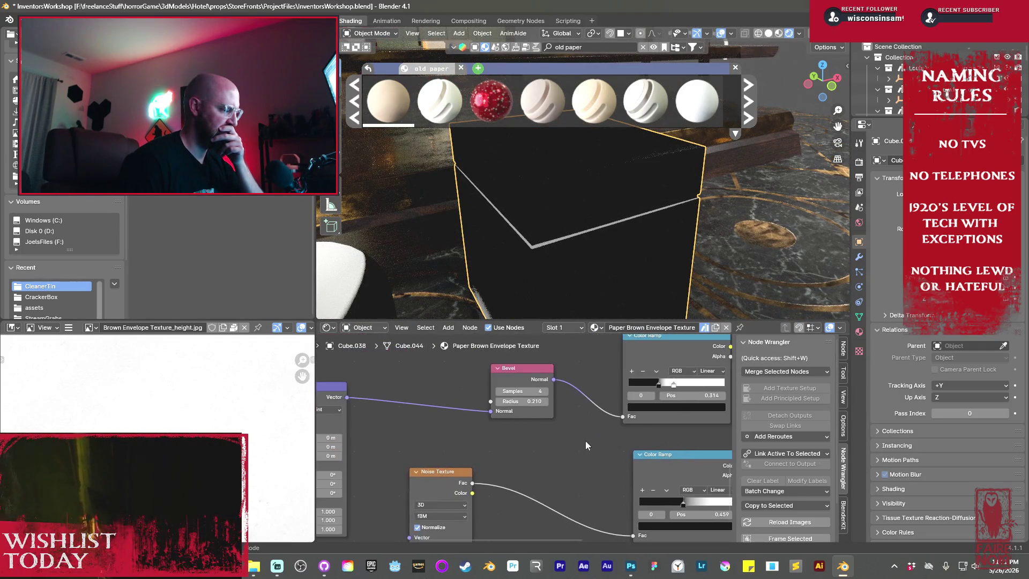
# - Test a larger Bevel radius, revert it to 0.210, and switch the mix node to Soft Light
pyautogui.moveTo(522, 401); pyautogui.dragTo(563, 401)
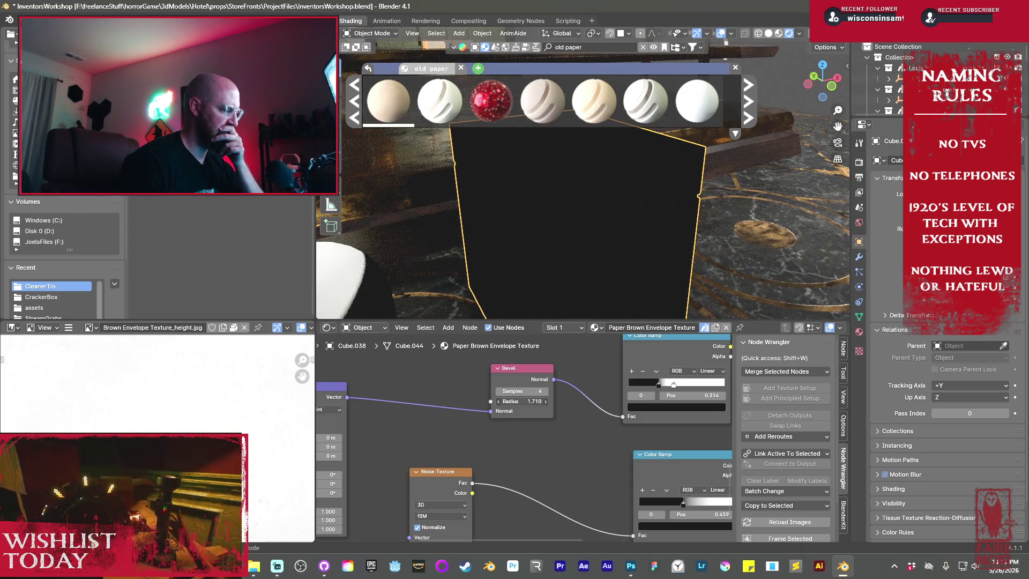
pyautogui.press('Escape')
pyautogui.moveTo(590, 442)
pyautogui.mouseDown(button='middle')
pyautogui.moveTo(506, 437)
pyautogui.moveTo(430, 415)
pyautogui.mouseUp(button='middle')
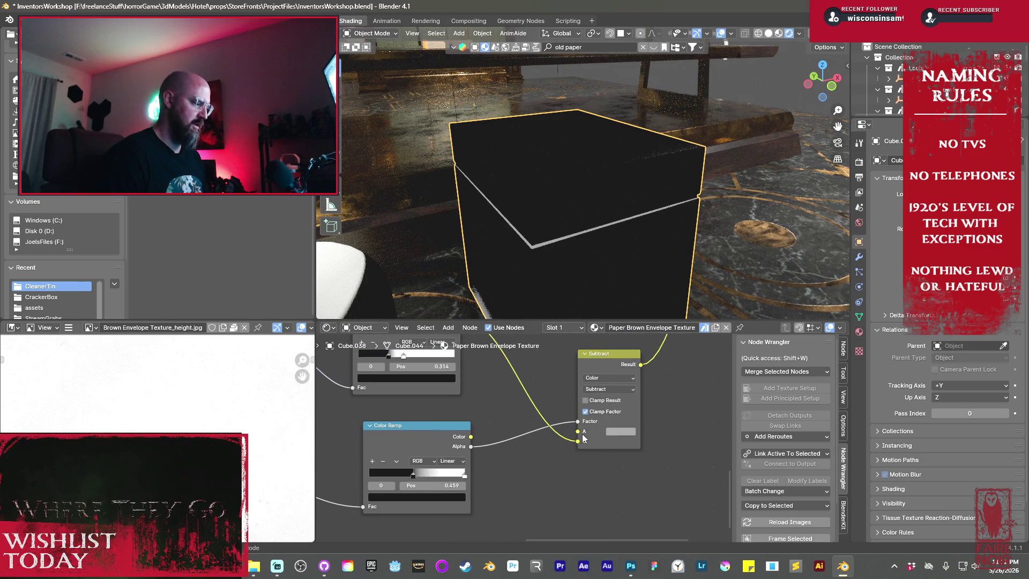
pyautogui.click(603, 389)
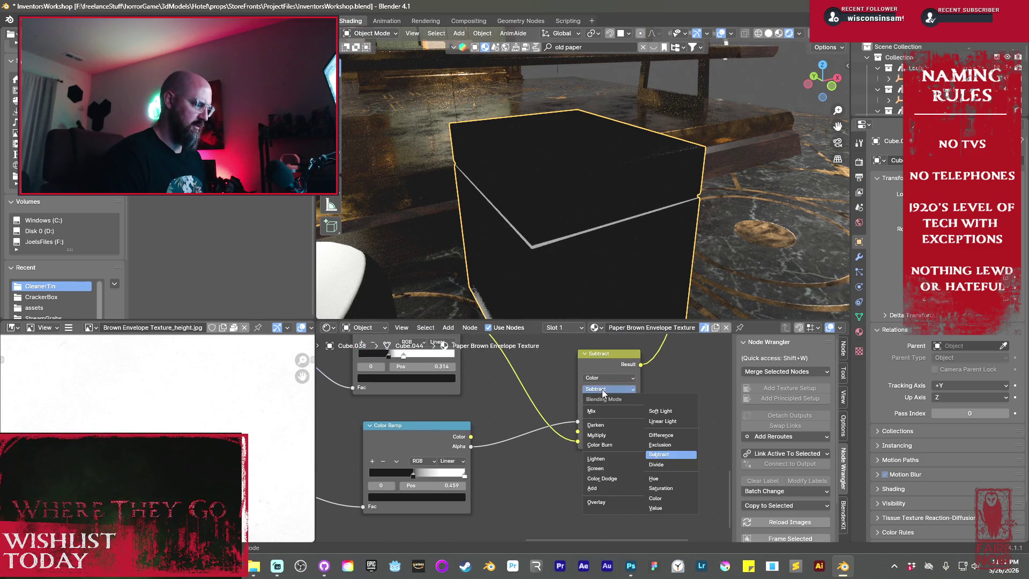
pyautogui.click(664, 411)
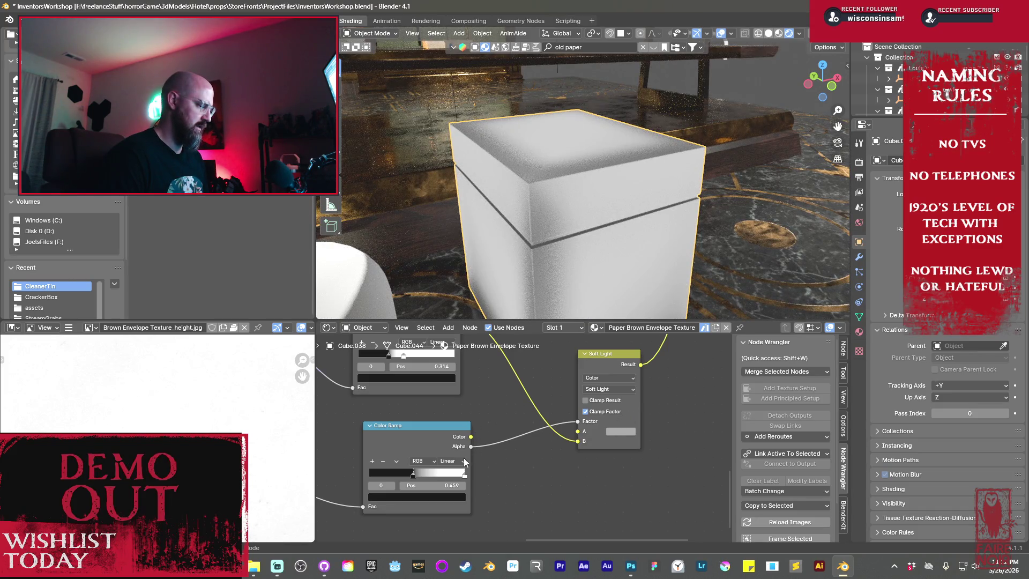
# - Move the lower ramp's white stop to 0.686 and the upper ramp's black stop to 0.259
pyautogui.moveTo(465, 474); pyautogui.dragTo(433, 477)
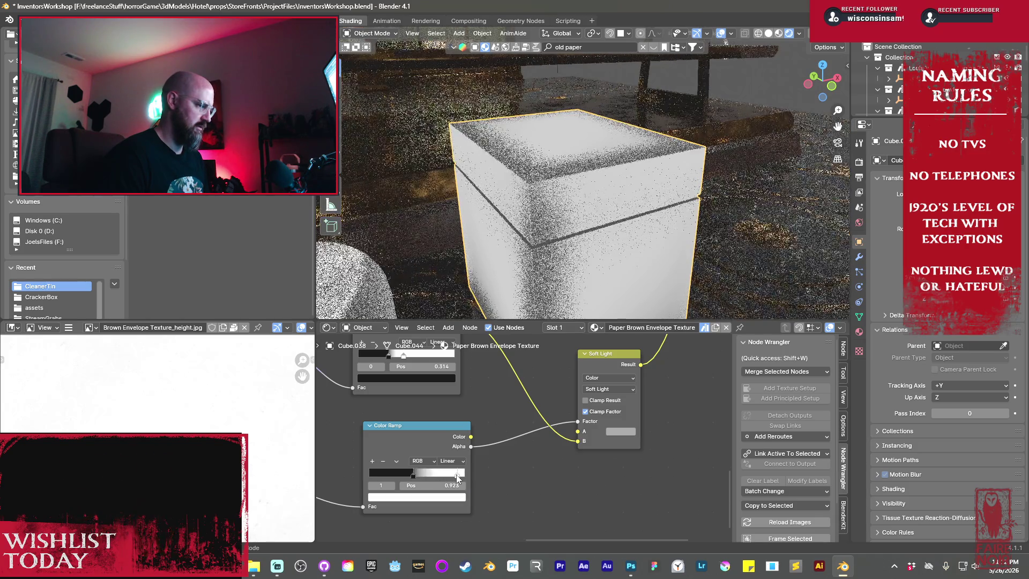
pyautogui.moveTo(391, 364); pyautogui.dragTo(402, 415, button='middle')
pyautogui.moveTo(397, 402); pyautogui.dragTo(387, 403)
# - Relink the upper ramp's Color into input A and set the blending mode to Add
pyautogui.moveTo(590, 492); pyautogui.dragTo(535, 445)
pyautogui.moveTo(473, 369); pyautogui.dragTo(589, 492)
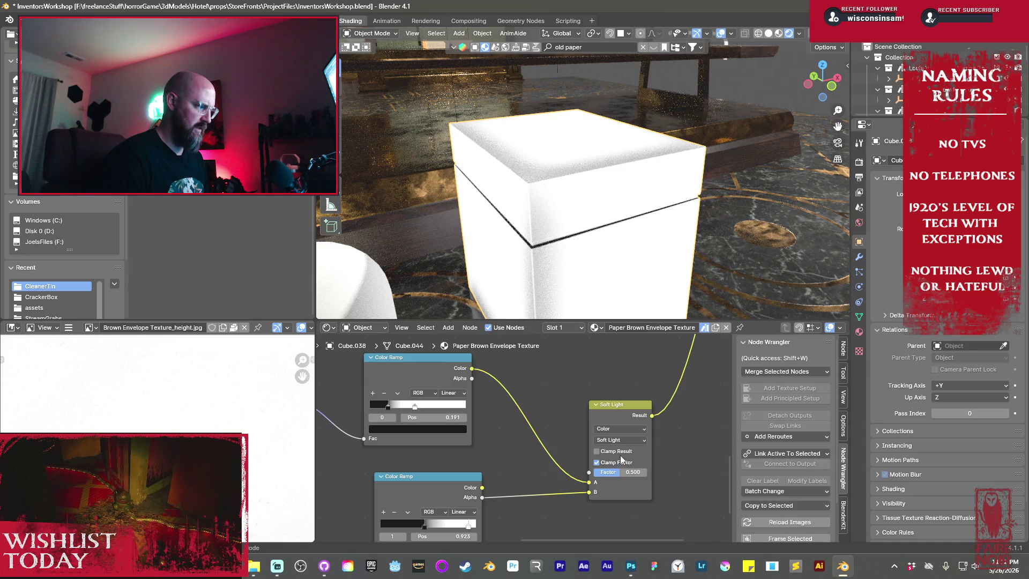
pyautogui.click(619, 440)
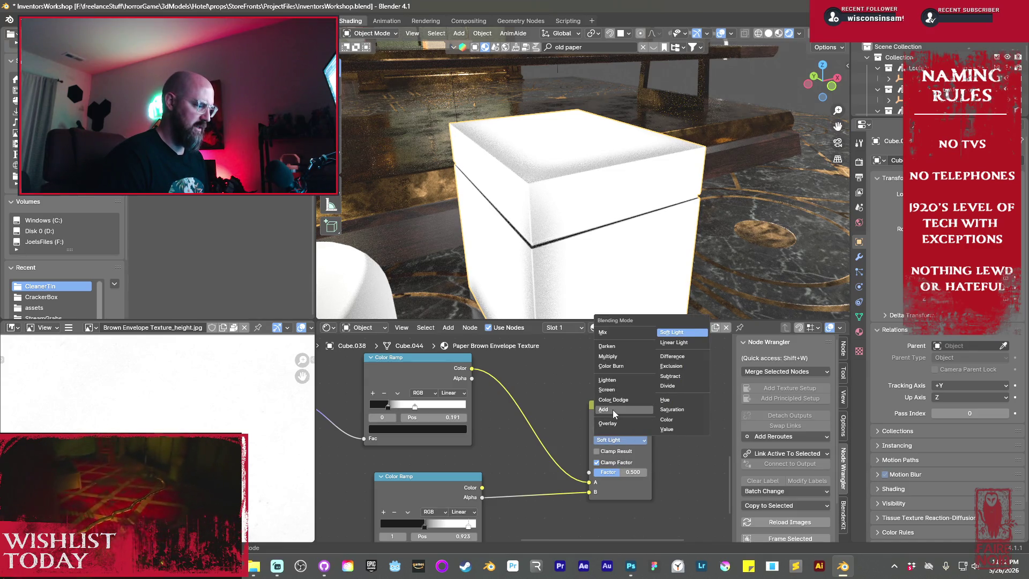
pyautogui.click(613, 410)
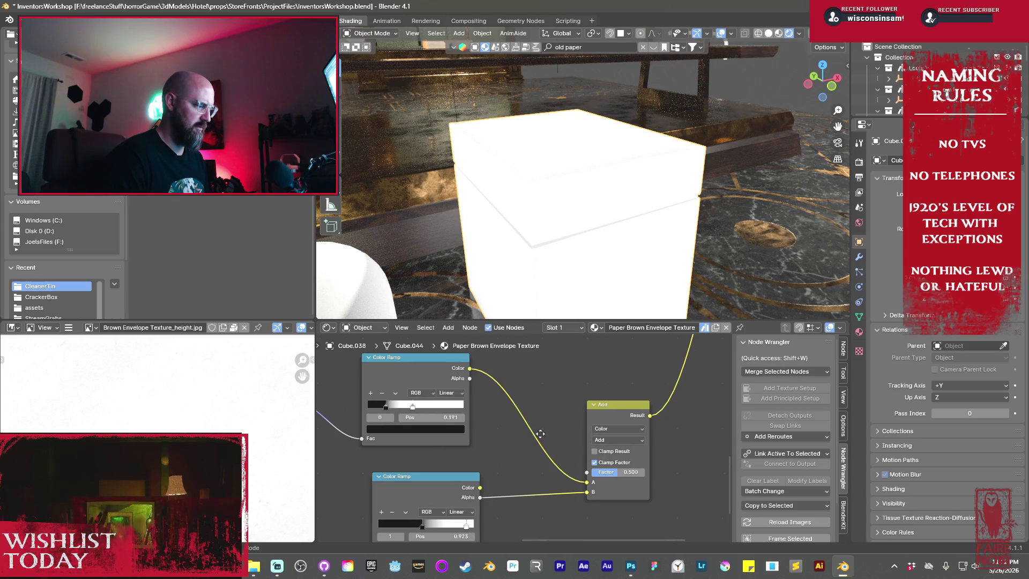
# - Drag a link from the Add node's Result and search for 'color ramp'
pyautogui.moveTo(543, 434); pyautogui.dragTo(460, 427, button='middle')
pyautogui.moveTo(541, 411); pyautogui.dragTo(471, 404, button='middle')
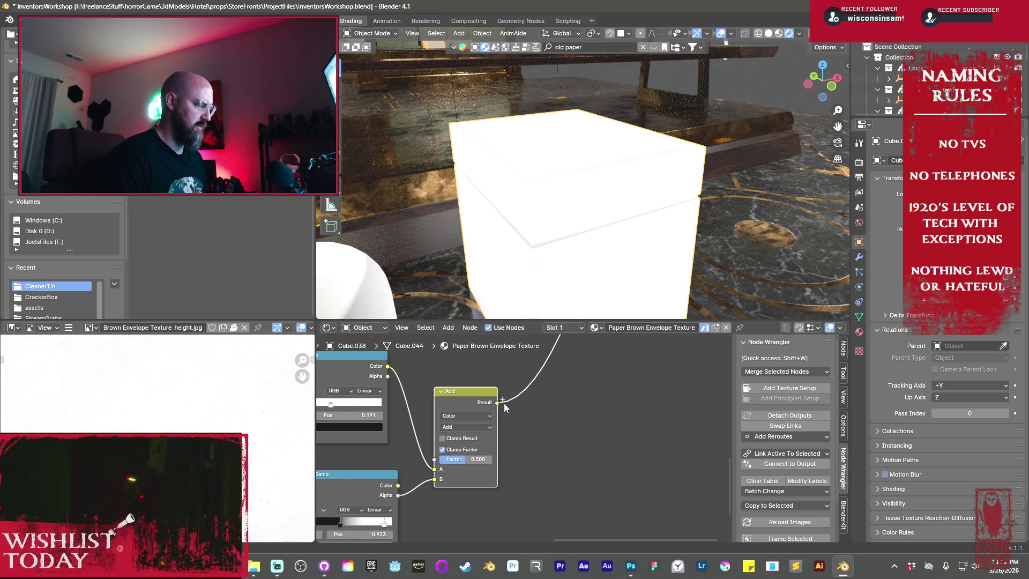
pyautogui.moveTo(498, 403); pyautogui.dragTo(572, 413)
pyautogui.write('color ra')
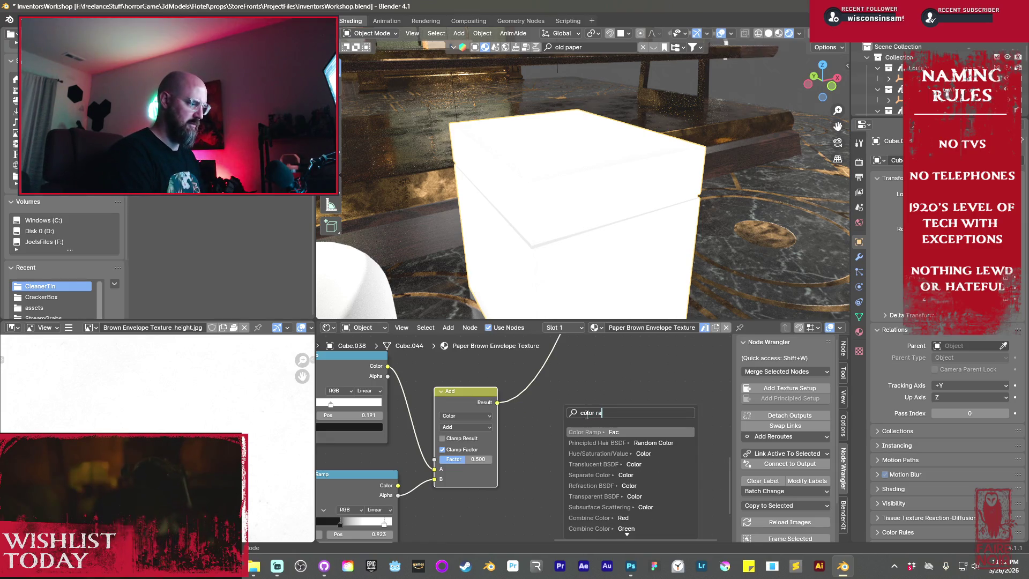
pyautogui.write('mp')
# - Add a Color Ramp after the Add node, adjust its stops, and preview it on the box
pyautogui.press('Return')
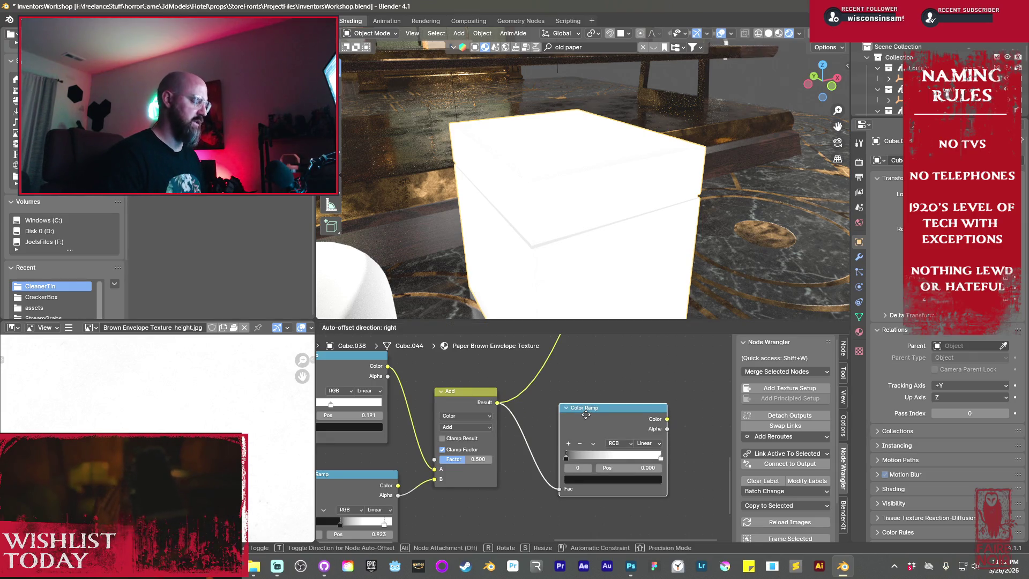
pyautogui.click(563, 401)
pyautogui.moveTo(544, 442); pyautogui.dragTo(568, 445)
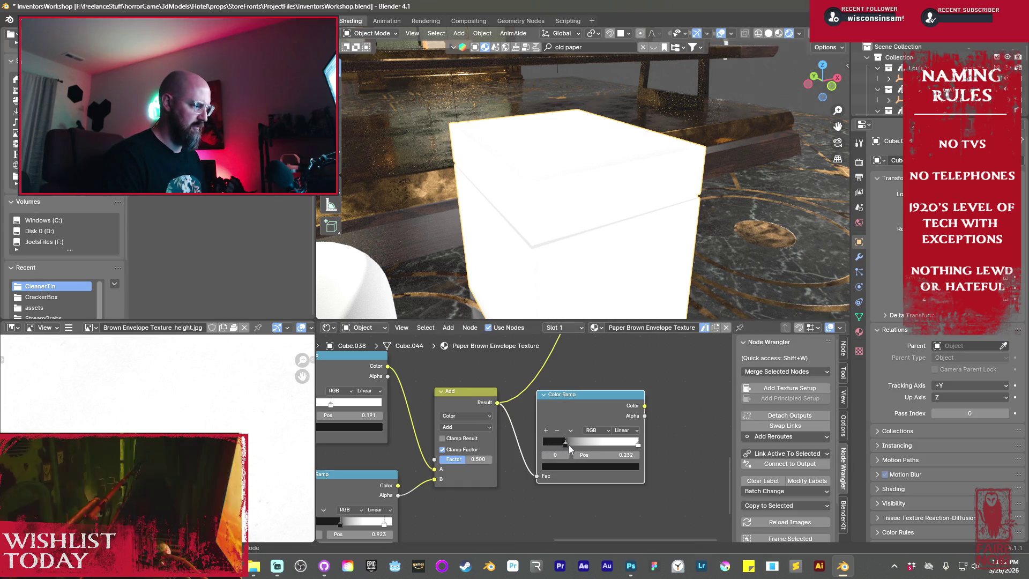
pyautogui.keyDown('ctrl'); pyautogui.keyDown('shift'); pyautogui.click(596, 414); pyautogui.keyUp('shift'); pyautogui.keyUp('ctrl')
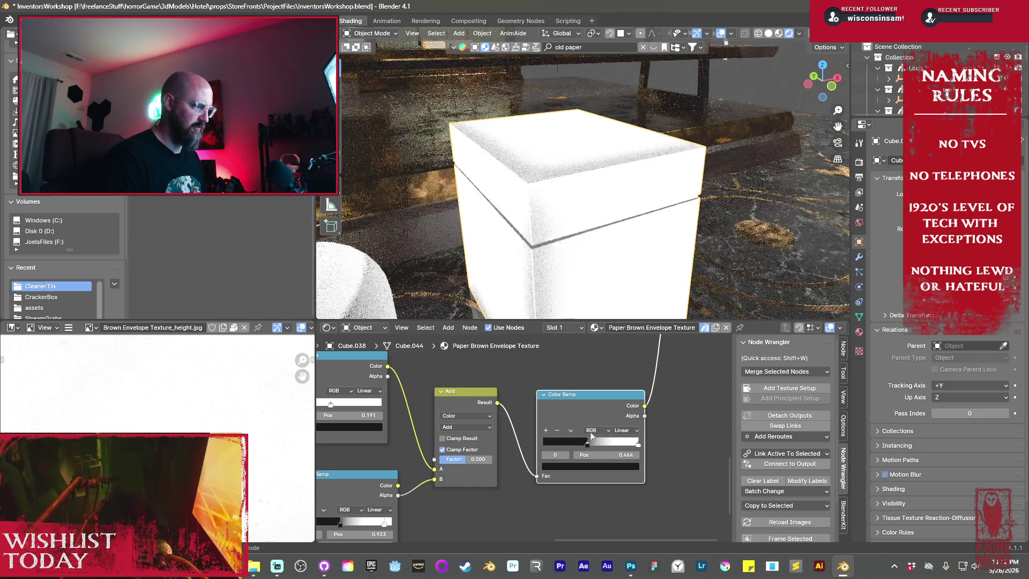
pyautogui.scroll(2, 564, 196)
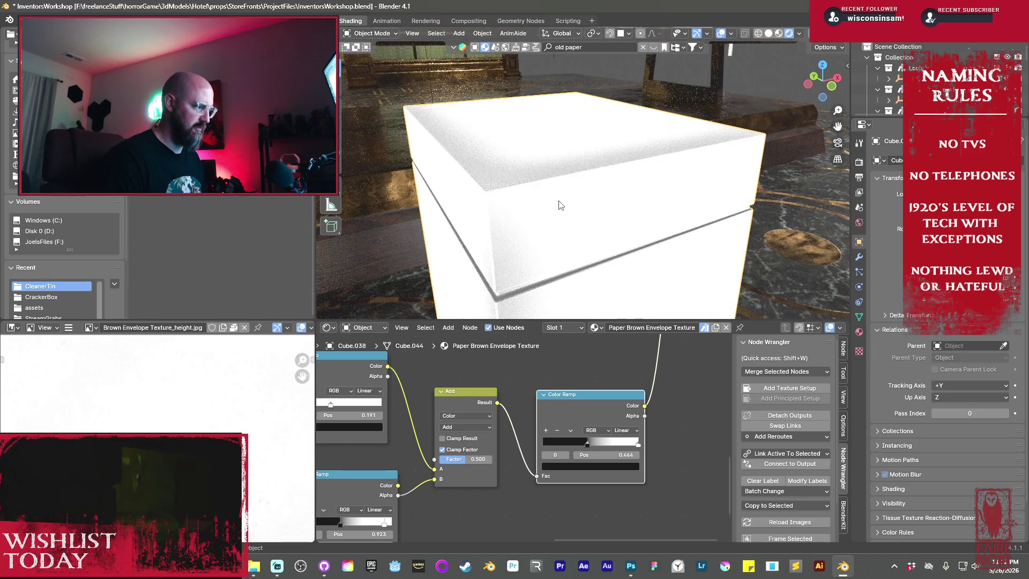
pyautogui.scroll(4, 547, 253)
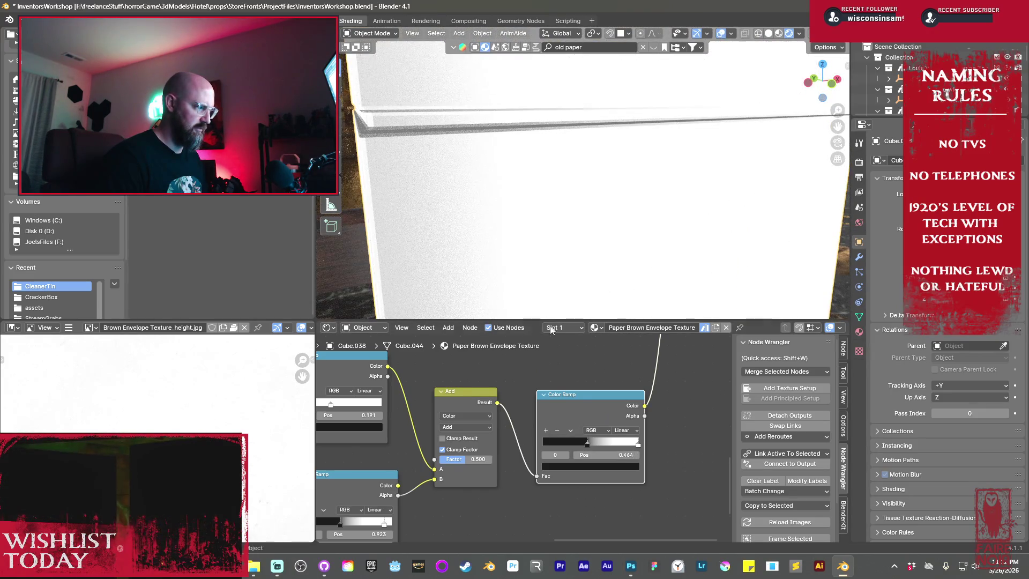
pyautogui.moveTo(637, 448)
pyautogui.mouseDown()
pyautogui.moveTo(592, 443)
pyautogui.moveTo(613, 444)
pyautogui.mouseUp()
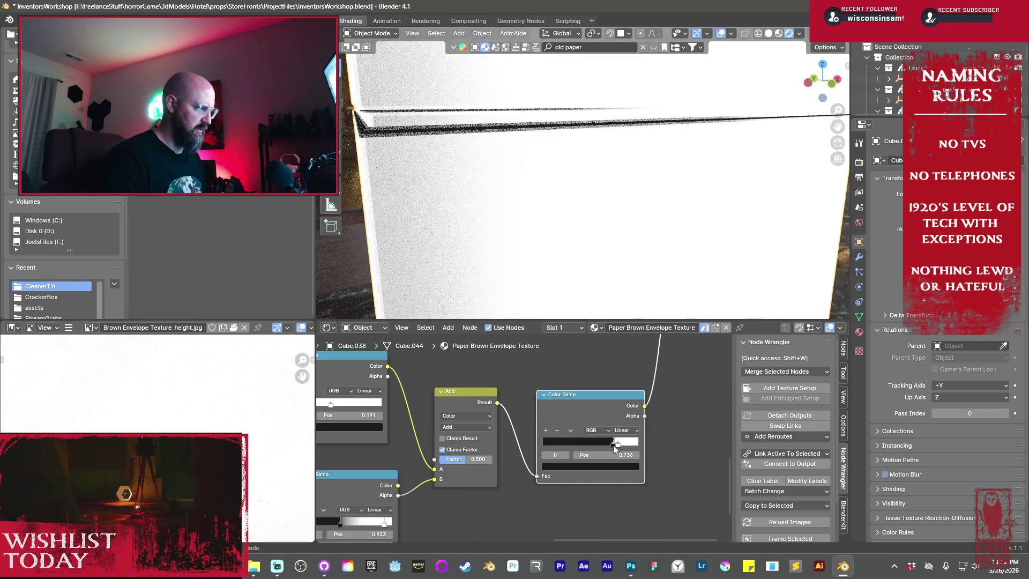
pyautogui.scroll(-6, 535, 259)
# - Move the box to sit beside the small white dome
pyautogui.moveTo(598, 241); pyautogui.dragTo(494, 254, button='middle')
pyautogui.scroll(-5, 500, 228)
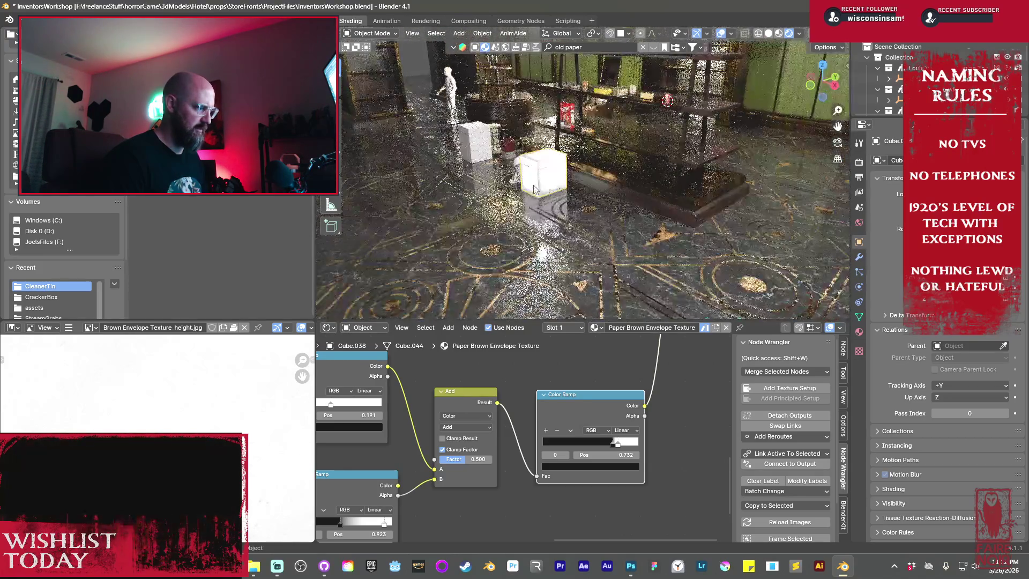
pyautogui.press('g')
pyautogui.click(517, 230)
pyautogui.moveTo(517, 231); pyautogui.dragTo(637, 230, button='middle')
pyautogui.scroll(5, 636, 230)
pyautogui.scroll(-5, 618, 394)
pyautogui.scroll(-2, 545, 440)
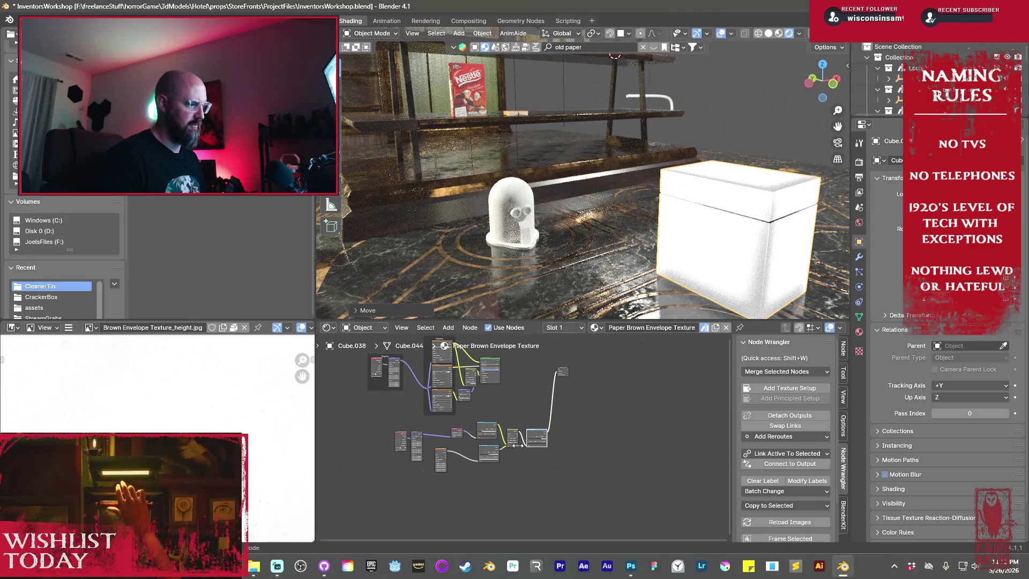
# - Add a Geometry node, feed Pointiness into the upper Color Ramp's Fac, and preview that ramp
pyautogui.scroll(5, 546, 429)
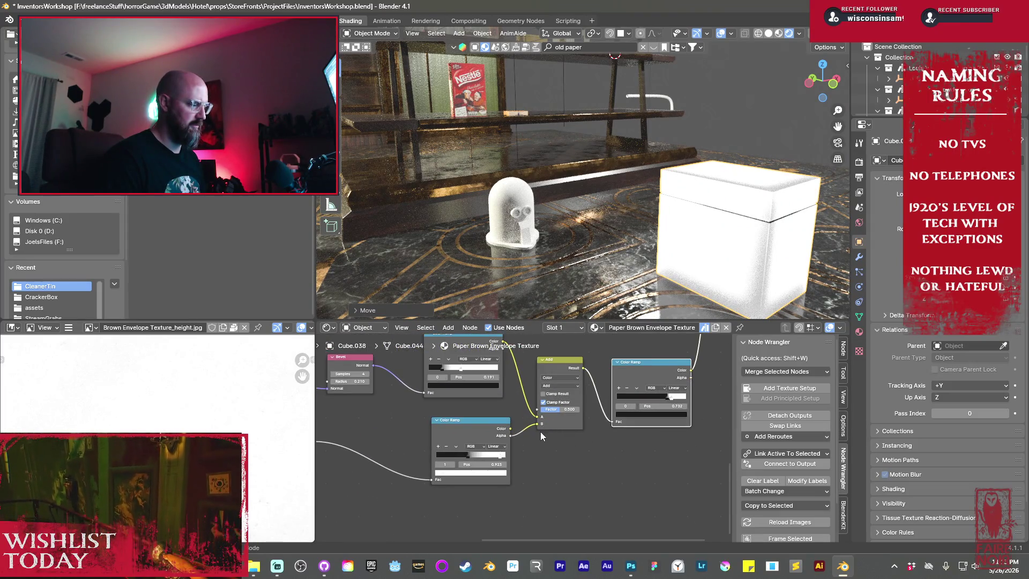
pyautogui.moveTo(507, 397)
pyautogui.mouseDown(button='middle')
pyautogui.moveTo(535, 445)
pyautogui.moveTo(574, 450)
pyautogui.mouseUp(button='middle')
pyautogui.scroll(-2, 584, 448)
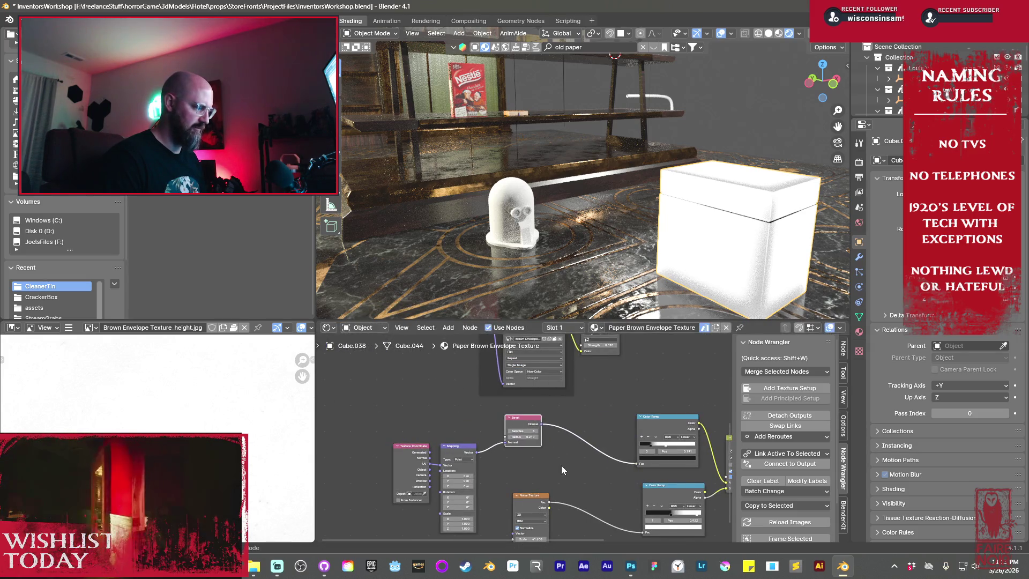
pyautogui.moveTo(561, 465); pyautogui.dragTo(542, 432, button='middle')
pyautogui.hotkey('shift', 'a')
pyautogui.moveTo(541, 432)
pyautogui.moveTo(509, 374)
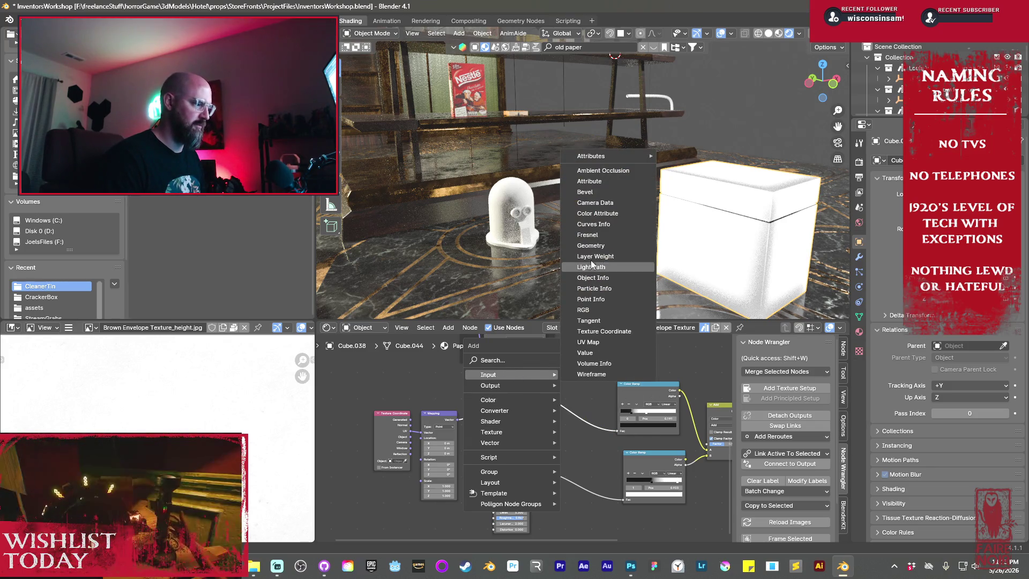
pyautogui.click(590, 246)
pyautogui.click(540, 400)
pyautogui.scroll(2, 578, 443)
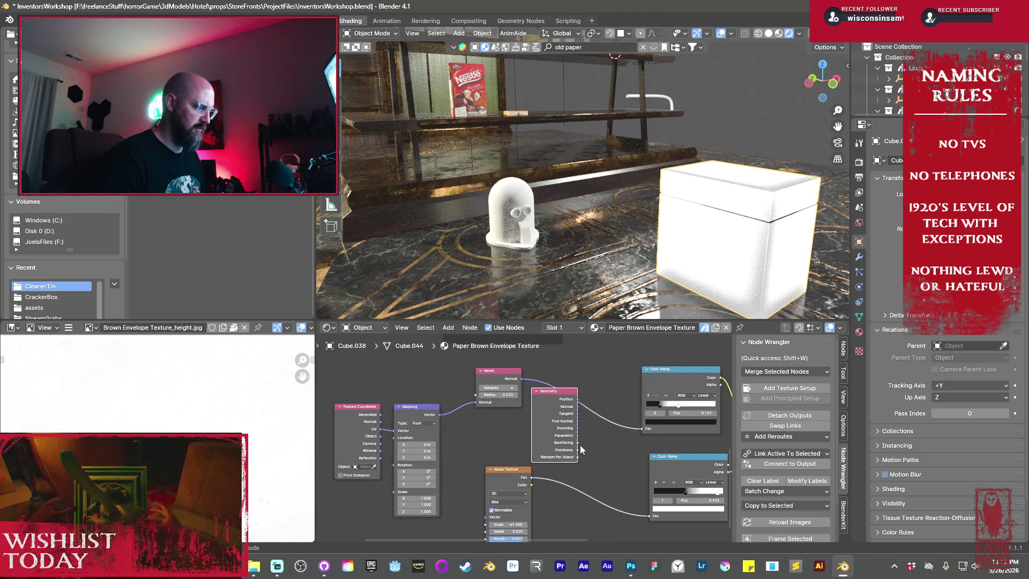
pyautogui.moveTo(577, 449); pyautogui.dragTo(641, 433)
pyautogui.moveTo(644, 447); pyautogui.dragTo(497, 441, button='middle')
pyautogui.keyDown('ctrl'); pyautogui.keyDown('shift'); pyautogui.click(546, 369); pyautogui.keyUp('shift'); pyautogui.keyUp('ctrl')
# - Reposition the Color Ramp node and tune its stops, black to 0.414 and white to 0.695
pyautogui.scroll(1, 546, 368)
pyautogui.moveTo(546, 368); pyautogui.dragTo(473, 398, button='middle')
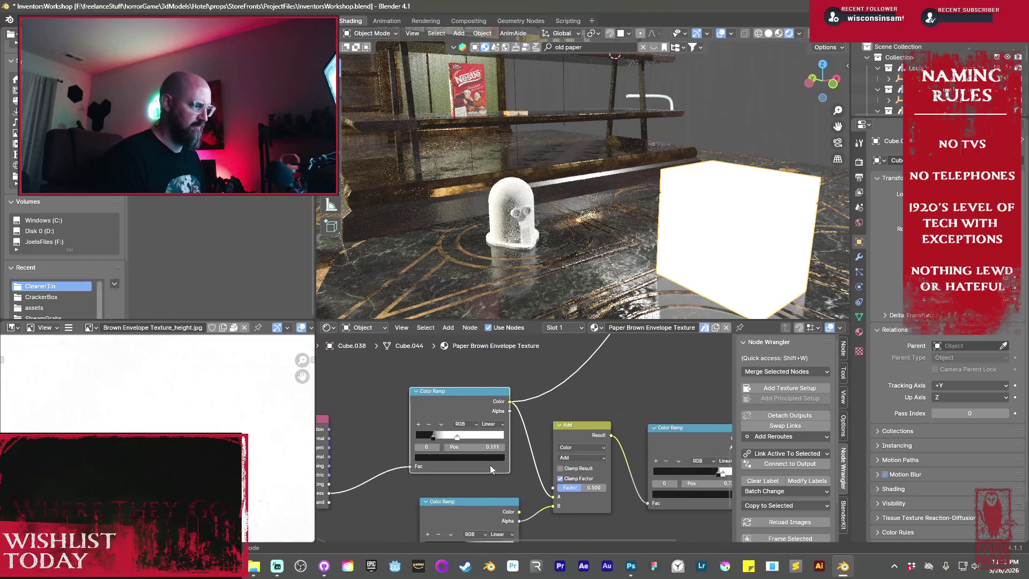
pyautogui.moveTo(461, 439); pyautogui.dragTo(516, 435)
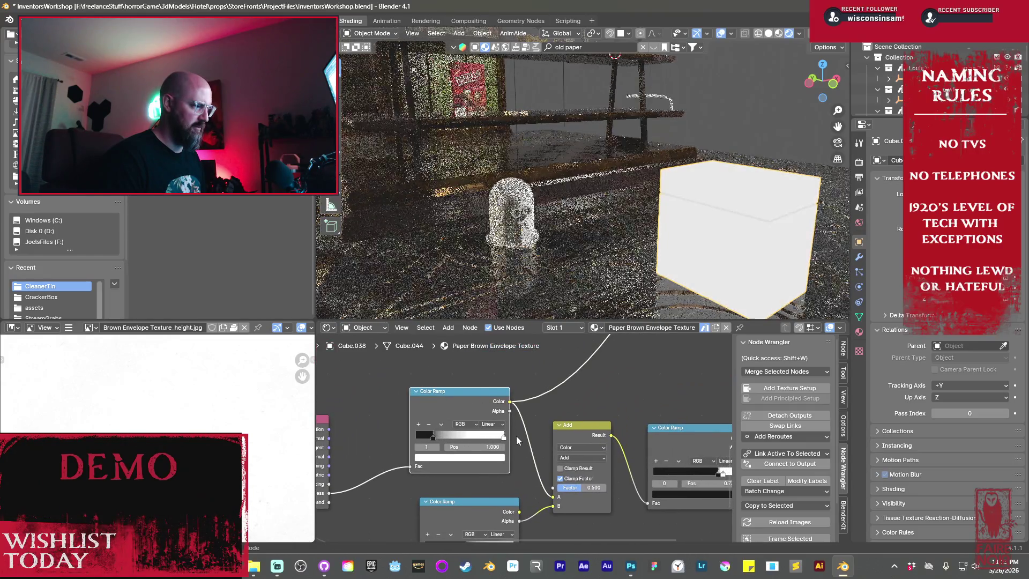
pyautogui.press('g')
pyautogui.click(434, 437)
pyautogui.moveTo(434, 437); pyautogui.dragTo(446, 433)
pyautogui.moveTo(480, 443); pyautogui.dragTo(465, 435)
pyautogui.click(455, 435)
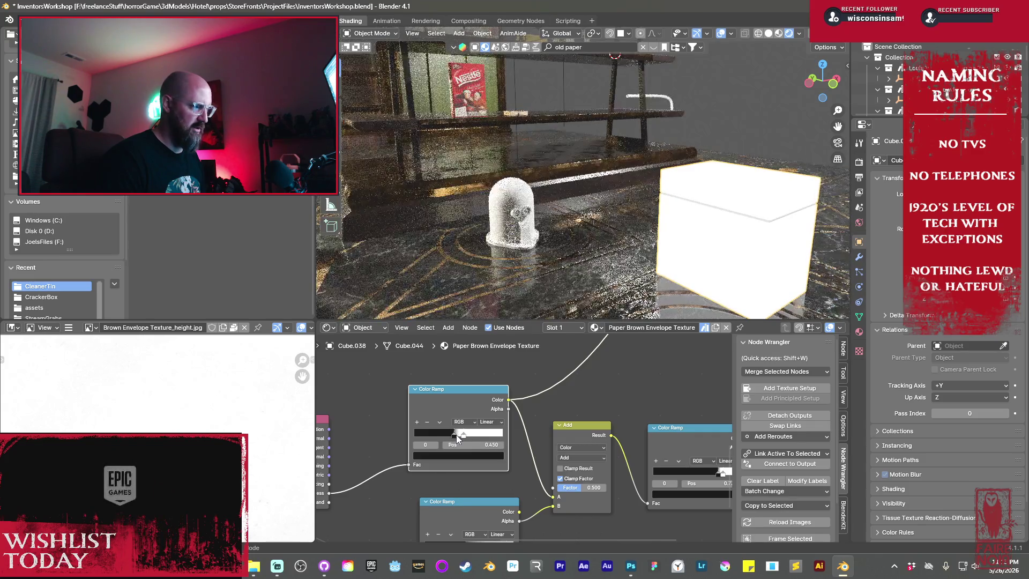
pyautogui.moveTo(464, 434); pyautogui.dragTo(478, 435)
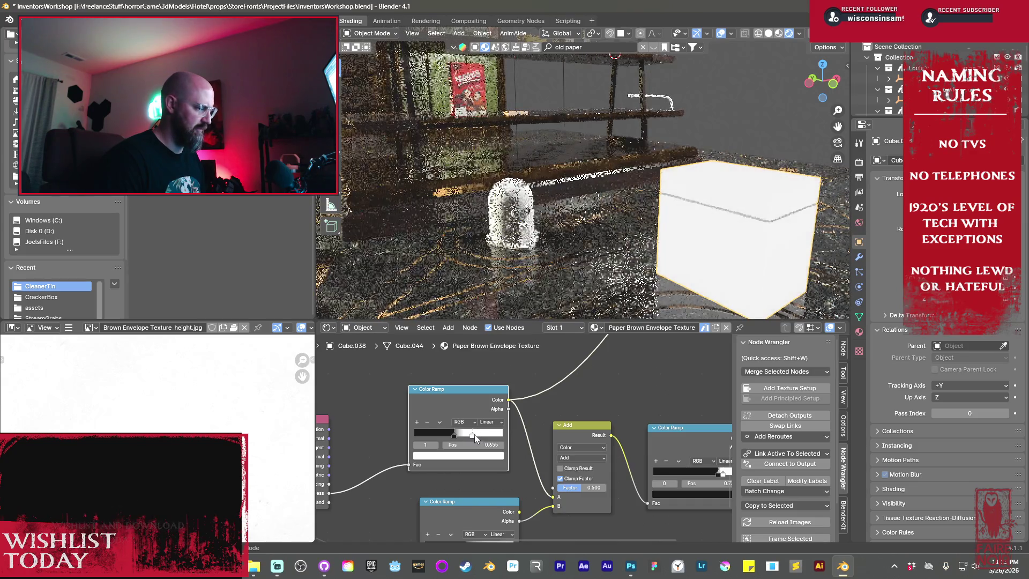
# - Feed Bevel's Normal into the ramp instead, delete the Geometry node, and set the top stop to 1.000
pyautogui.scroll(-2, 419, 416)
pyautogui.moveTo(395, 407); pyautogui.dragTo(490, 441)
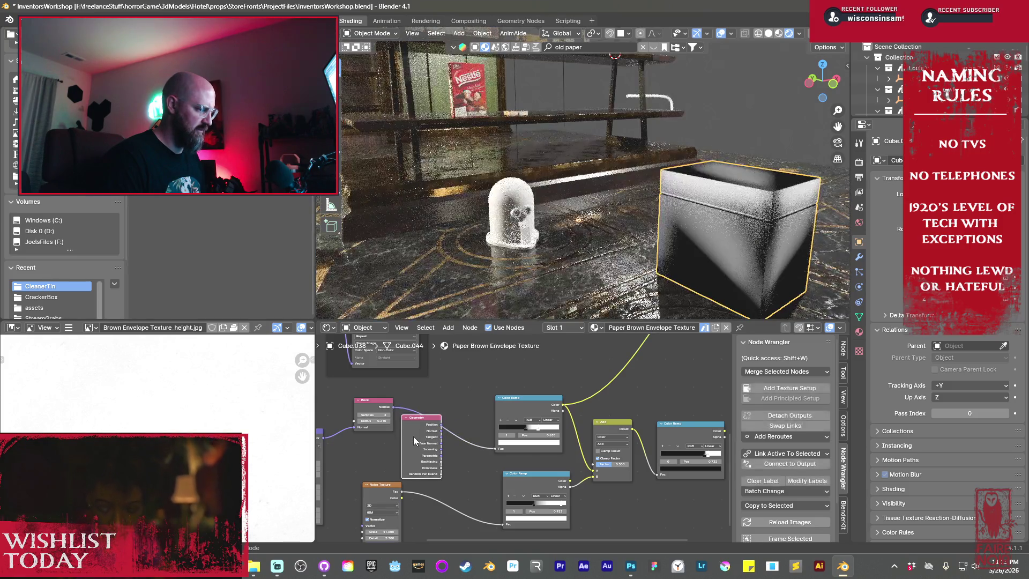
pyautogui.press('x')
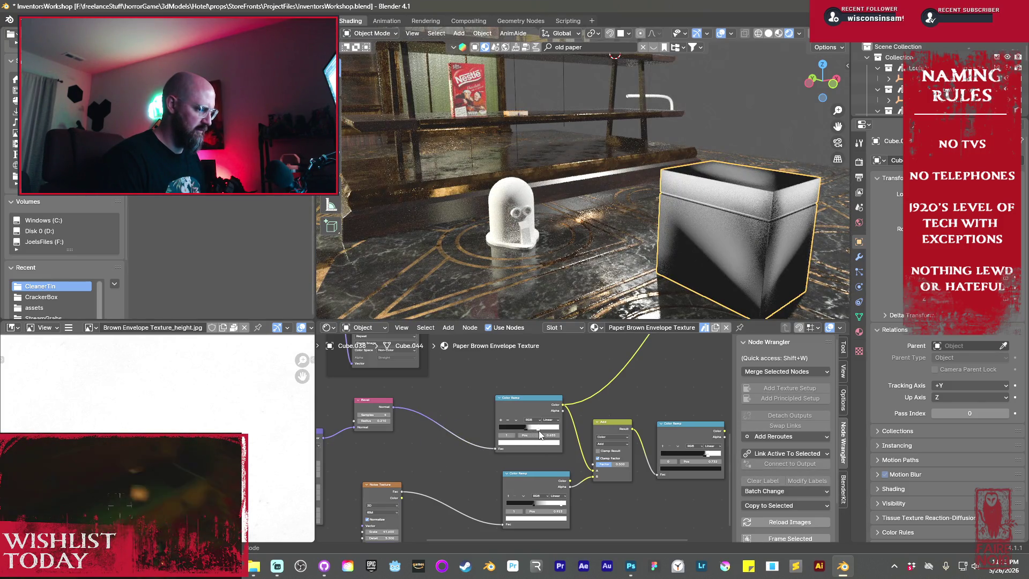
pyautogui.moveTo(538, 428)
pyautogui.mouseDown()
pyautogui.moveTo(568, 428)
pyautogui.moveTo(508, 428)
pyautogui.mouseUp()
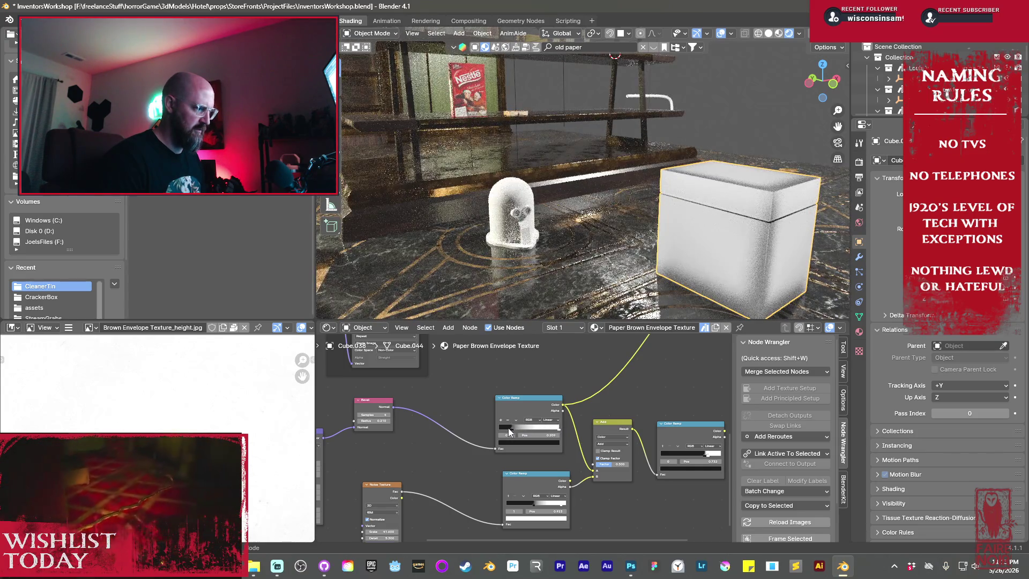
# - Preview the second Color Ramp on the box, then the Add mix node's combined result
pyautogui.scroll(2, 503, 426)
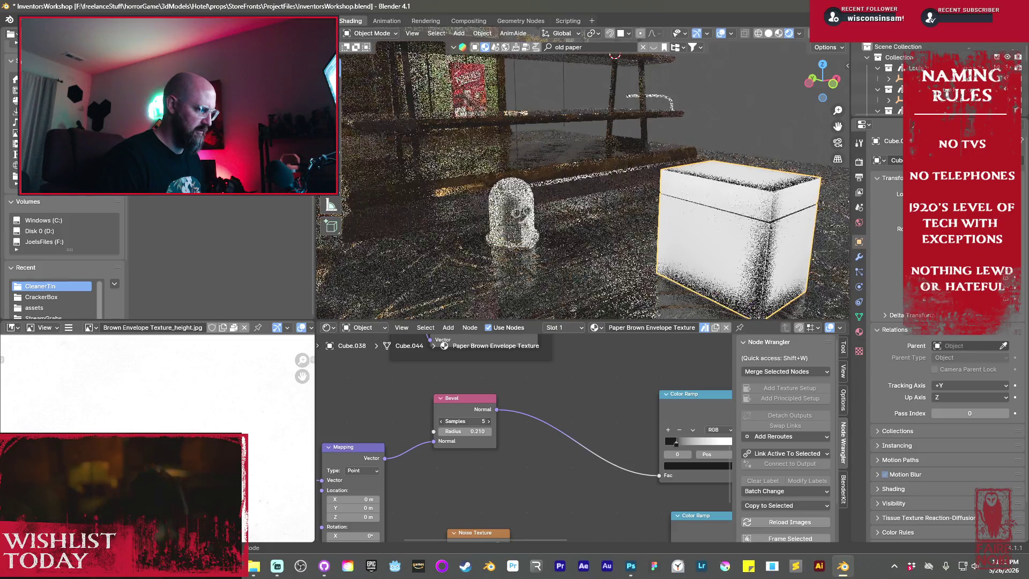
pyautogui.moveTo(696, 241)
pyautogui.mouseDown(button='middle')
pyautogui.moveTo(763, 274)
pyautogui.moveTo(591, 258)
pyautogui.mouseUp(button='middle')
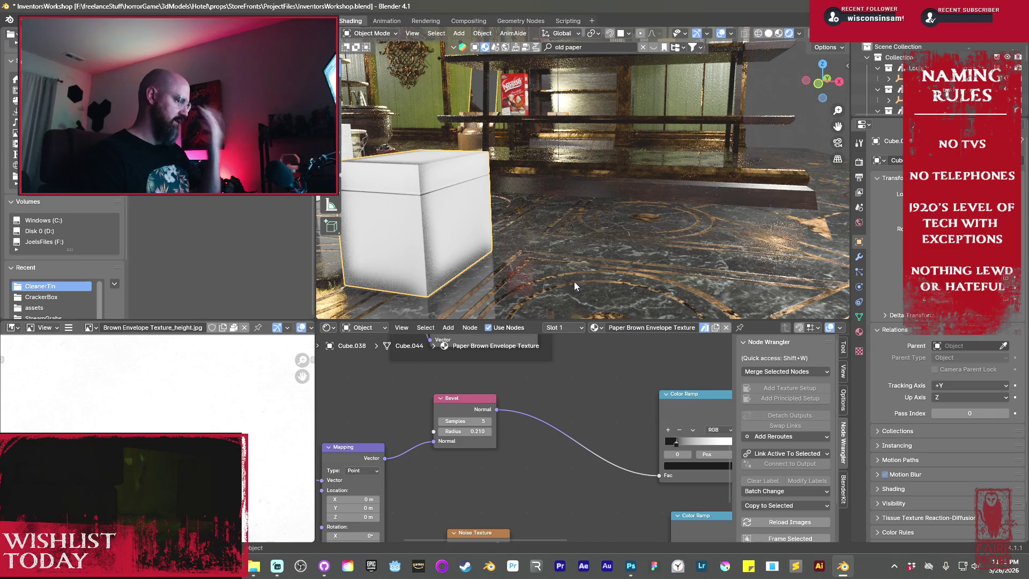
pyautogui.moveTo(591, 421)
pyautogui.mouseDown(button='middle')
pyautogui.moveTo(592, 464)
pyautogui.moveTo(545, 438)
pyautogui.moveTo(490, 458)
pyautogui.moveTo(484, 476)
pyautogui.mouseUp(button='middle')
pyautogui.keyDown('ctrl'); pyautogui.keyDown('shift'); pyautogui.click(502, 446); pyautogui.keyUp('shift'); pyautogui.keyUp('ctrl')
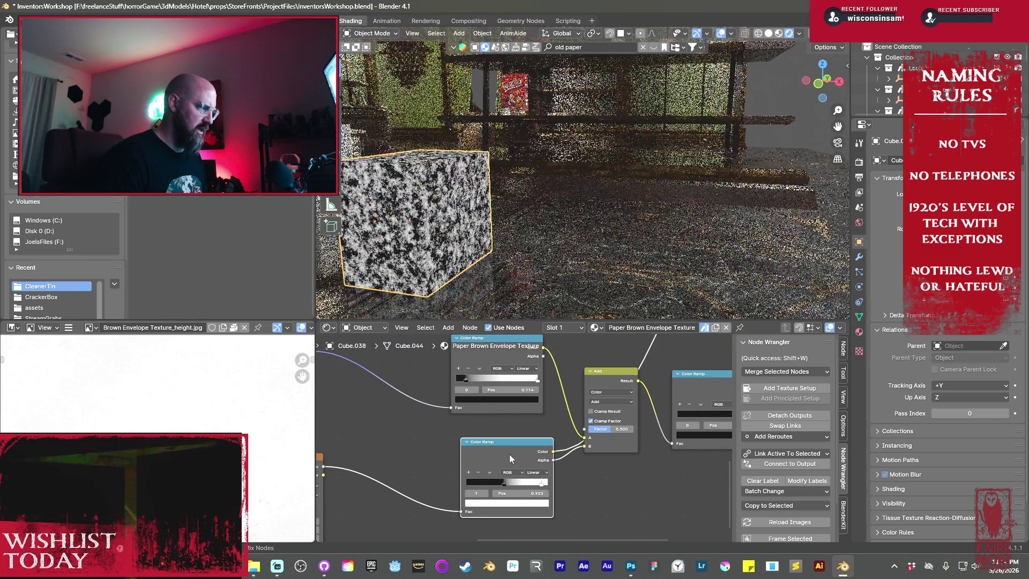
pyautogui.keyDown('ctrl'); pyautogui.keyDown('shift'); pyautogui.click(603, 379); pyautogui.keyUp('shift'); pyautogui.keyUp('ctrl')
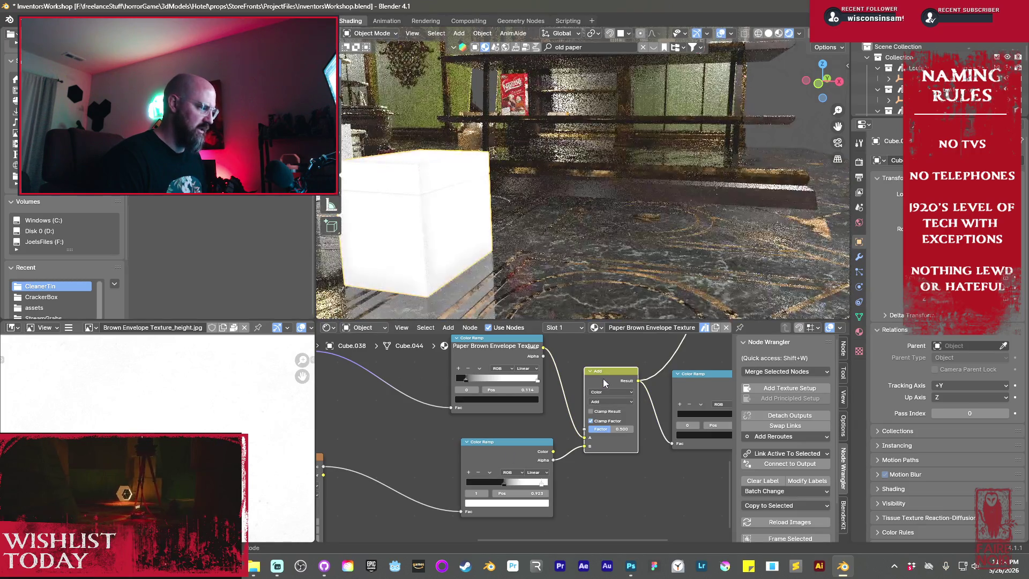
# - Set the mix factor to 0.692 and change the blend from Add to Multiply
pyautogui.scroll(2, 567, 484)
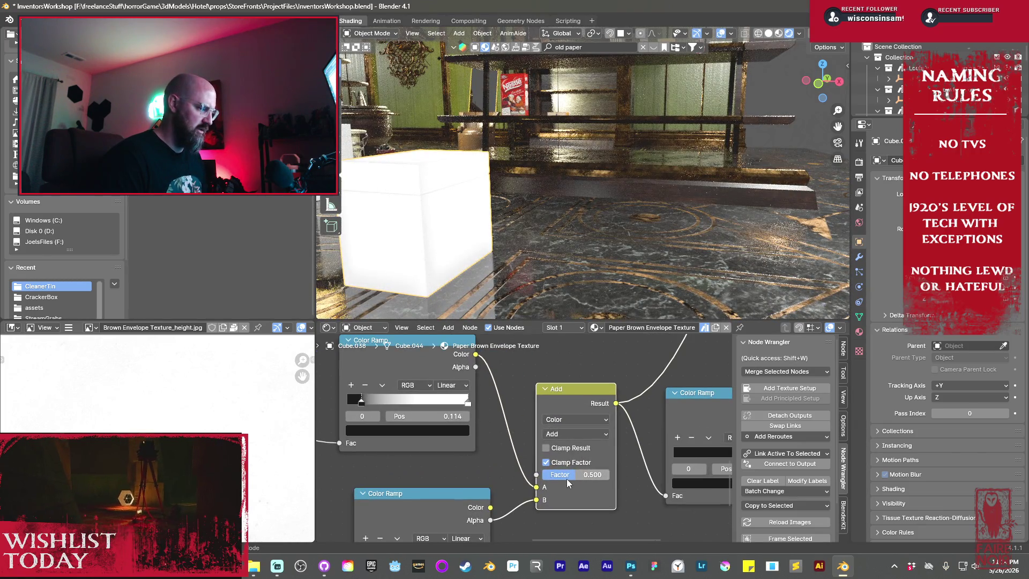
pyautogui.moveTo(566, 479); pyautogui.dragTo(579, 479)
pyautogui.click(568, 435)
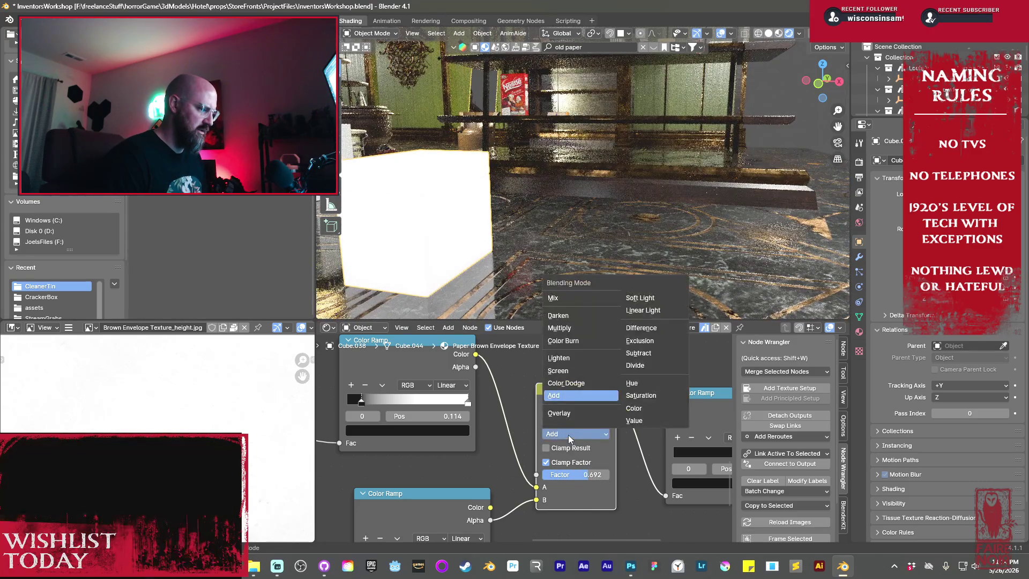
pyautogui.click(565, 328)
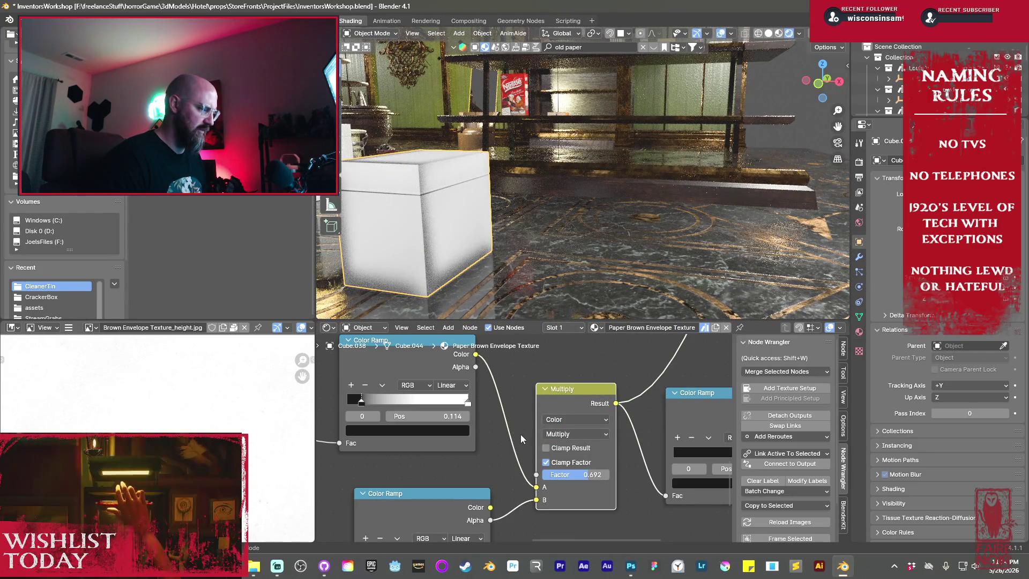
# - Connect the Noise Texture's Color output to the lower Color Ramp's Fac
pyautogui.moveTo(532, 435); pyautogui.dragTo(555, 433, button='middle')
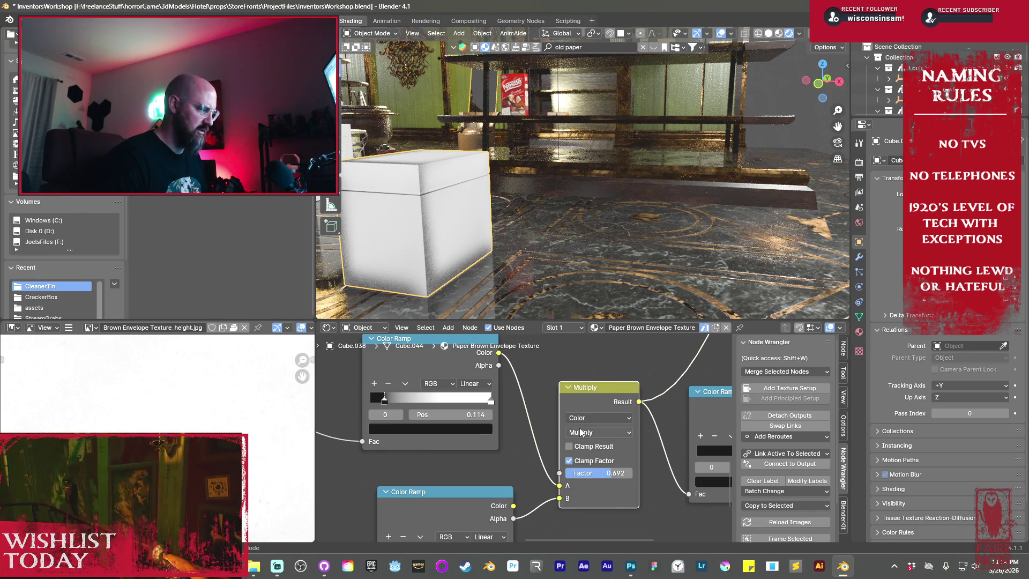
pyautogui.scroll(-2, 581, 432)
pyautogui.keyDown('ctrl'); pyautogui.scroll(3, 446, 417); pyautogui.keyUp('ctrl')
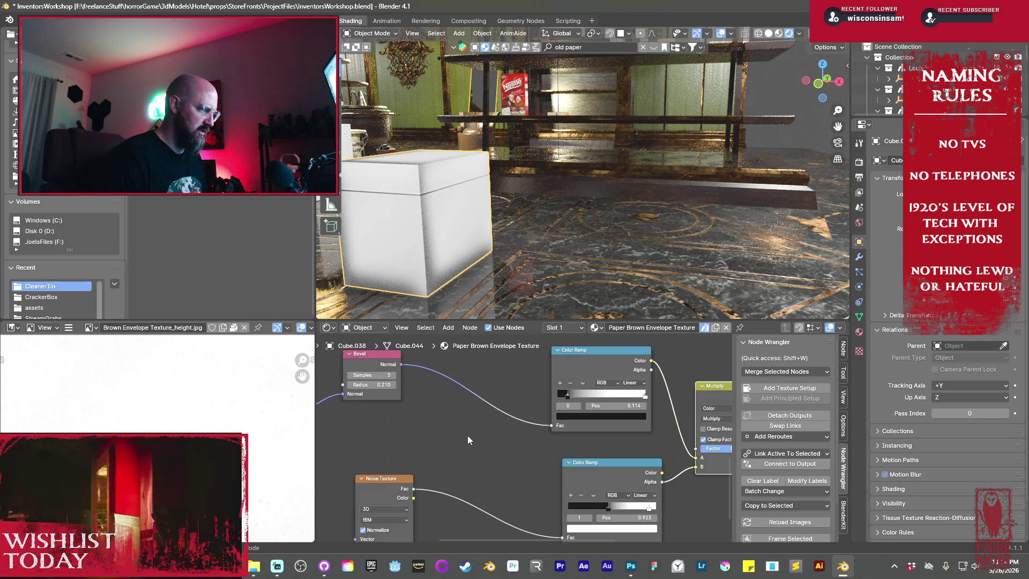
pyautogui.scroll(-1, 467, 436)
pyautogui.moveTo(427, 490)
pyautogui.mouseDown()
pyautogui.moveTo(541, 523)
pyautogui.moveTo(559, 507)
pyautogui.mouseUp()
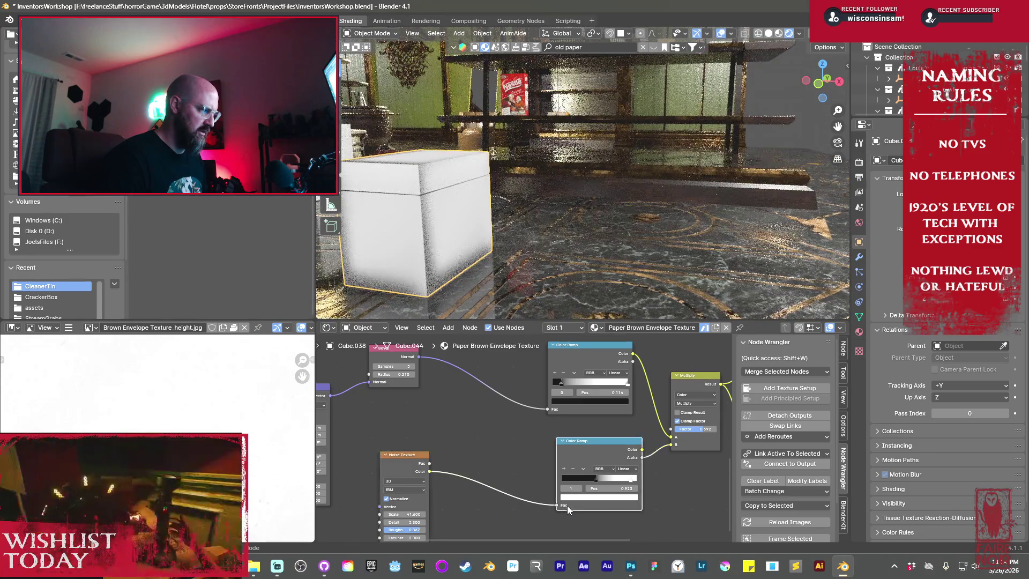
# - Inspect the Multiply node's options, keeping its data type as Color, and select it
pyautogui.scroll(1, 672, 493)
pyautogui.moveTo(672, 493); pyautogui.dragTo(563, 503, button='middle')
pyautogui.scroll(1, 564, 503)
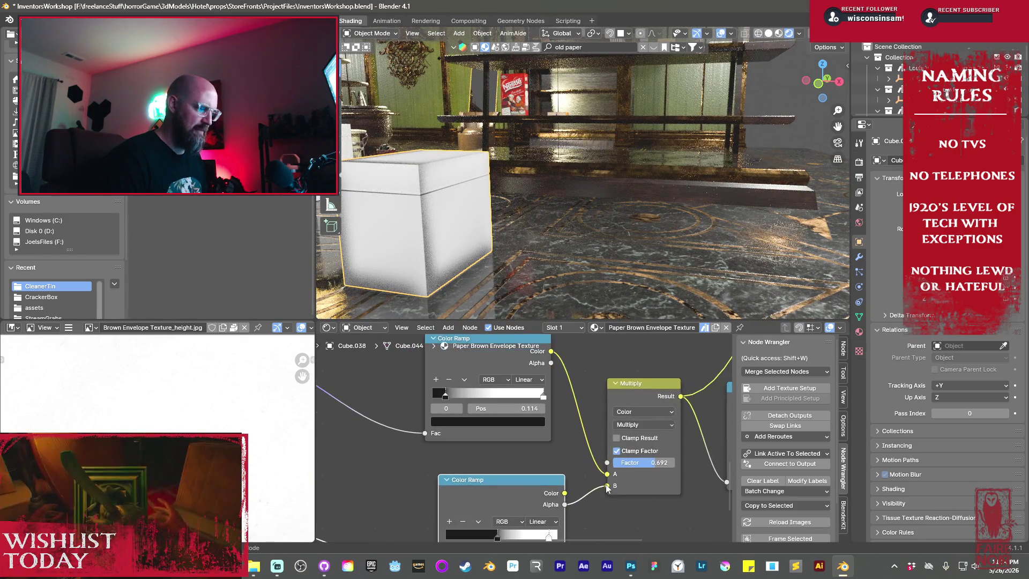
pyautogui.moveTo(677, 414); pyautogui.dragTo(609, 424, button='middle')
pyautogui.click(561, 414)
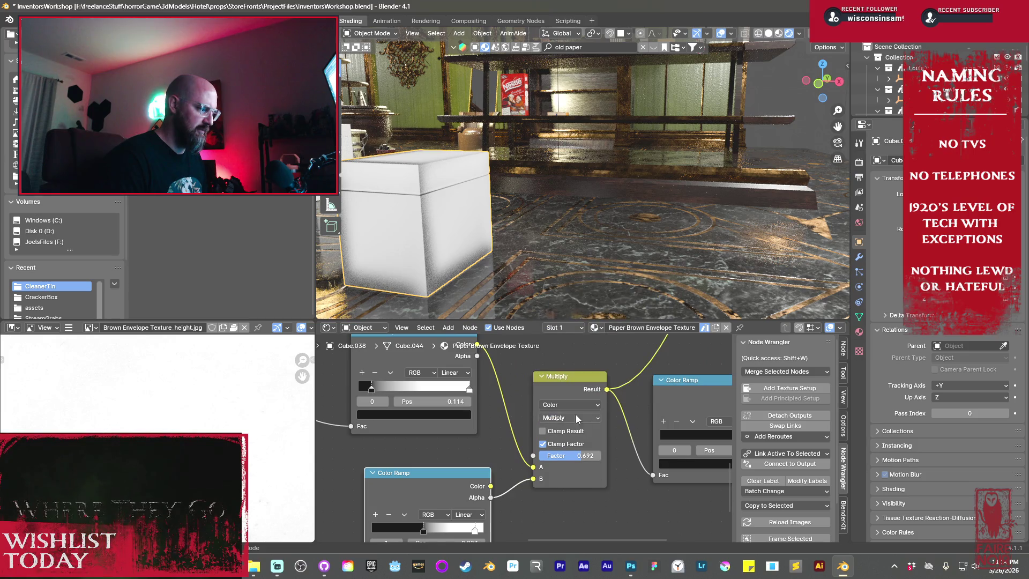
pyautogui.click(568, 401)
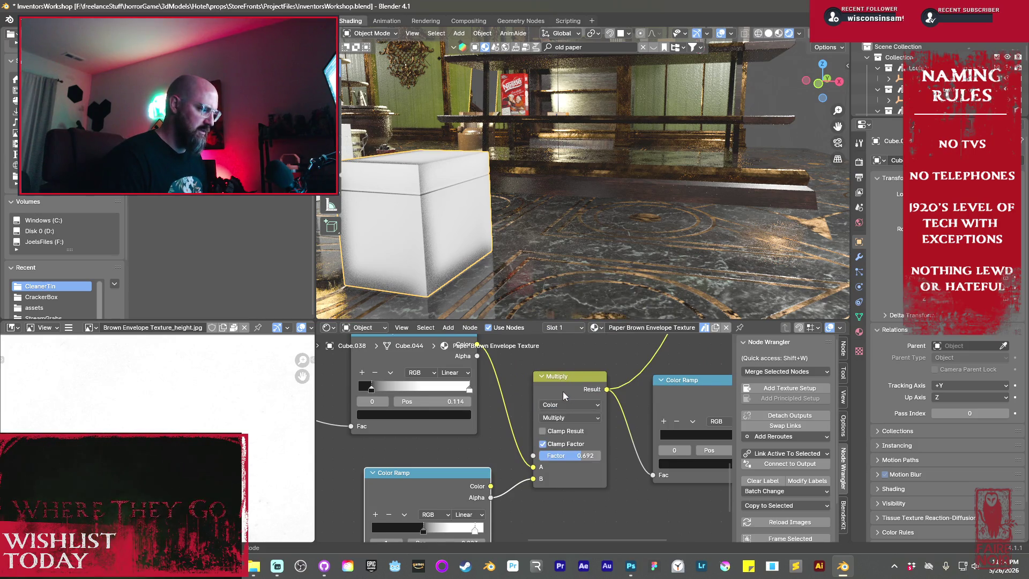
pyautogui.scroll(-3, 562, 391)
pyautogui.click(546, 411)
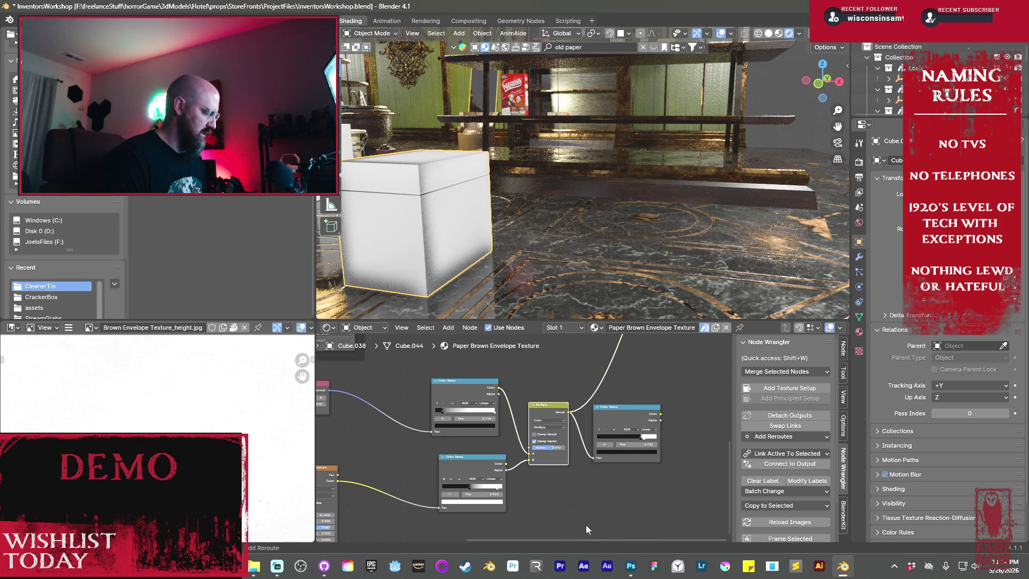
# - Add a Math node to the graph via a 'mat' search
pyautogui.hotkey('shift', 'a')
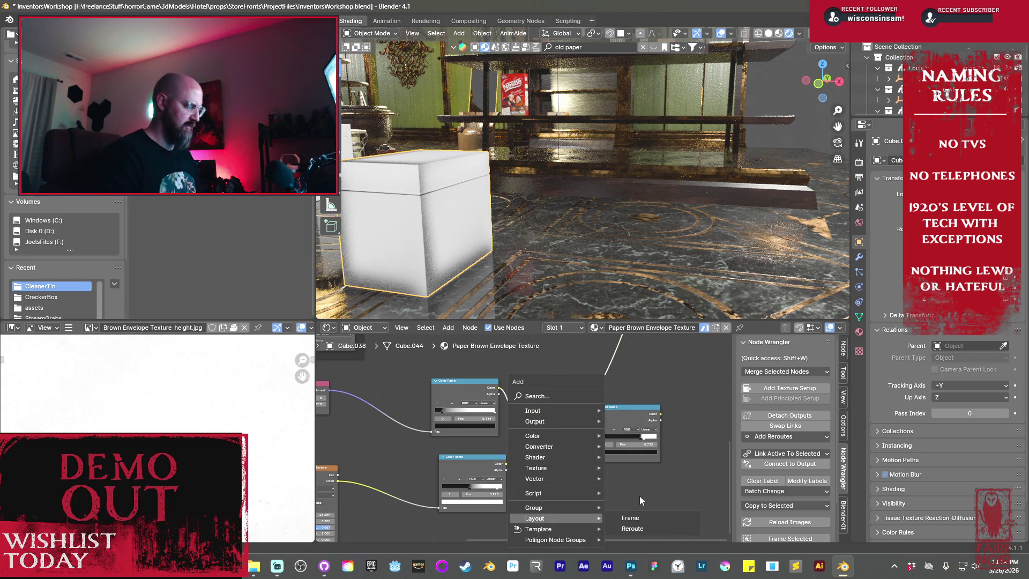
pyautogui.write('mat')
pyautogui.press('Return')
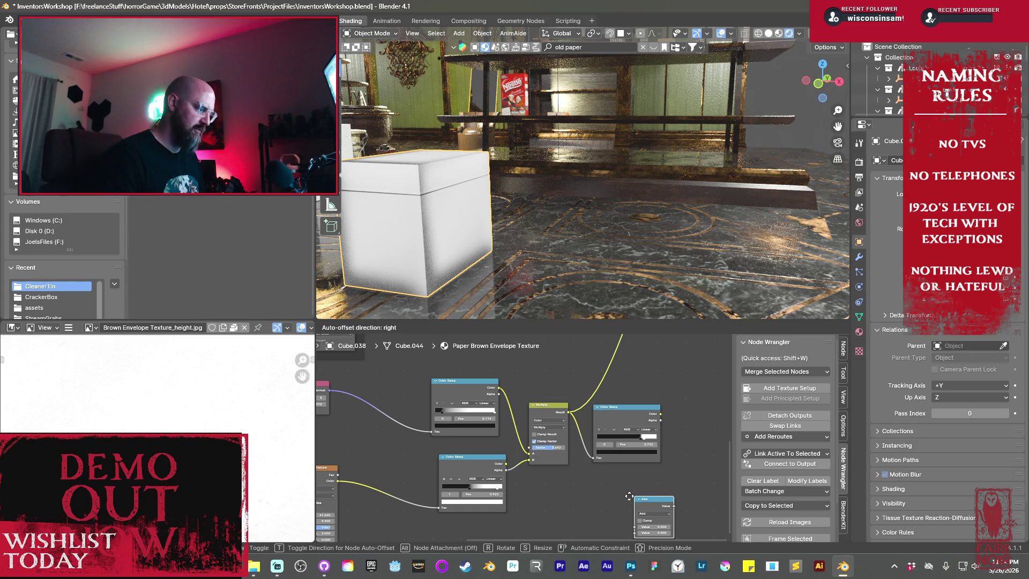
pyautogui.click(581, 489)
# - Dissolve the right-hand Color Ramp and wire the Math node between both ramps and Multiply
pyautogui.click(606, 412)
pyautogui.hotkey('ctrl', 'x')
pyautogui.moveTo(552, 405); pyautogui.dragTo(627, 398)
pyautogui.moveTo(611, 490); pyautogui.dragTo(577, 396)
pyautogui.moveTo(506, 470); pyautogui.dragTo(542, 430)
# - Try the Math operations Multiply Add, Power and Logarithm on the box
pyautogui.scroll(3, 561, 404)
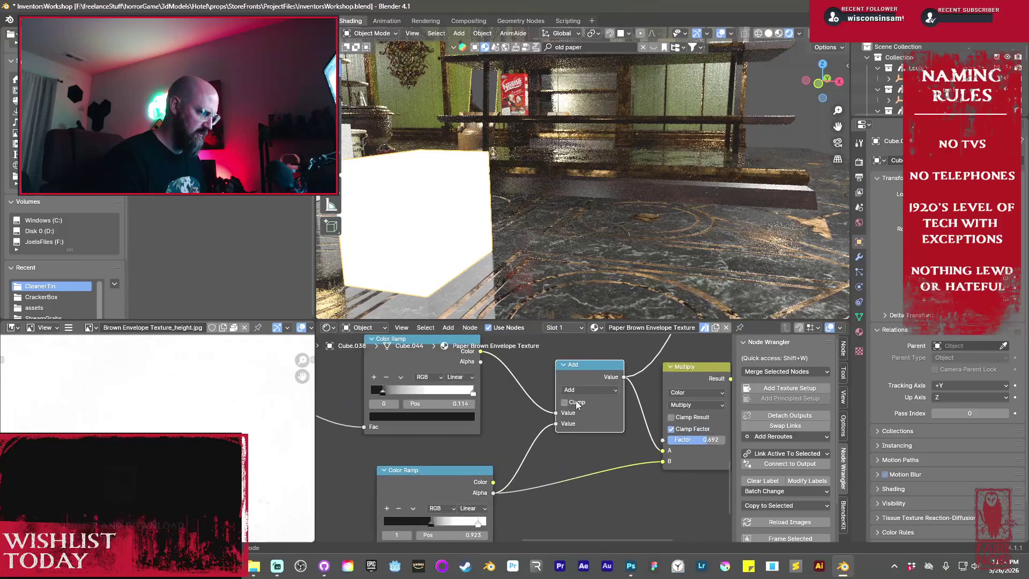
pyautogui.click(590, 391)
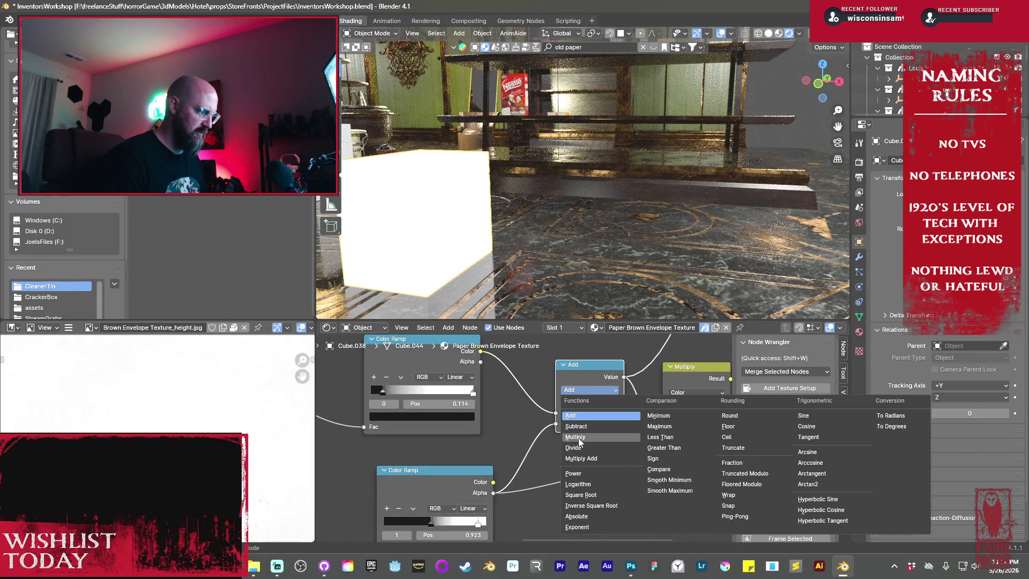
pyautogui.click(594, 457)
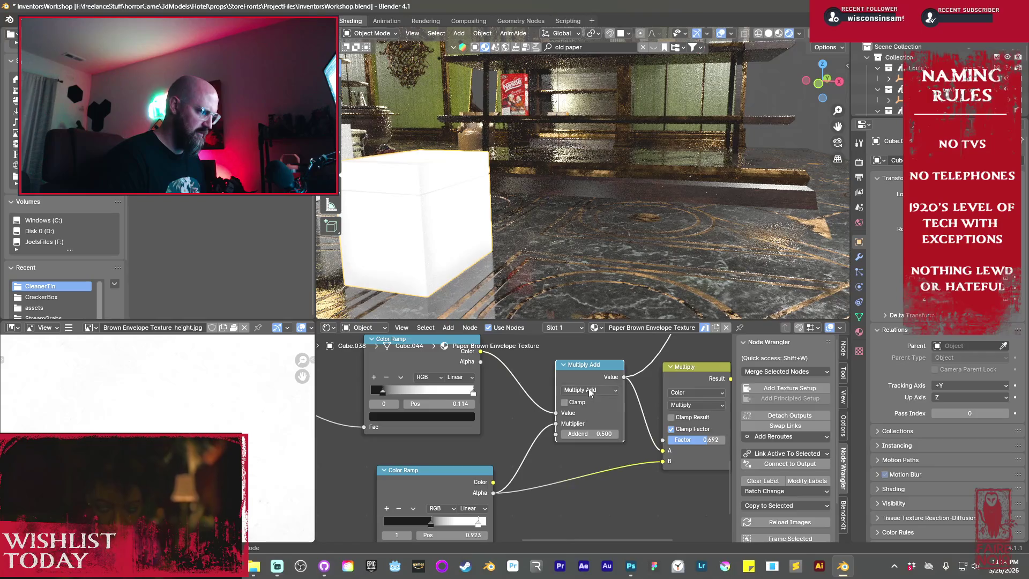
pyautogui.click(588, 391)
pyautogui.click(584, 475)
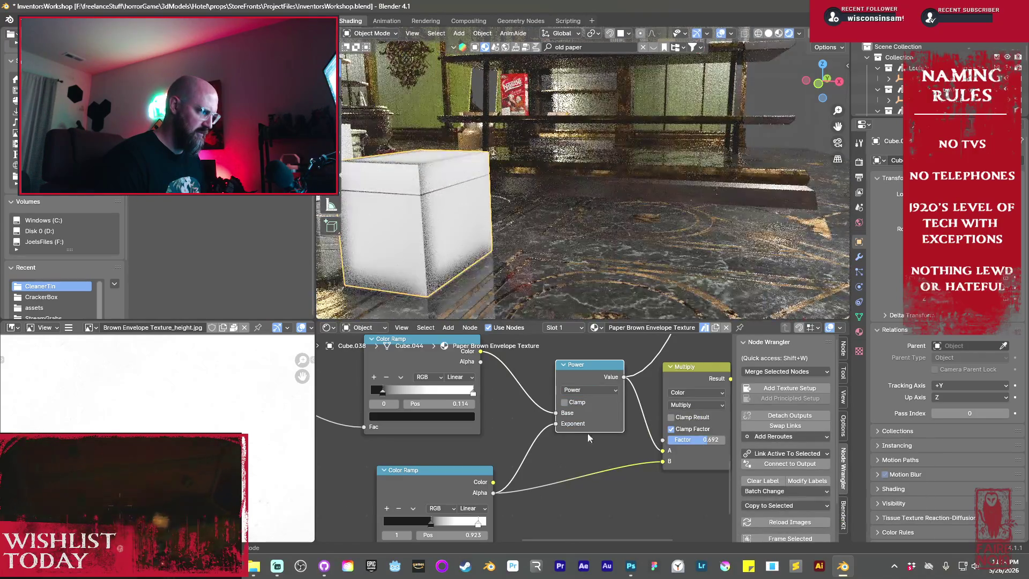
pyautogui.click(590, 389)
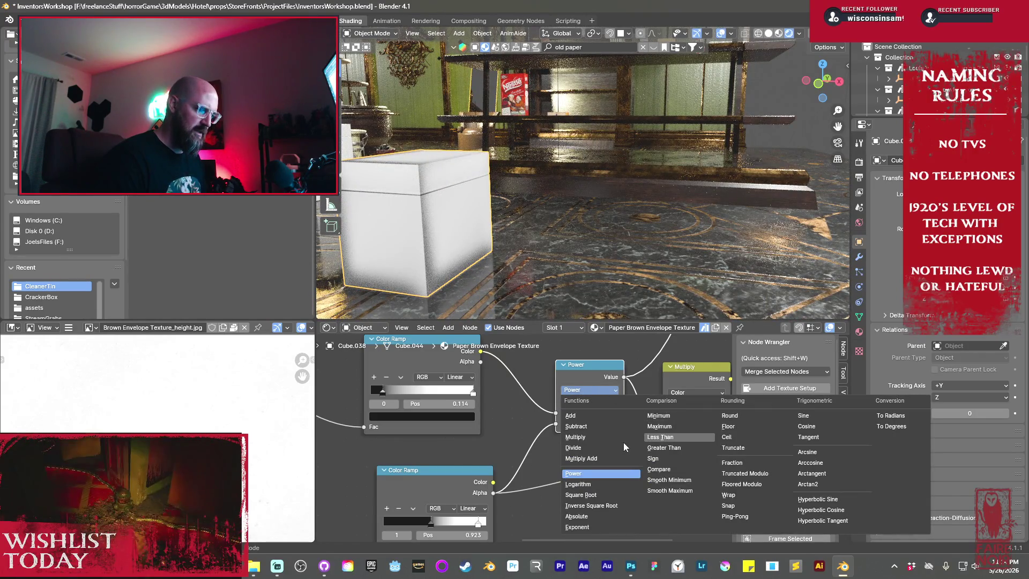
pyautogui.click(587, 483)
# - Try Absolute and Exponent, then set the Math node to Subtract with its inputs swapped
pyautogui.click(588, 390)
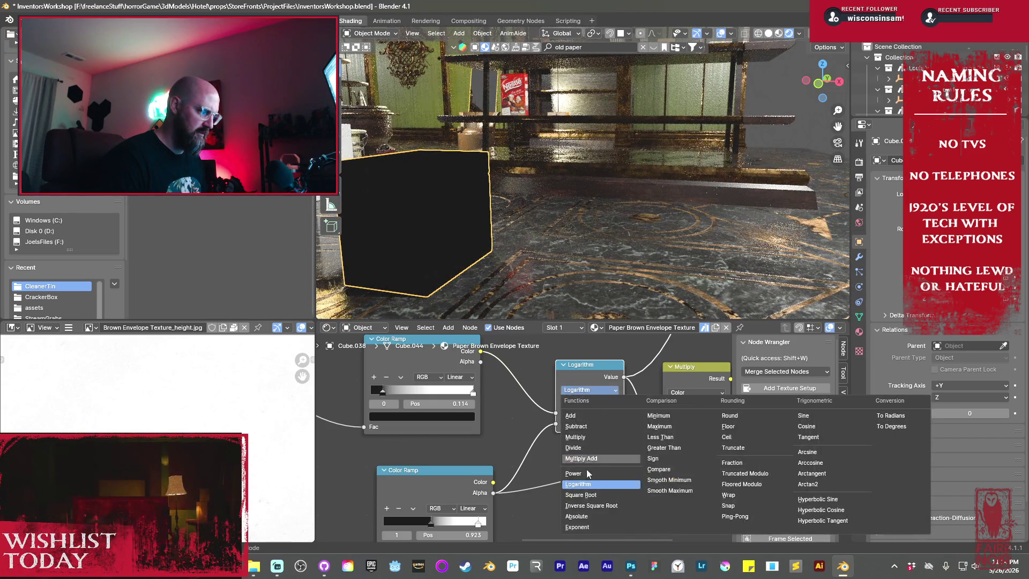
pyautogui.click(586, 517)
pyautogui.click(590, 390)
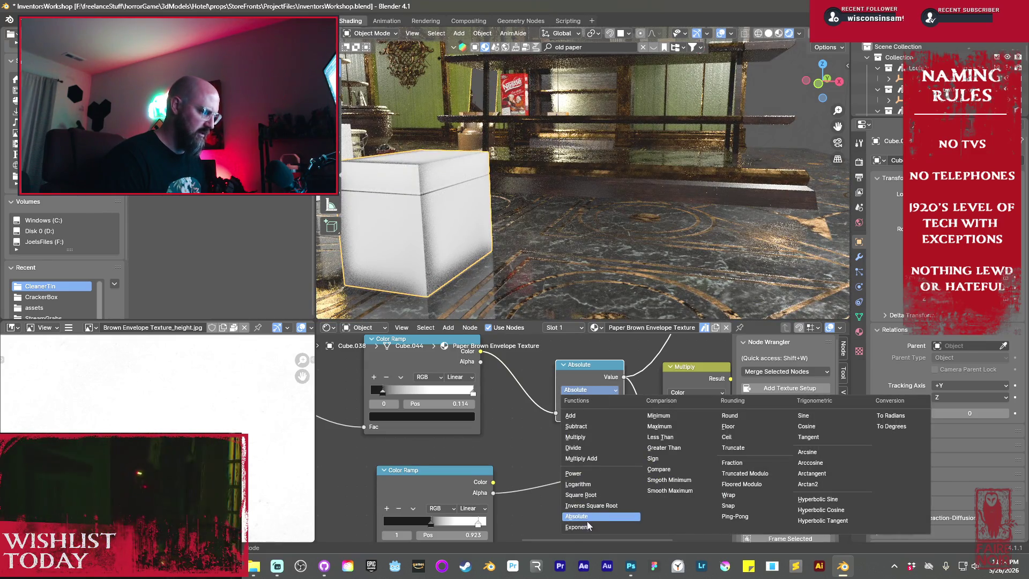
pyautogui.click(590, 525)
pyautogui.click(589, 390)
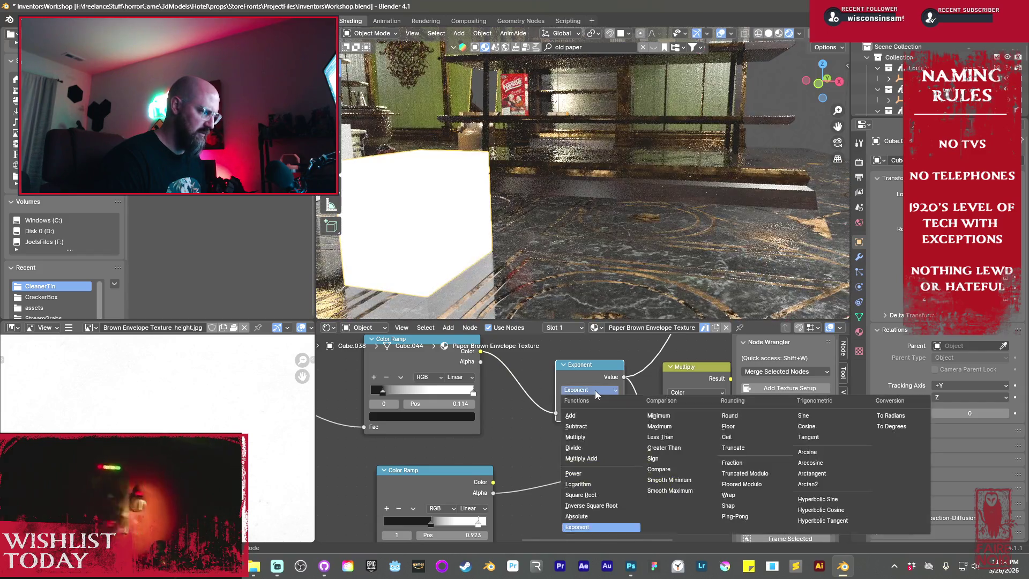
pyautogui.click(576, 427)
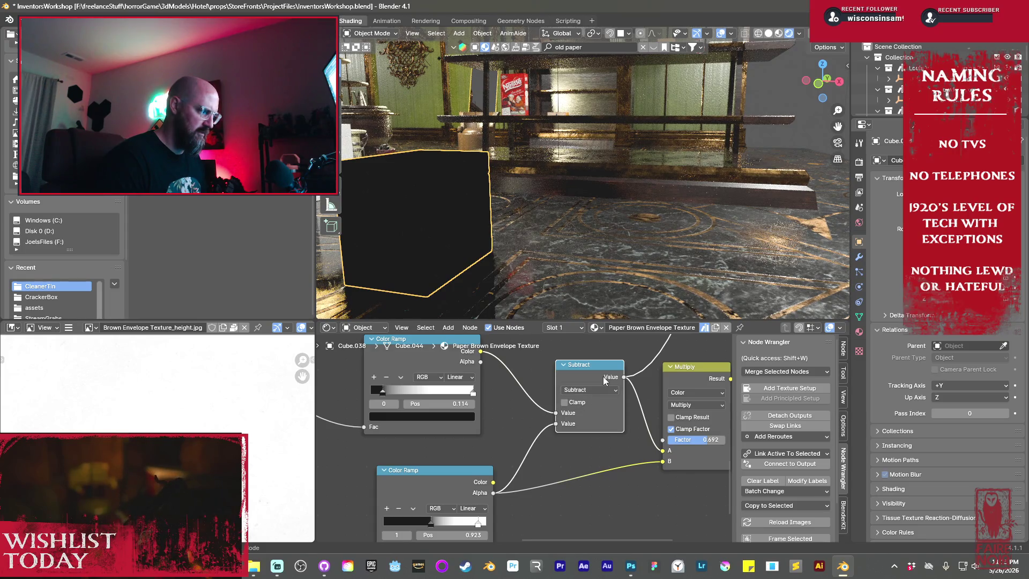
pyautogui.click(794, 427)
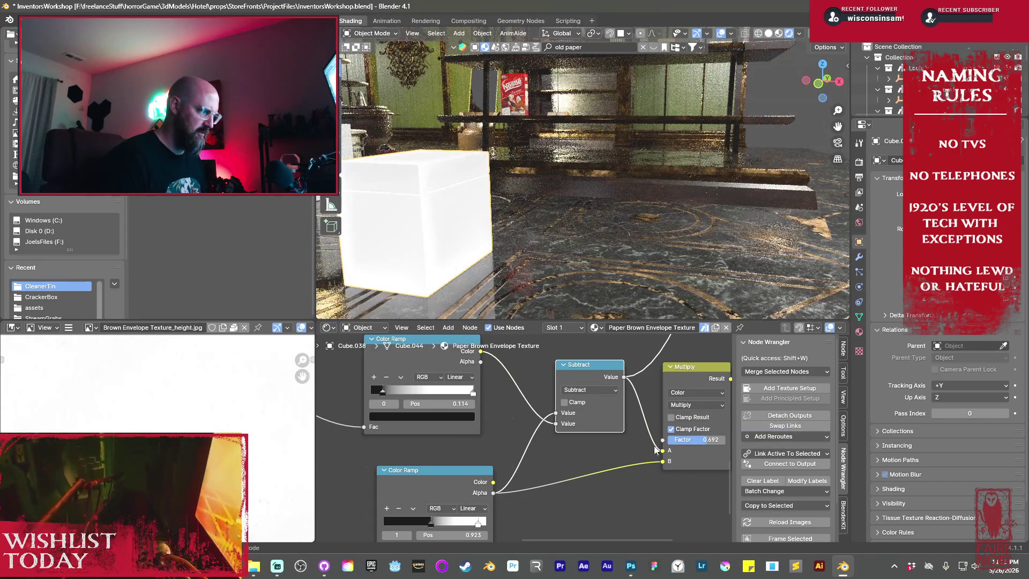
pyautogui.press('KP_Decimal')
# - Cycle the Math node through Greater Than, Compare and Round, ending on To Radians
pyautogui.moveTo(550, 245)
pyautogui.mouseDown(button='middle')
pyautogui.moveTo(643, 272)
pyautogui.moveTo(557, 246)
pyautogui.moveTo(520, 252)
pyautogui.mouseUp(button='middle')
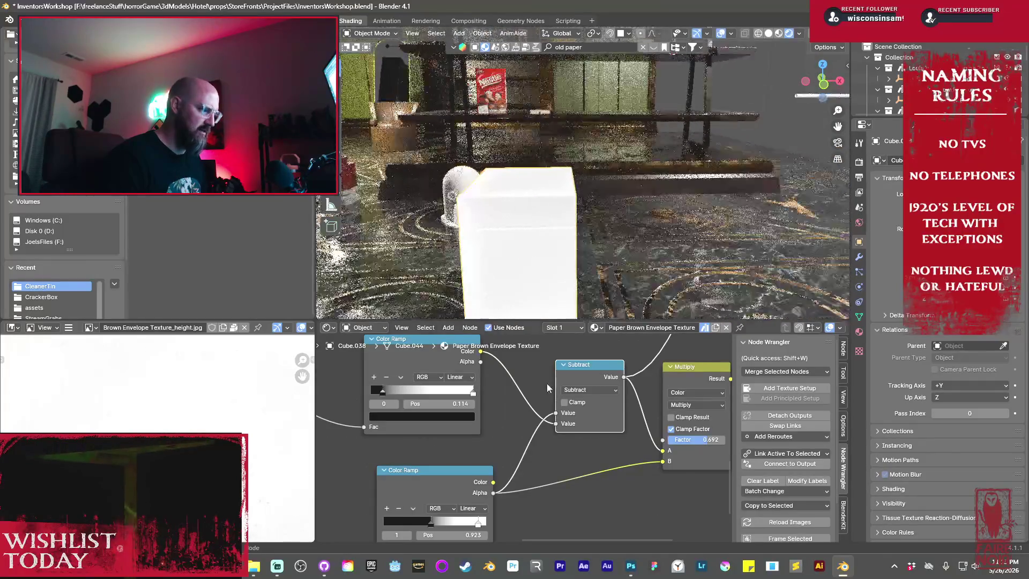
pyautogui.click(580, 390)
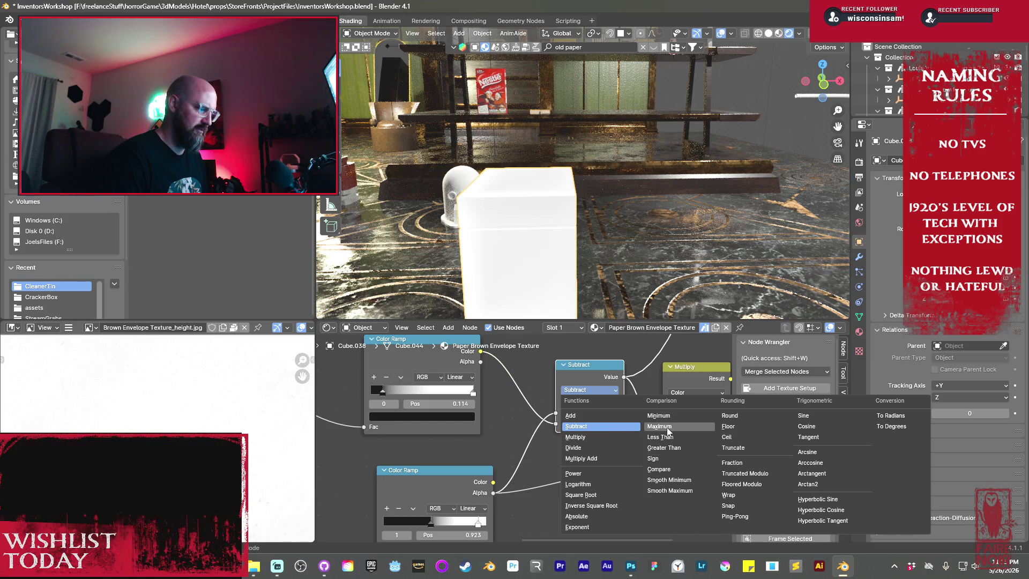
pyautogui.click(664, 448)
pyautogui.moveTo(664, 455); pyautogui.dragTo(619, 462, button='middle')
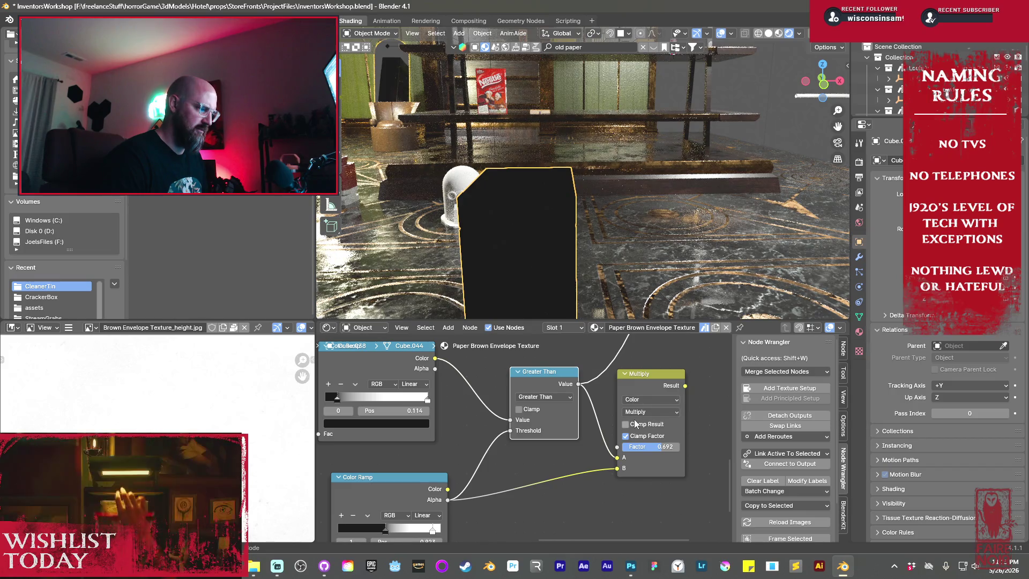
pyautogui.click(563, 397)
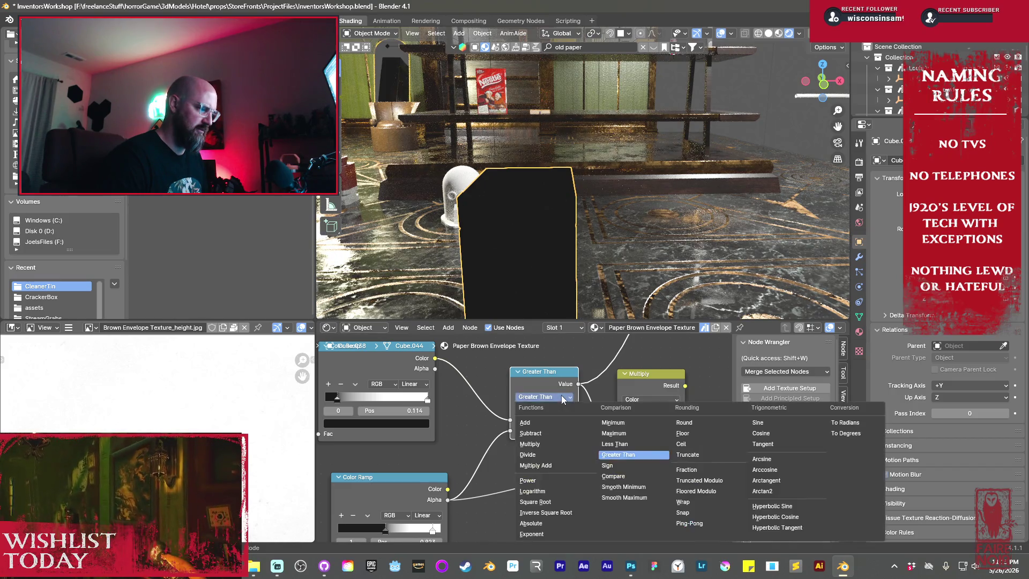
pyautogui.click(618, 476)
pyautogui.moveTo(564, 291)
pyautogui.mouseDown(button='middle')
pyautogui.moveTo(606, 297)
pyautogui.moveTo(535, 300)
pyautogui.mouseUp(button='middle')
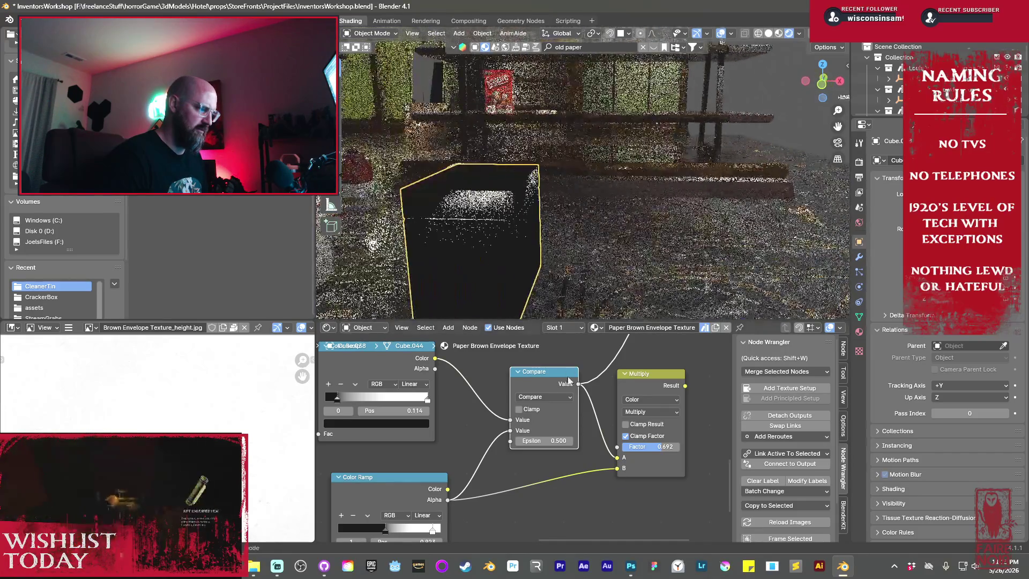
pyautogui.click(552, 399)
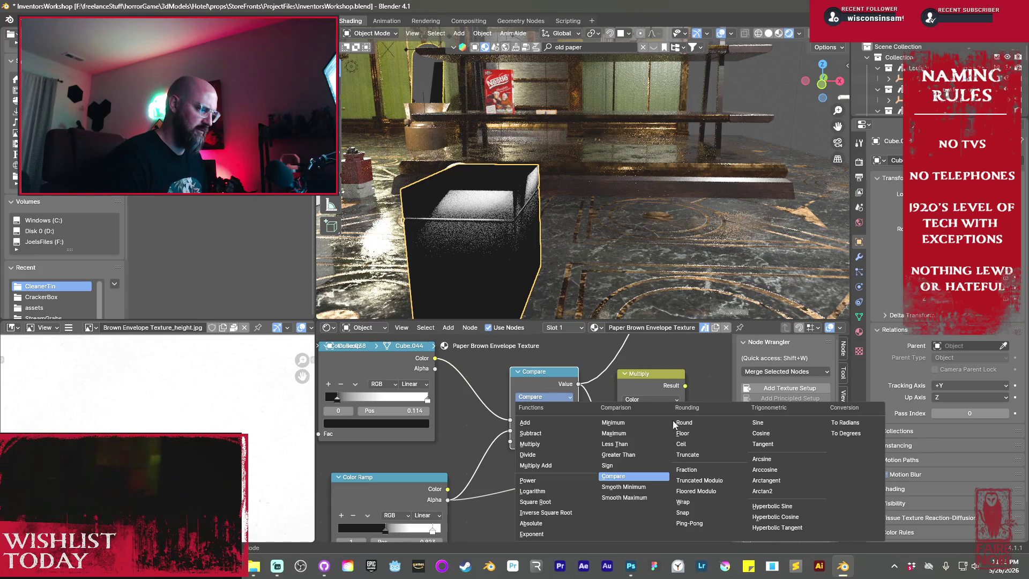
pyautogui.click(678, 423)
pyautogui.click(560, 397)
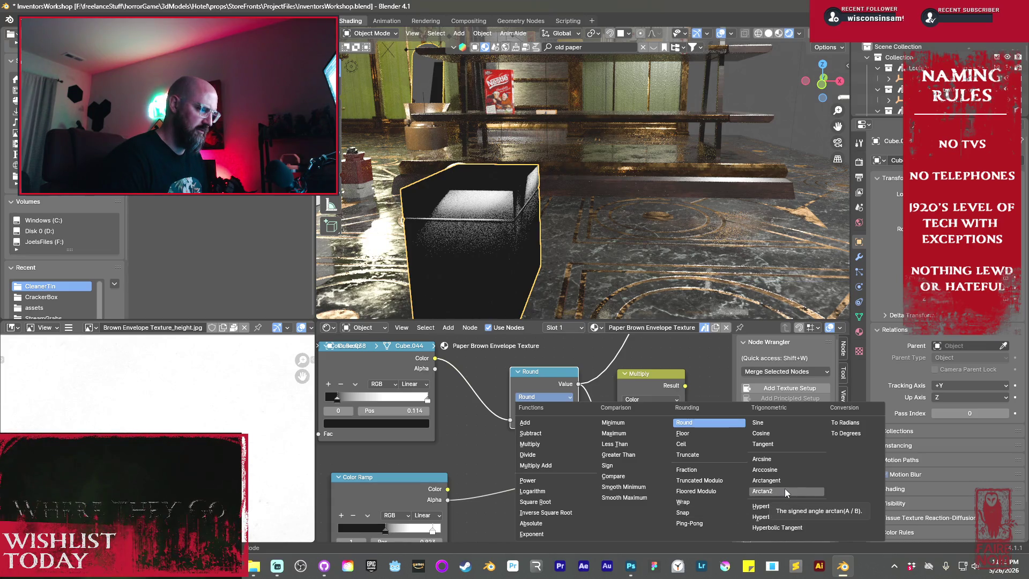
pyautogui.click(857, 423)
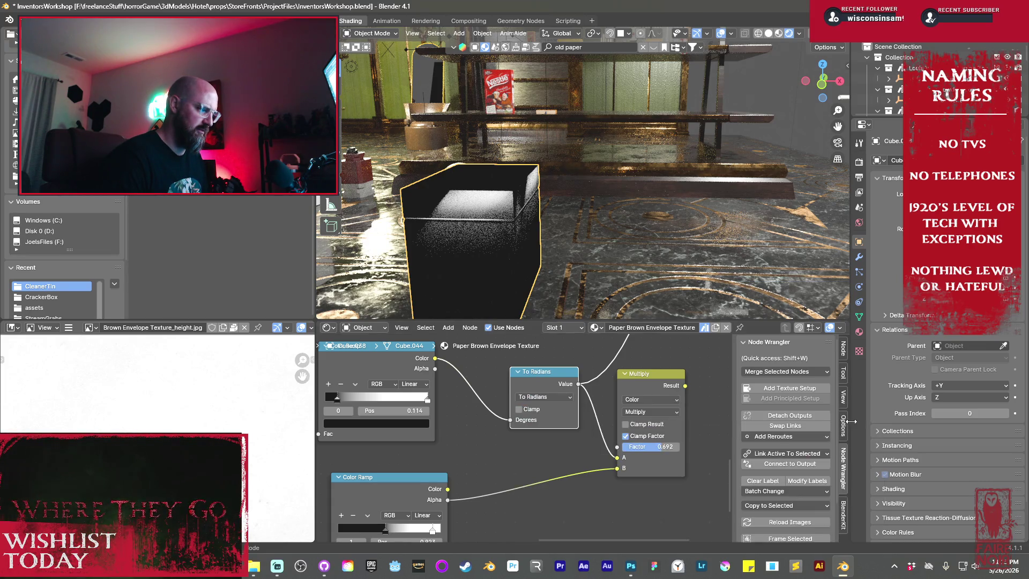
# - Delete To Radians, link the upper Color Ramp to Multiply A, and send Multiply to the output
pyautogui.moveTo(643, 268)
pyautogui.mouseDown(button='middle')
pyautogui.moveTo(590, 263)
pyautogui.moveTo(538, 275)
pyautogui.moveTo(555, 284)
pyautogui.moveTo(578, 281)
pyautogui.moveTo(573, 272)
pyautogui.mouseUp(button='middle')
pyautogui.scroll(-2, 541, 407)
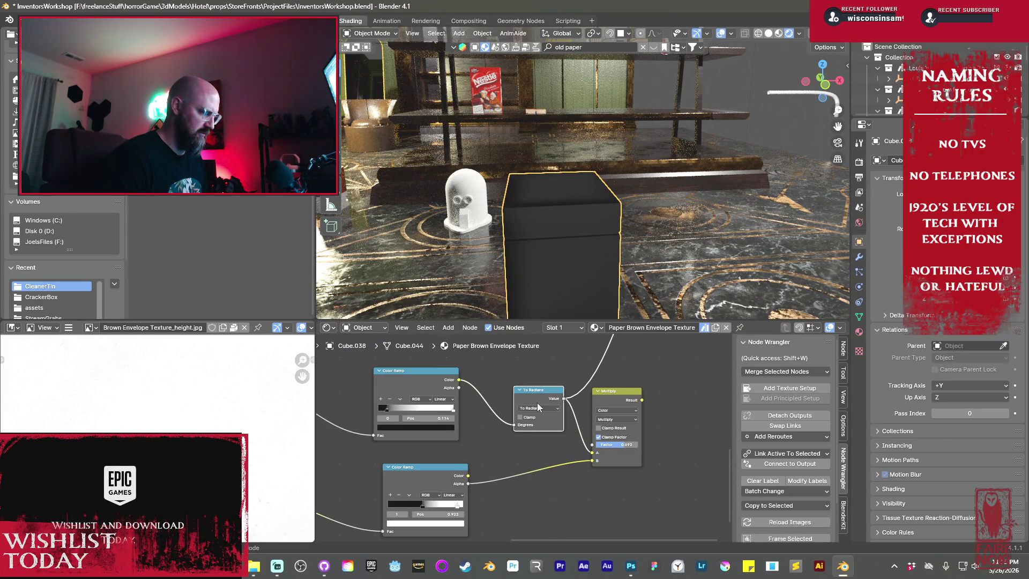
pyautogui.moveTo(538, 406); pyautogui.dragTo(518, 404)
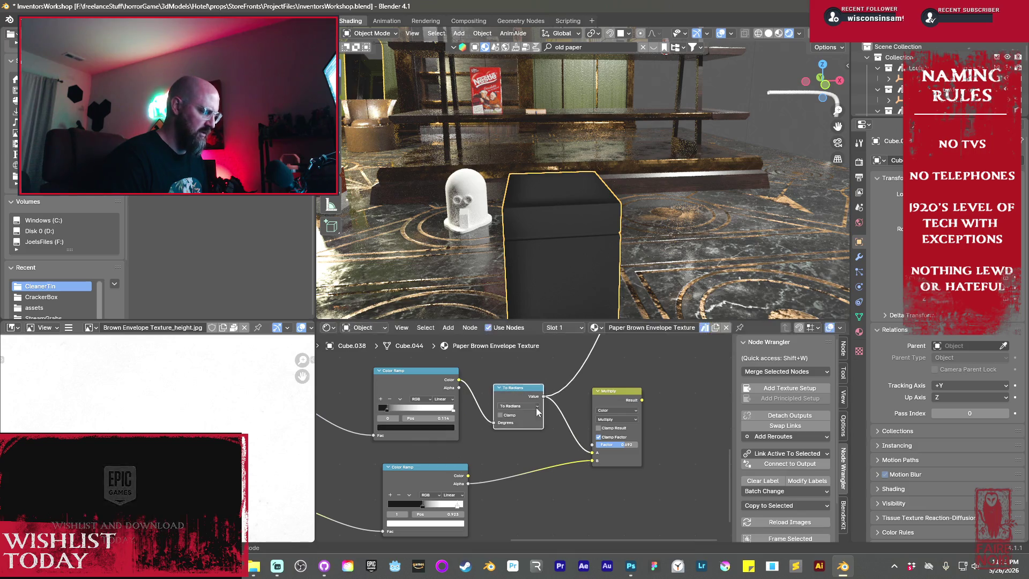
pyautogui.moveTo(493, 422)
pyautogui.mouseDown()
pyautogui.moveTo(484, 410)
pyautogui.moveTo(491, 422)
pyautogui.mouseUp()
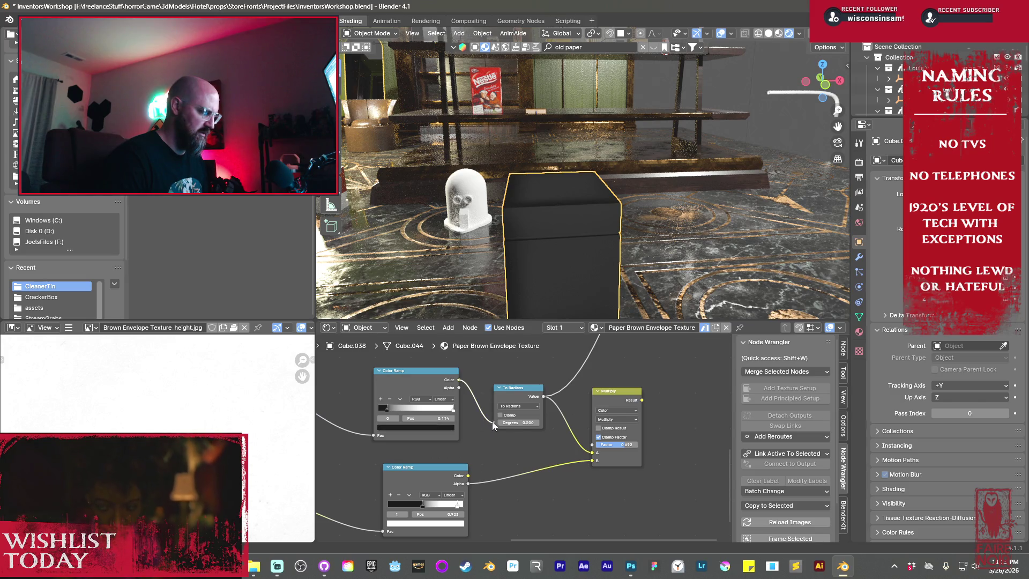
pyautogui.press('x')
pyautogui.moveTo(459, 380); pyautogui.dragTo(584, 454)
pyautogui.moveTo(593, 398); pyautogui.dragTo(562, 396)
pyautogui.keyDown('ctrl'); pyautogui.keyDown('shift'); pyautogui.click(581, 394); pyautogui.keyUp('shift'); pyautogui.keyUp('ctrl')
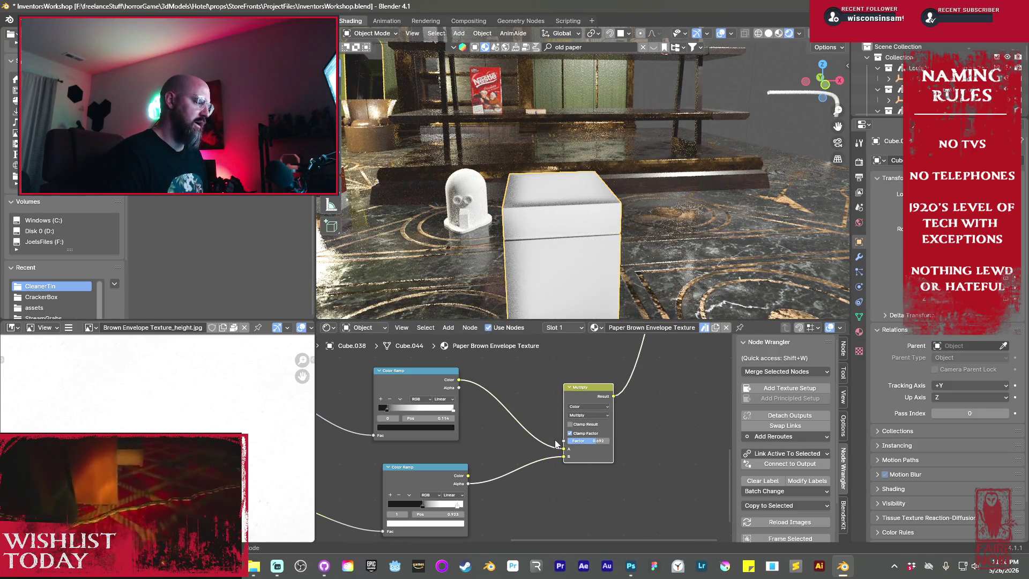
# - Lower the Multiply node's mix factor
pyautogui.moveTo(588, 442); pyautogui.dragTo(569, 441)
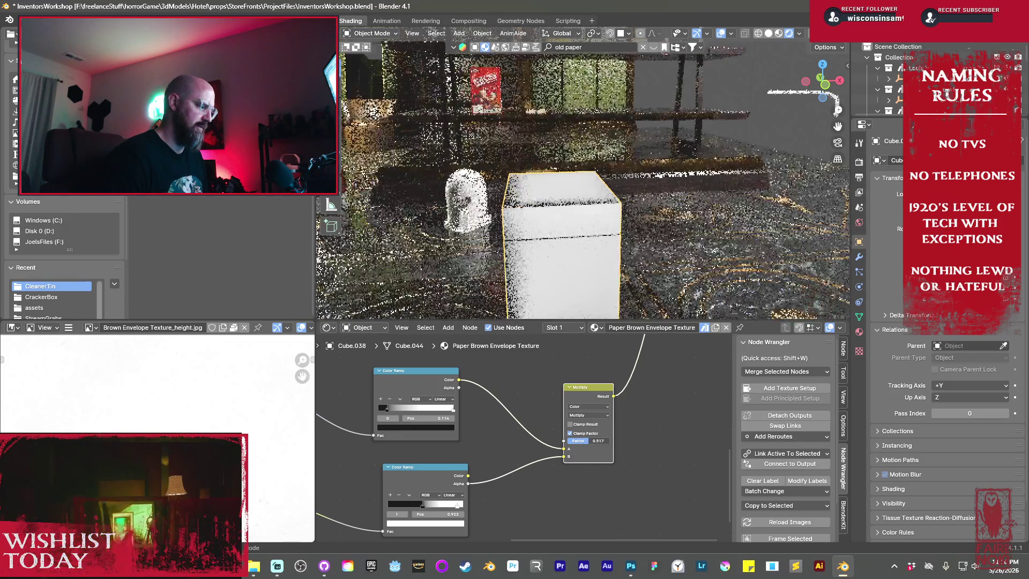
pyautogui.scroll(-5, 522, 421)
pyautogui.scroll(-2, 522, 421)
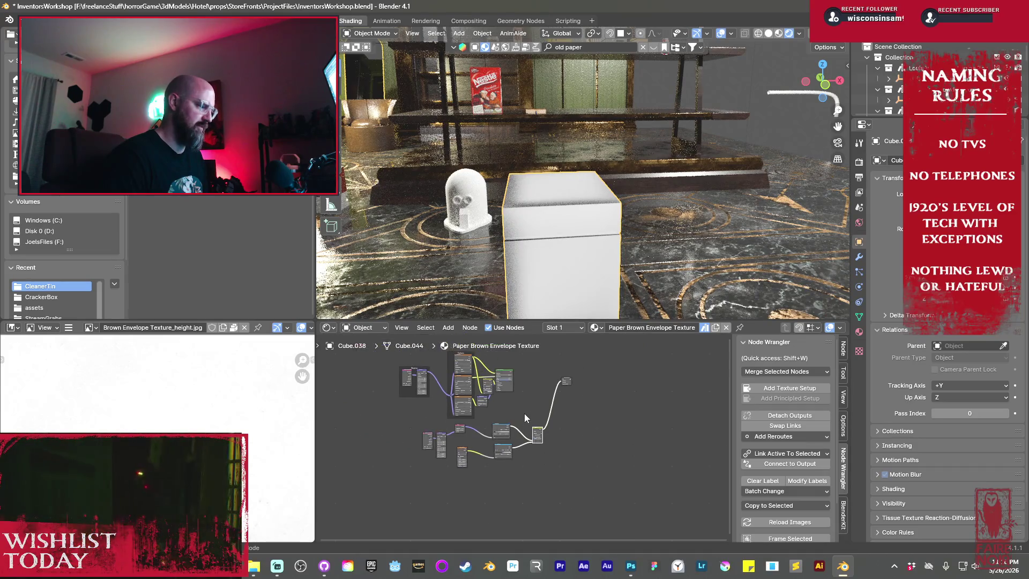
pyautogui.keyDown('ctrl'); pyautogui.hscroll(-3, 506, 415); pyautogui.keyUp('ctrl')
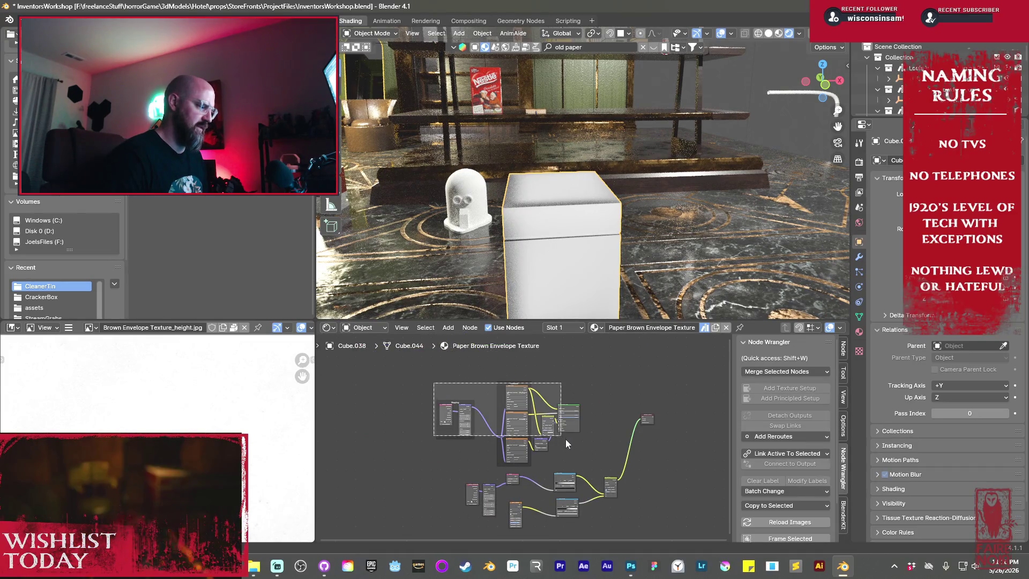
pyautogui.keyDown('shift'); pyautogui.scroll(-3, 581, 459); pyautogui.keyUp('shift')
pyautogui.scroll(5, 530, 353)
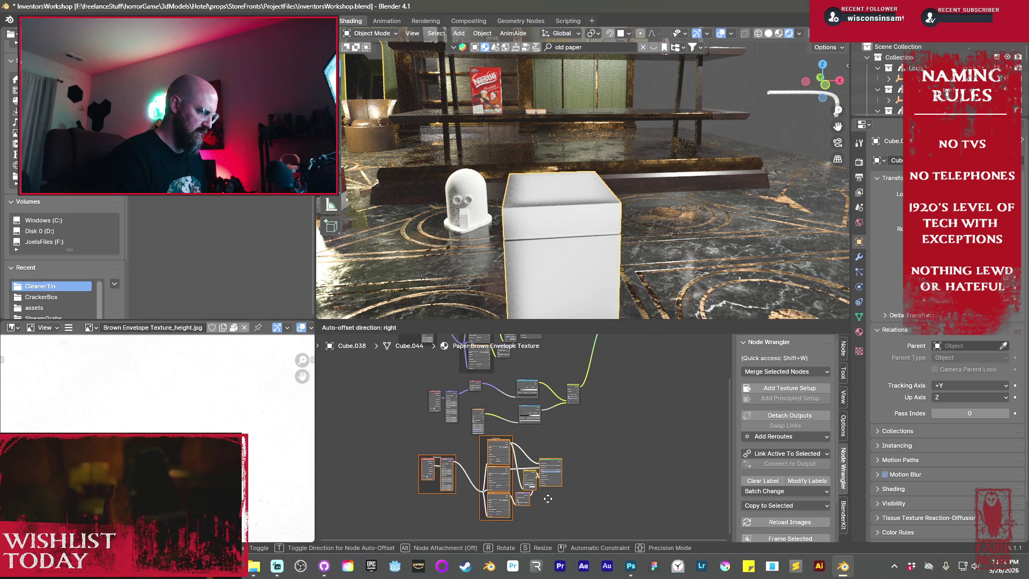
pyautogui.scroll(3, 551, 496)
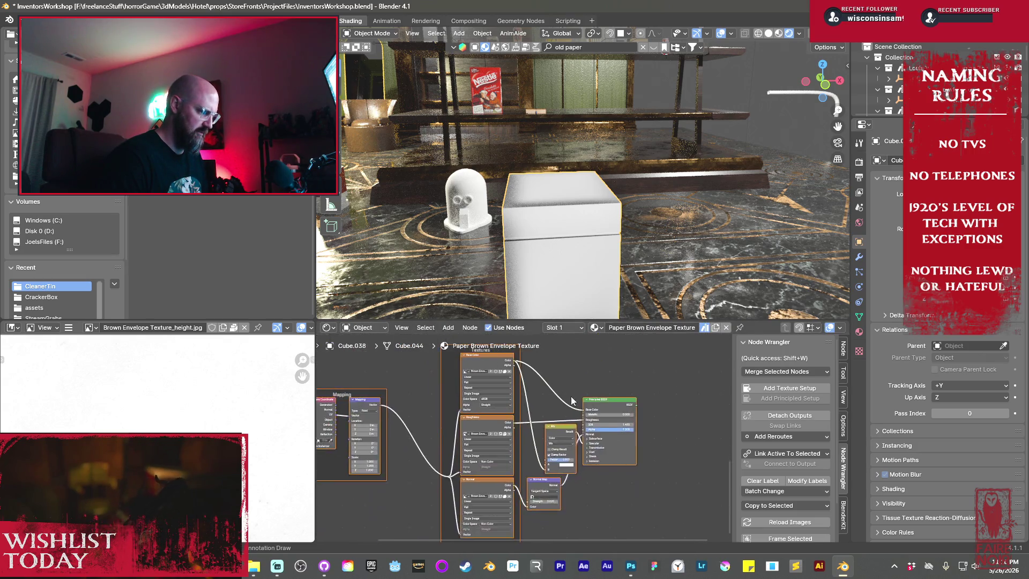
pyautogui.scroll(-2, 581, 442)
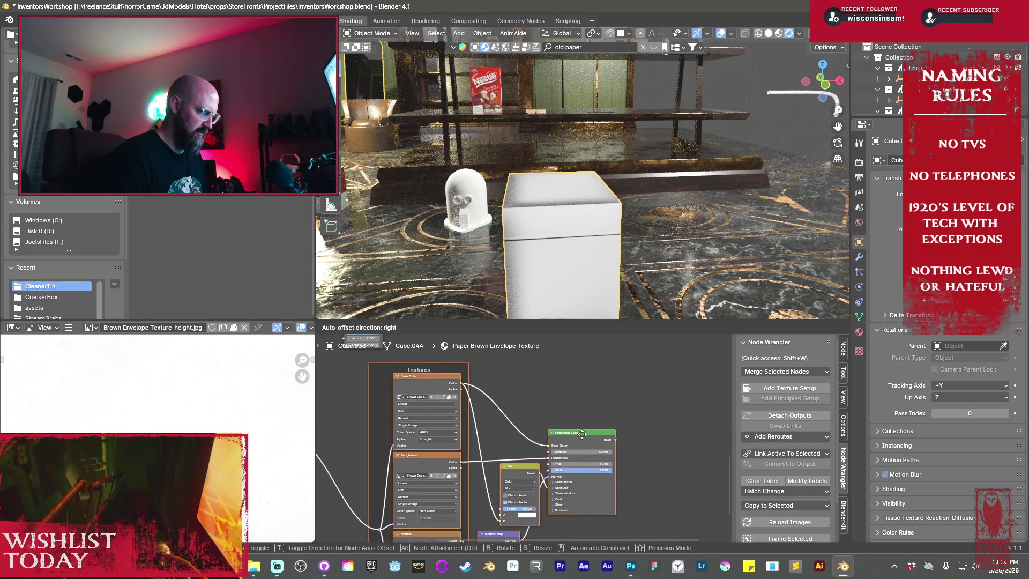
pyautogui.scroll(2, 581, 441)
# - Insert an RGB Curves node on the texture-to-Principled BSDF link
pyautogui.click(571, 436)
pyautogui.moveTo(570, 437); pyautogui.dragTo(647, 470, button='middle')
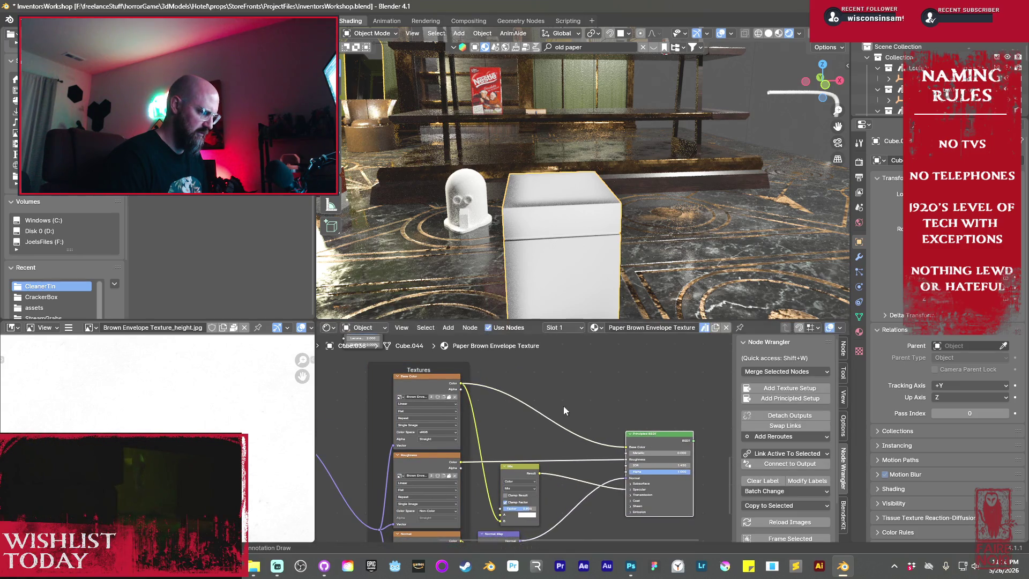
pyautogui.hotkey('shift', 'a')
pyautogui.moveTo(538, 439)
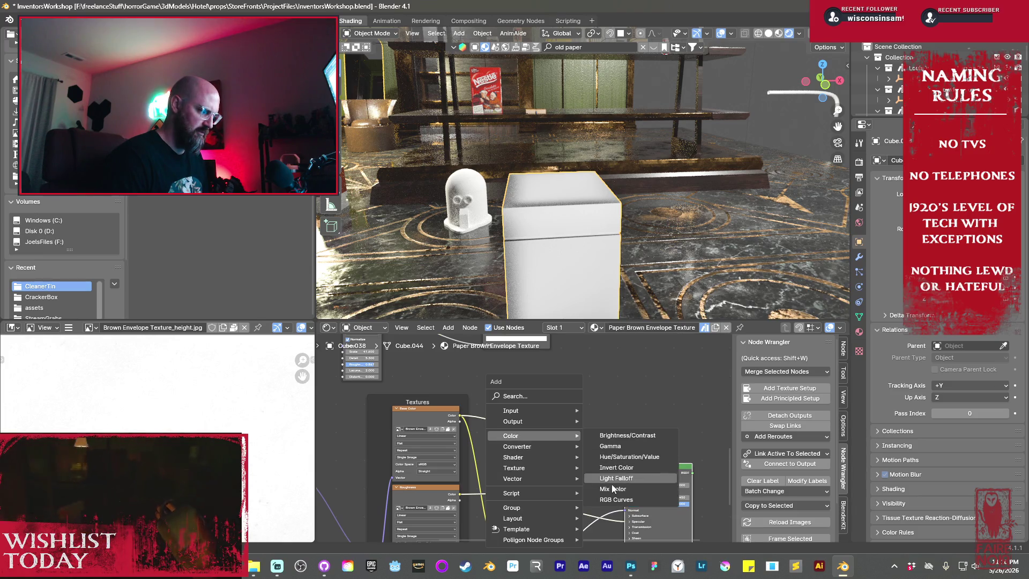
pyautogui.click(616, 500)
pyautogui.click(556, 455)
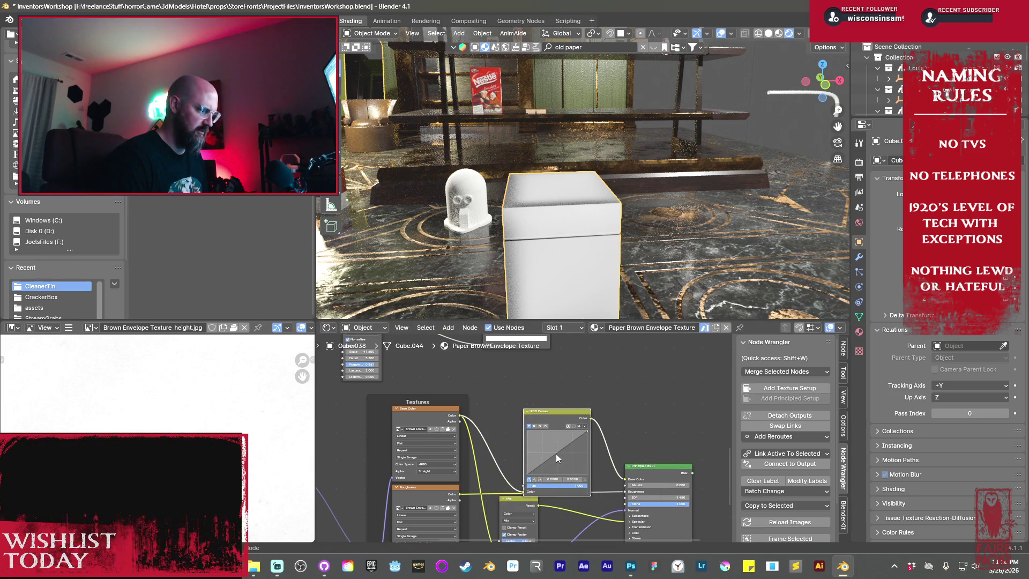
# - Bend the RGB Curves upward to brighten the texture and move the output node right
pyautogui.moveTo(556, 457); pyautogui.dragTo(554, 449)
pyautogui.scroll(-5, 615, 471)
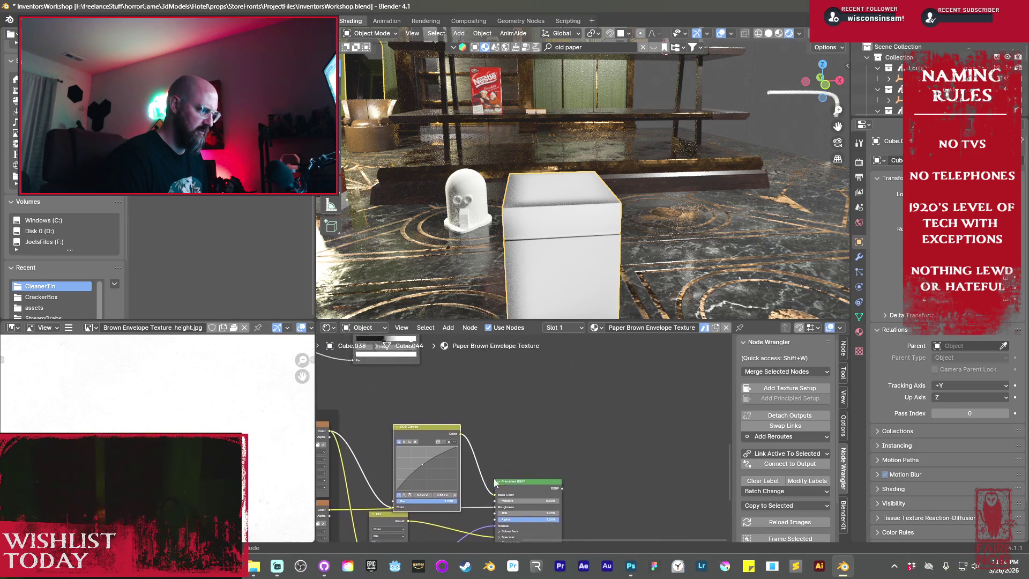
pyautogui.moveTo(527, 430); pyautogui.dragTo(529, 445, button='middle')
pyautogui.press('Home')
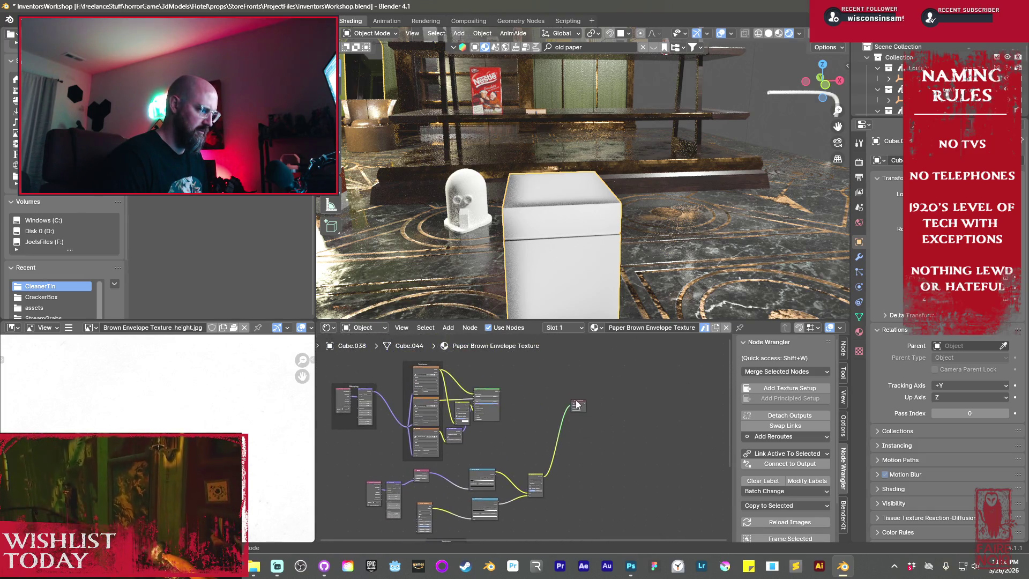
pyautogui.moveTo(581, 404); pyautogui.dragTo(630, 424)
# - Add a Mix Shader linked from a shader output via 'mix shad' link search
pyautogui.moveTo(543, 479); pyautogui.dragTo(564, 442)
pyautogui.write('m')
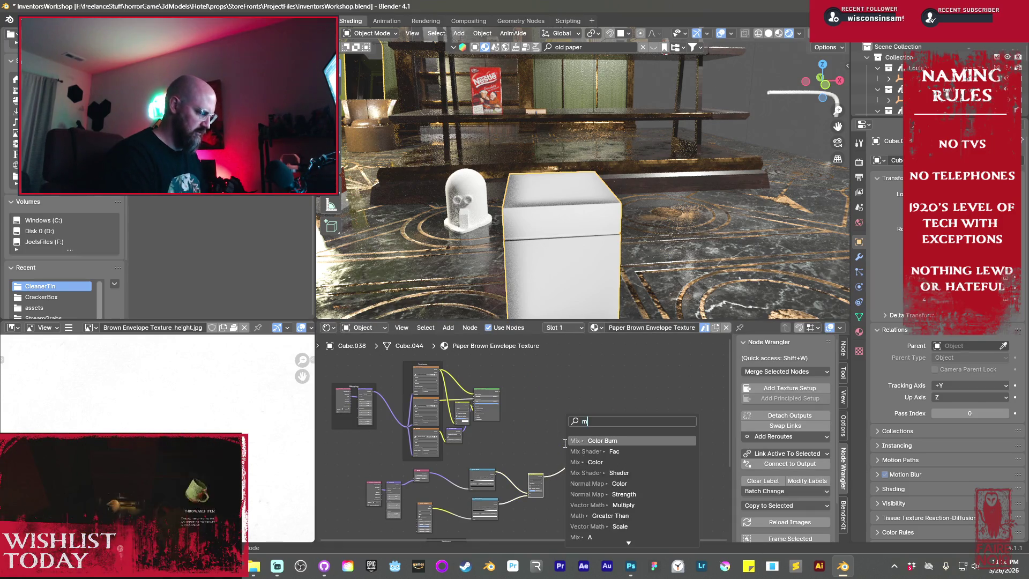
pyautogui.write('ix shader')
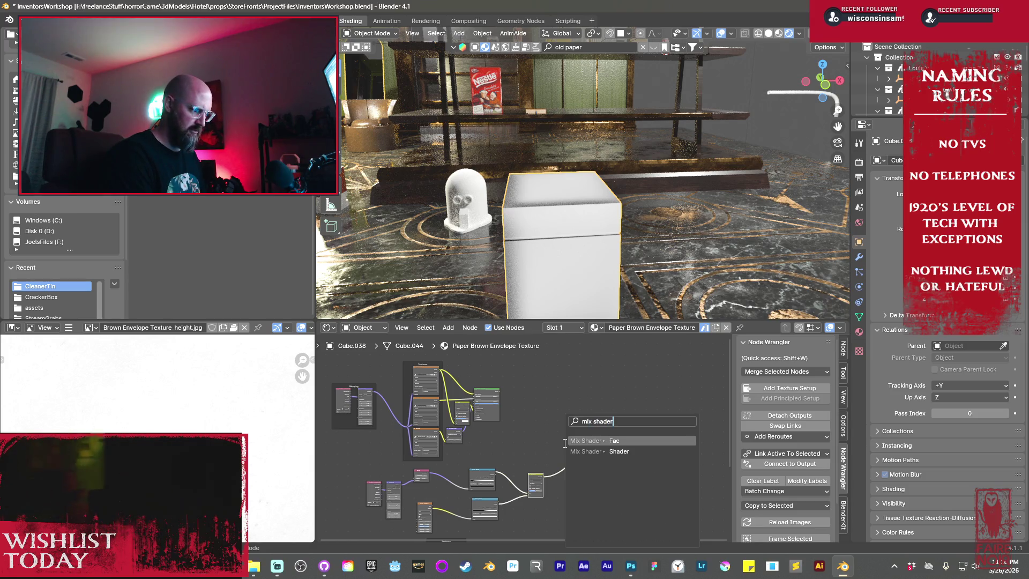
pyautogui.press('Return')
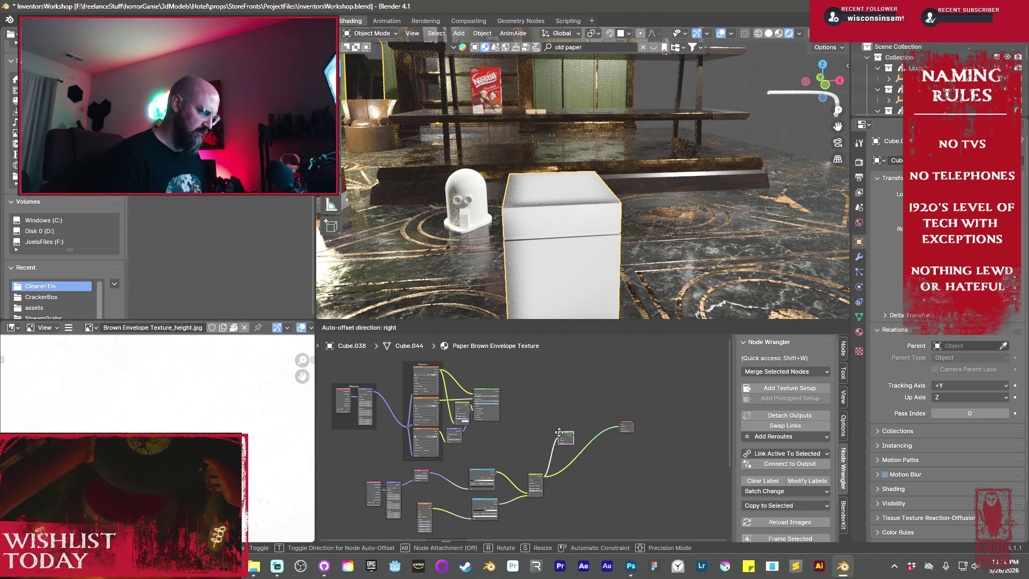
pyautogui.click(559, 432)
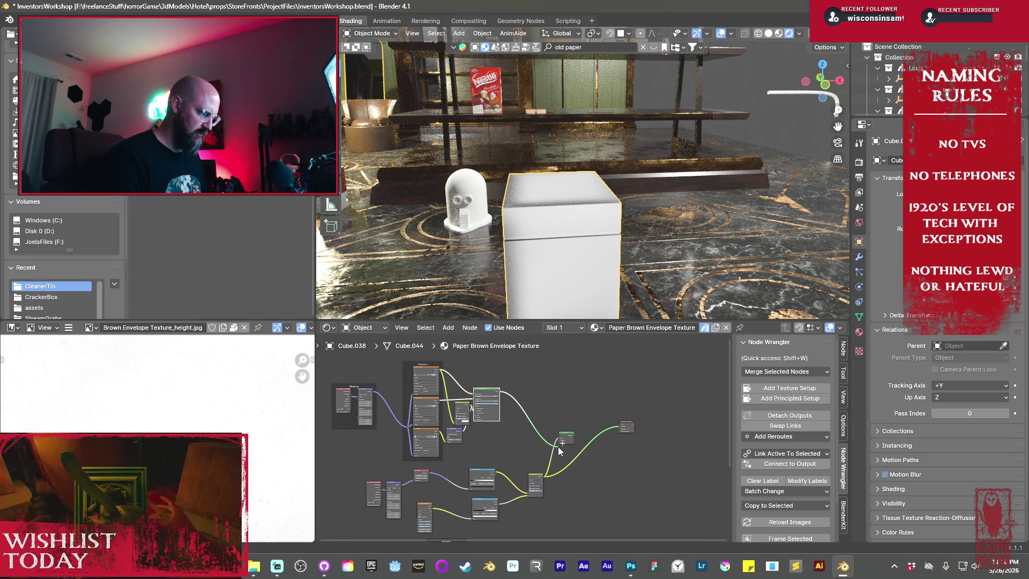
# - Connect the lower shader branch into the Mix Shader and settle the node in place
pyautogui.keyDown('shift'); pyautogui.scroll(-3, 548, 454); pyautogui.keyUp('shift')
pyautogui.moveTo(530, 503); pyautogui.dragTo(535, 370)
pyautogui.scroll(3, 540, 362)
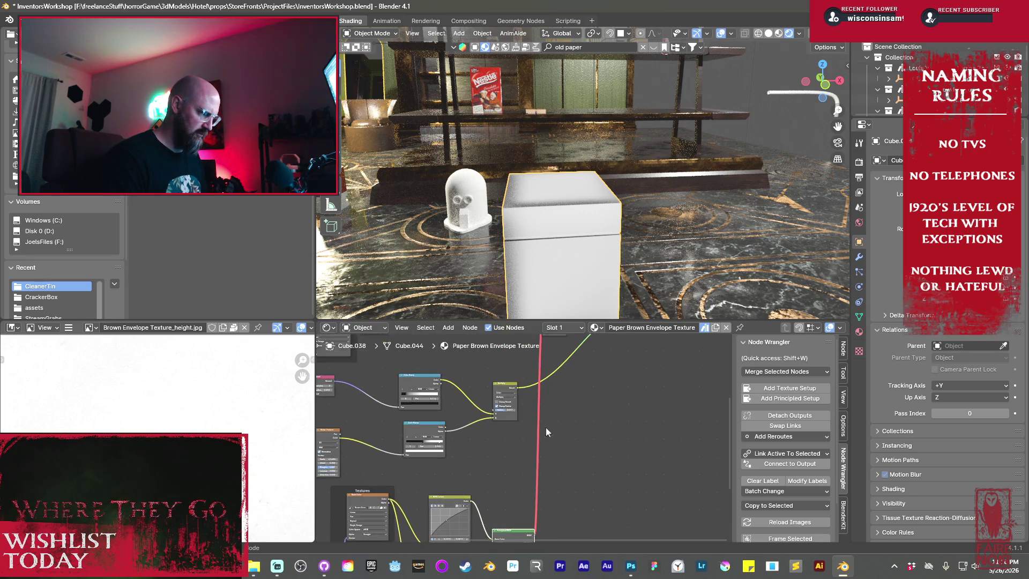
pyautogui.moveTo(532, 508); pyautogui.dragTo(536, 362)
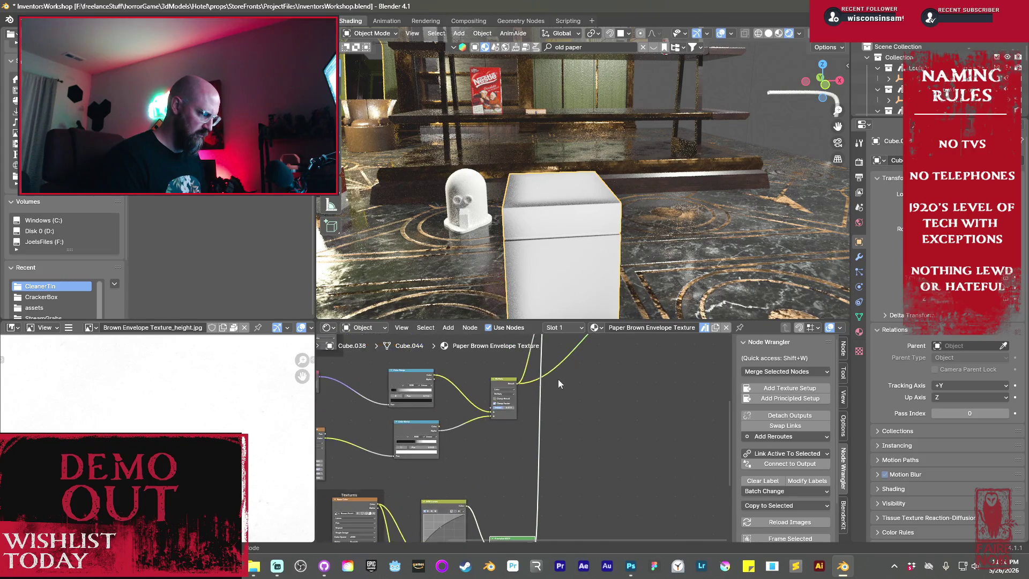
pyautogui.scroll(2, 558, 380)
pyautogui.moveTo(567, 424); pyautogui.dragTo(585, 465)
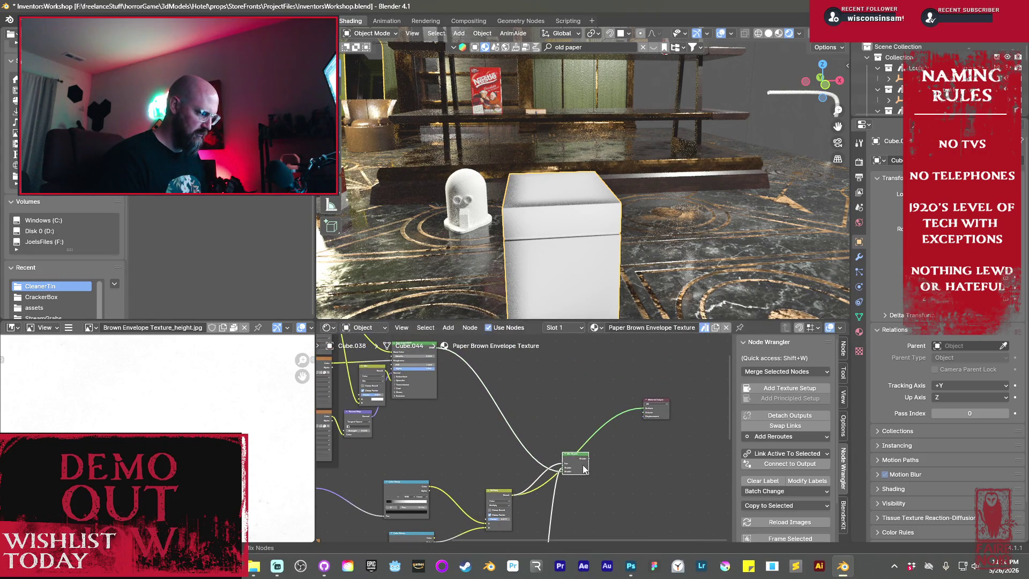
pyautogui.scroll(2, 589, 432)
pyautogui.moveTo(616, 252); pyautogui.dragTo(557, 252, button='middle')
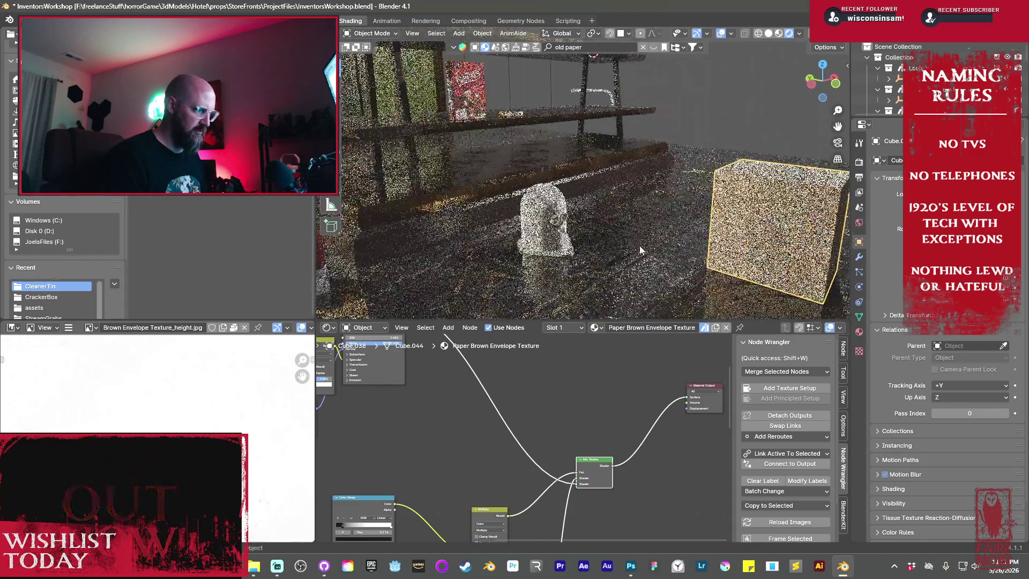
# - Adjust the RGB Curves point to restore the tan paper tone
pyautogui.moveTo(536, 482); pyautogui.dragTo(564, 383, button='middle')
pyautogui.moveTo(530, 443); pyautogui.dragTo(536, 461, button='middle')
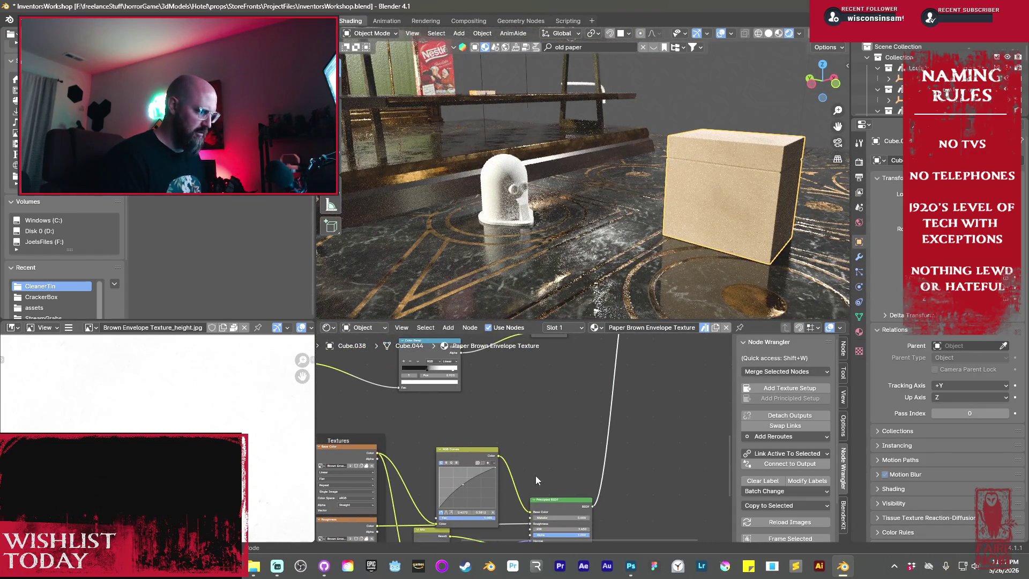
pyautogui.moveTo(462, 484); pyautogui.dragTo(461, 476)
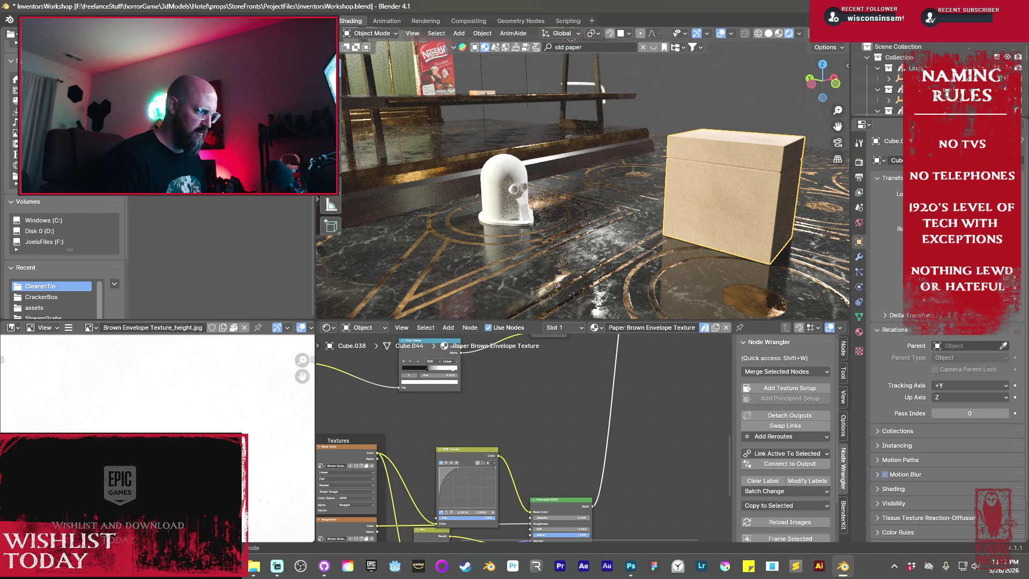
pyautogui.moveTo(458, 468); pyautogui.dragTo(466, 480)
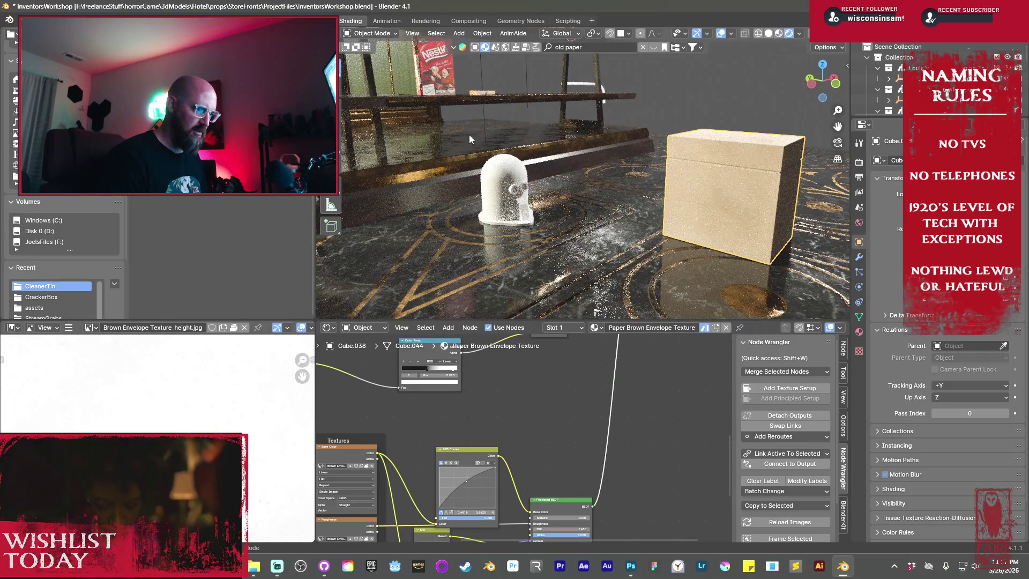
# - Add a Color Ramp from Multiply into the Mix Shader Fac, black stop at 0.309
pyautogui.moveTo(550, 394); pyautogui.dragTo(571, 446, button='middle')
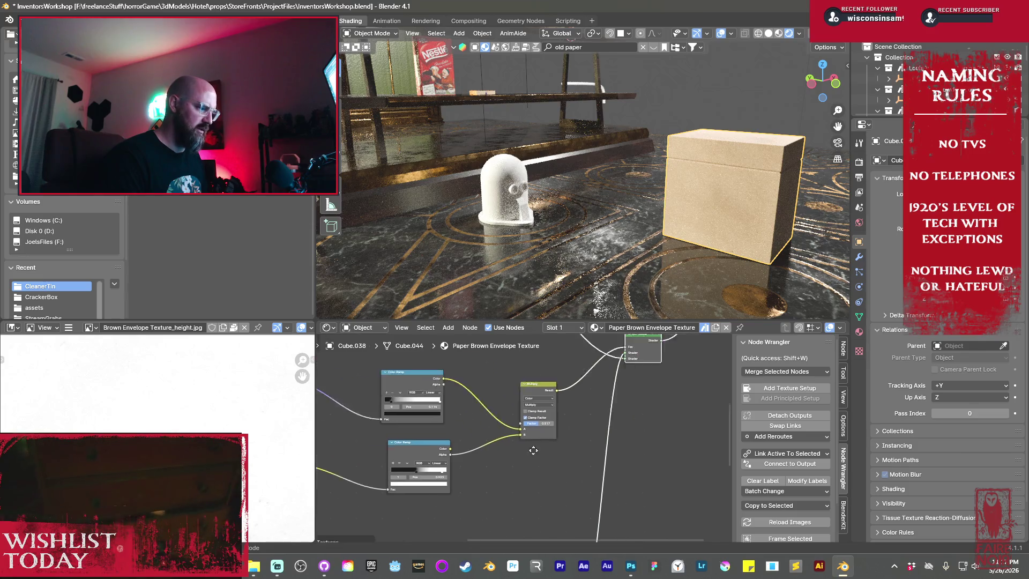
pyautogui.moveTo(490, 430)
pyautogui.mouseDown()
pyautogui.moveTo(464, 426)
pyautogui.moveTo(505, 438)
pyautogui.mouseUp()
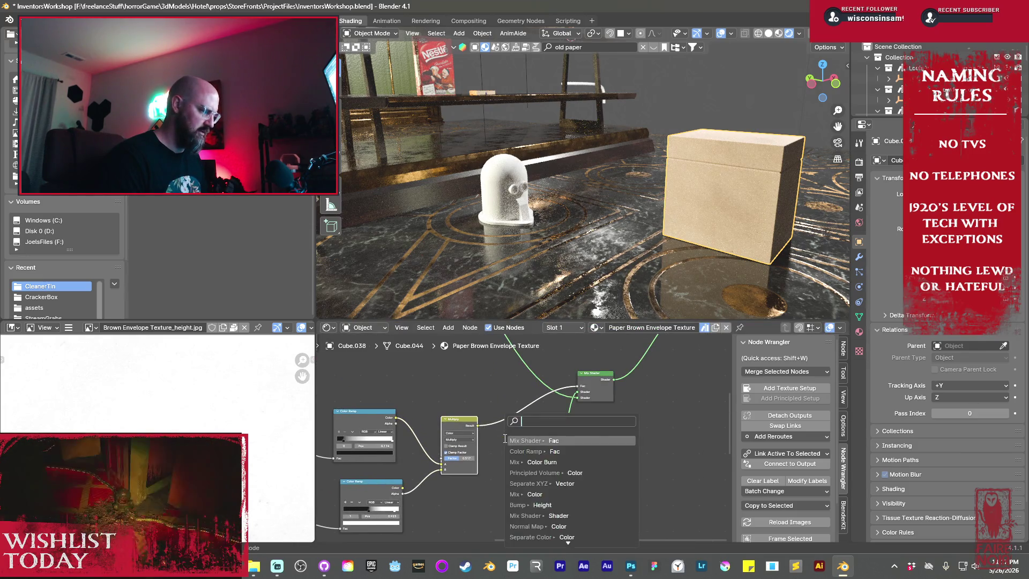
pyautogui.write('color ramp')
pyautogui.press('Return')
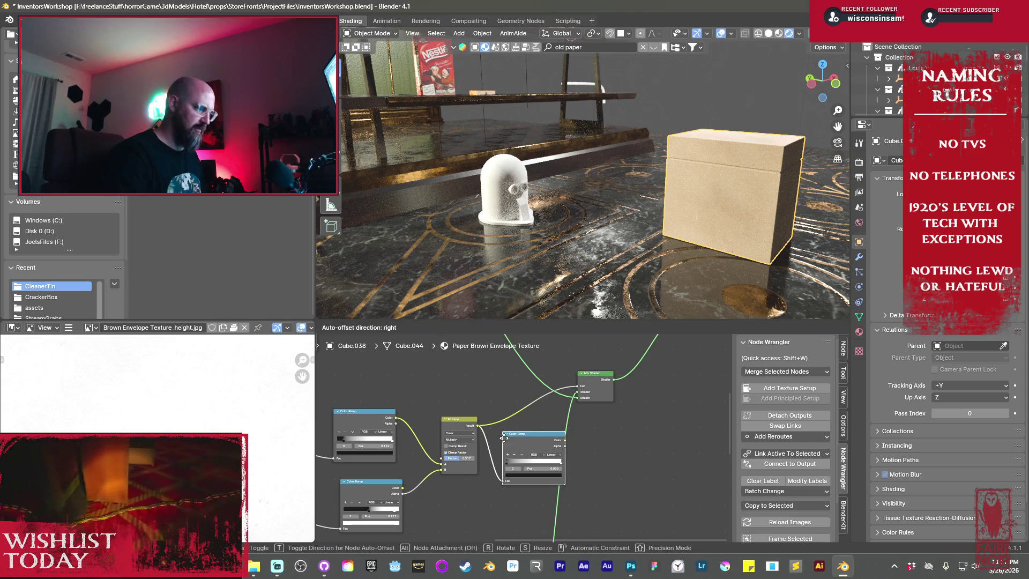
pyautogui.click(499, 423)
pyautogui.moveTo(559, 426)
pyautogui.mouseDown()
pyautogui.moveTo(566, 383)
pyautogui.moveTo(576, 386)
pyautogui.mouseUp()
pyautogui.moveTo(500, 448)
pyautogui.mouseDown()
pyautogui.moveTo(536, 450)
pyautogui.moveTo(515, 449)
pyautogui.mouseUp()
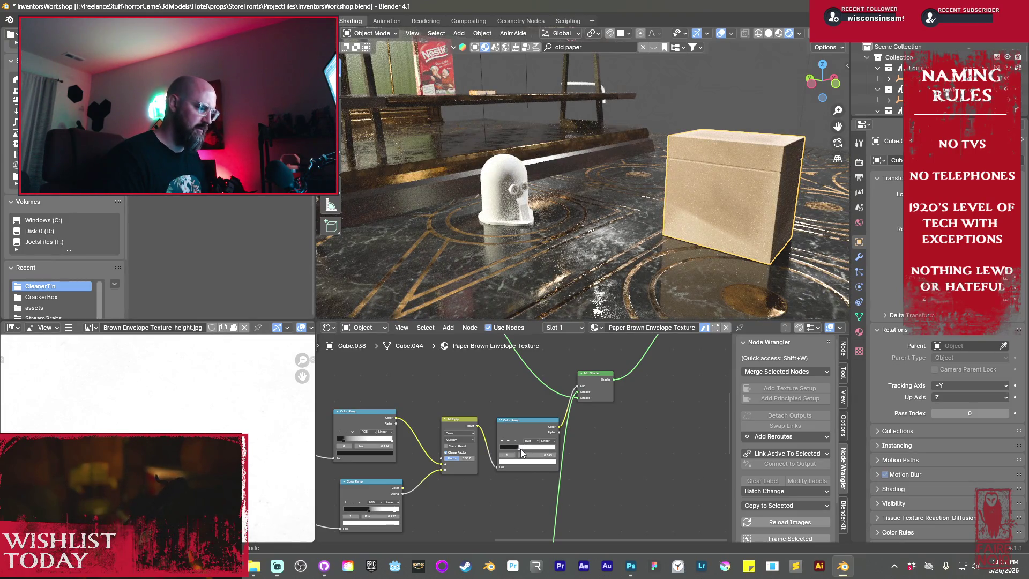
pyautogui.moveTo(520, 449); pyautogui.dragTo(518, 449)
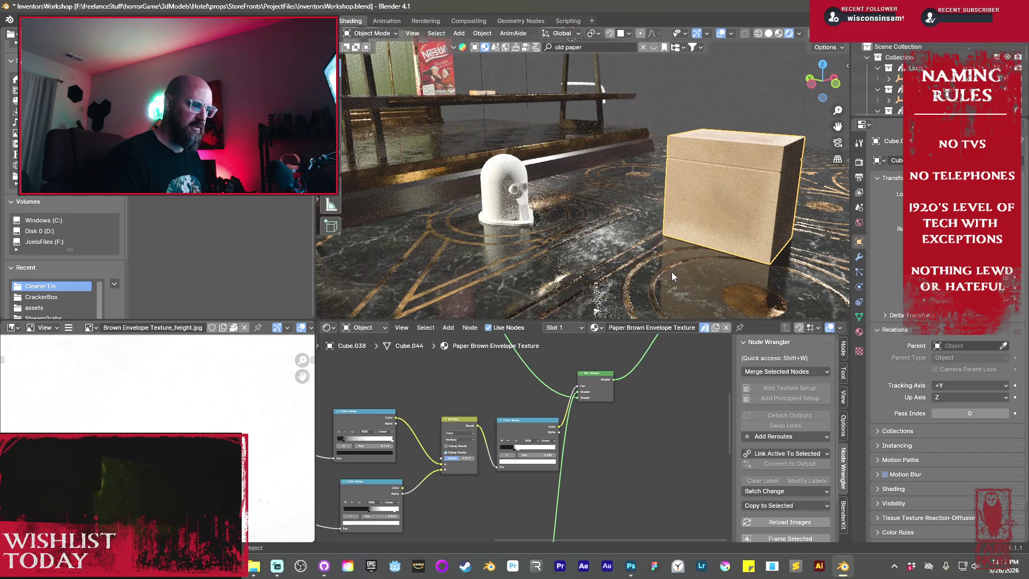
pyautogui.moveTo(682, 227)
pyautogui.mouseDown(button='middle')
pyautogui.moveTo(628, 227)
pyautogui.moveTo(670, 250)
pyautogui.moveTo(772, 213)
pyautogui.moveTo(547, 213)
pyautogui.moveTo(674, 200)
pyautogui.moveTo(753, 233)
pyautogui.moveTo(636, 218)
pyautogui.moveTo(524, 226)
pyautogui.moveTo(559, 227)
pyautogui.mouseUp(button='middle')
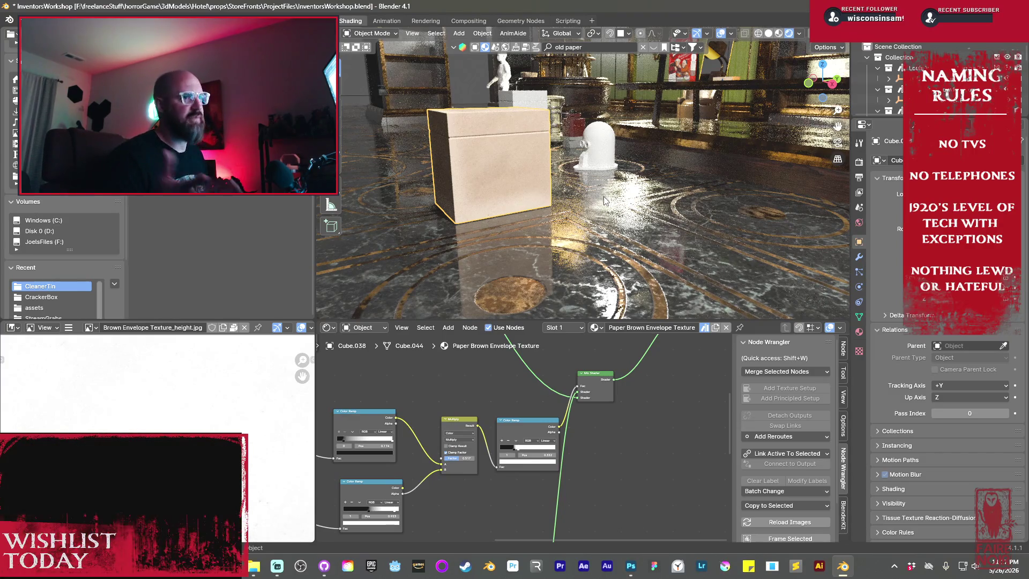
# - Move the Material Output node further right
pyautogui.scroll(-5, 604, 343)
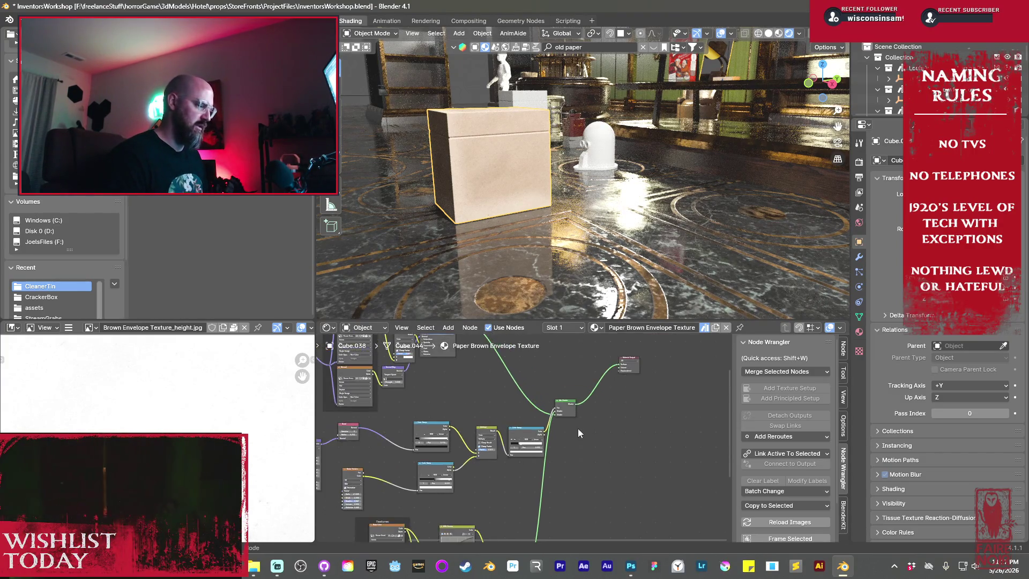
pyautogui.moveTo(606, 376); pyautogui.dragTo(667, 432)
pyautogui.press('g')
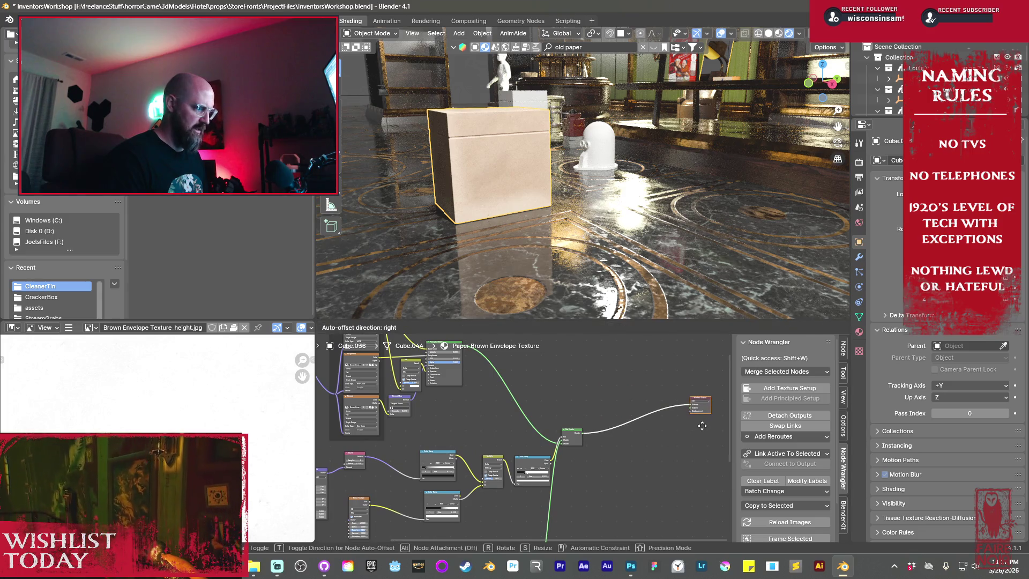
pyautogui.click(702, 426)
# - Duplicate the framed texture nodes and place the copy to the right
pyautogui.scroll(-3, 561, 468)
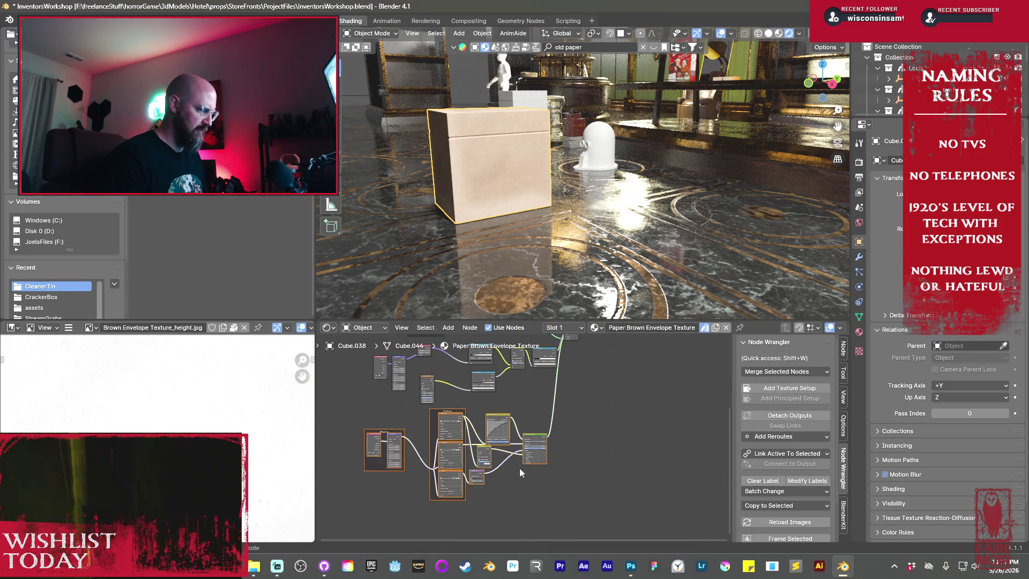
pyautogui.hotkey('shift', 'd')
pyautogui.click(626, 373)
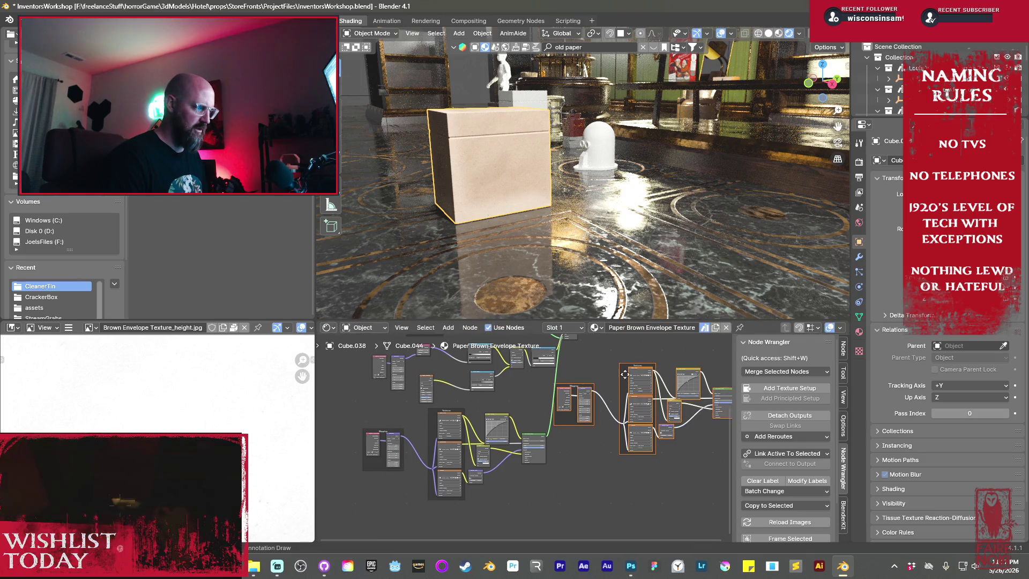
pyautogui.moveTo(626, 373); pyautogui.dragTo(476, 452, button='middle')
pyautogui.click(549, 416)
# - Shift the right-hand reroute and node up-right and move the output node further right
pyautogui.moveTo(435, 394)
pyautogui.mouseDown()
pyautogui.moveTo(511, 451)
pyautogui.moveTo(545, 441)
pyautogui.mouseUp()
pyautogui.press('g')
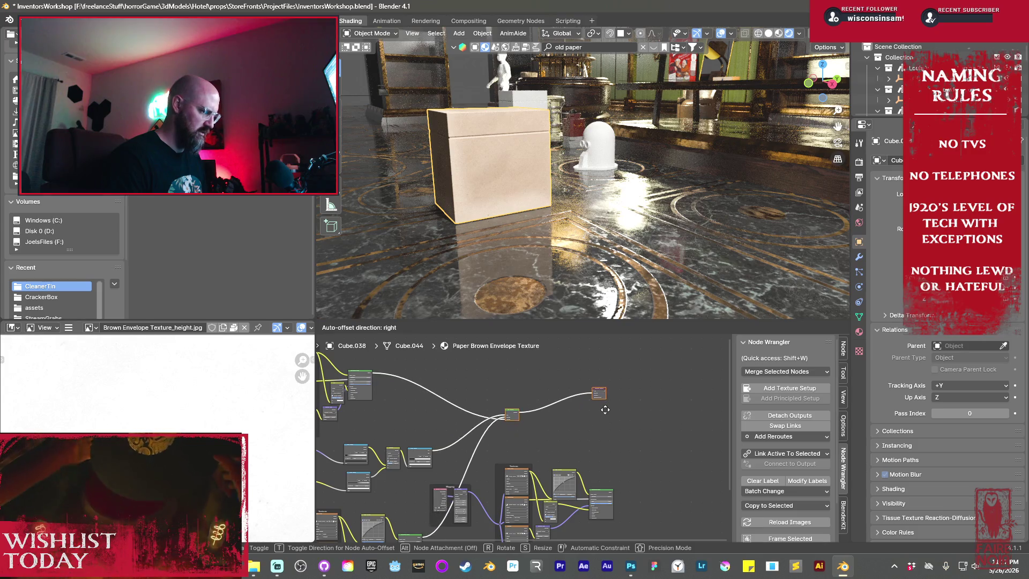
pyautogui.click(612, 423)
pyautogui.moveTo(593, 367); pyautogui.dragTo(644, 436)
pyautogui.press('g')
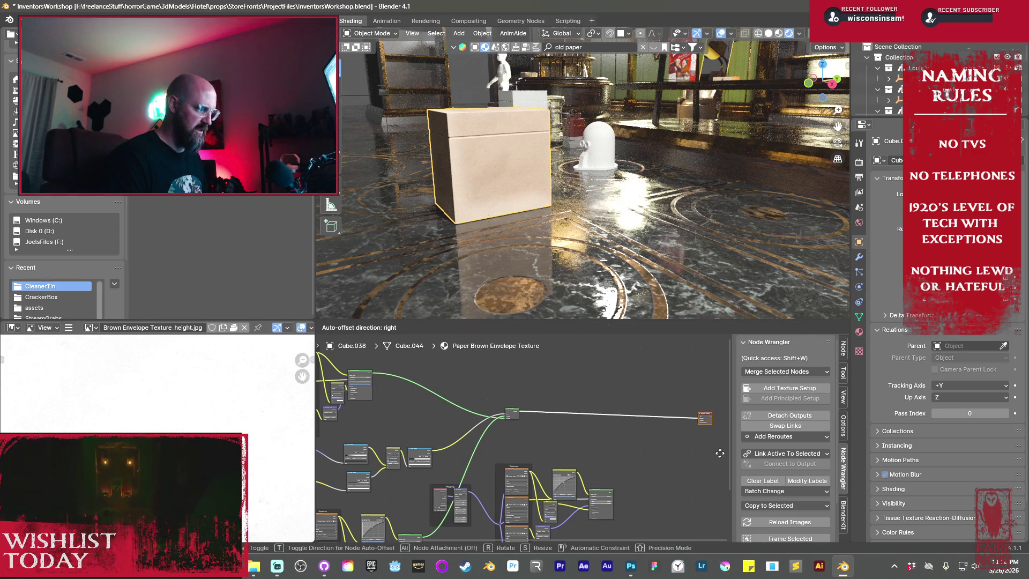
pyautogui.click(494, 418)
pyautogui.moveTo(493, 418); pyautogui.dragTo(491, 387, button='middle')
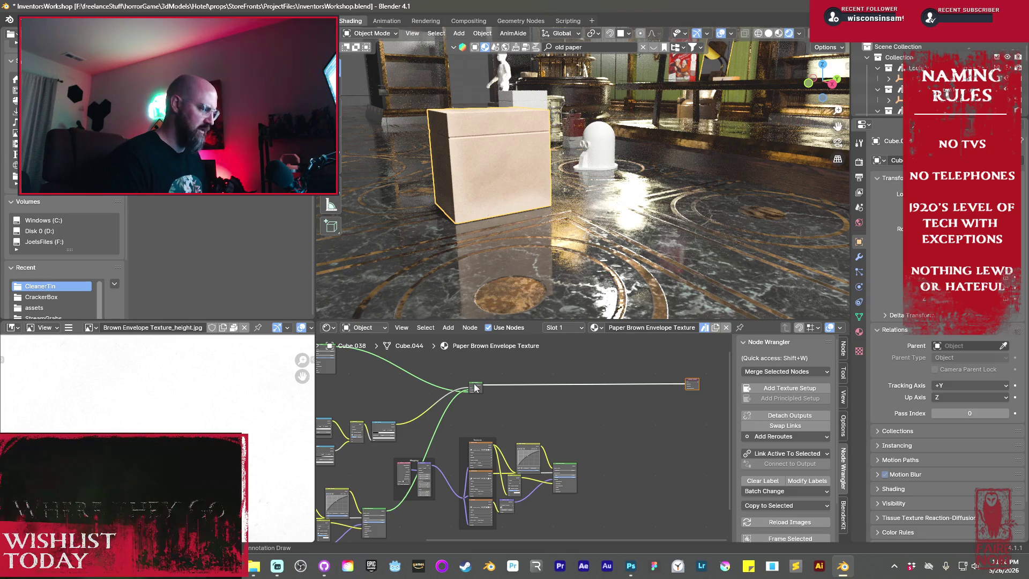
# - Duplicate the Mix Shader next to the Material Output and raise a reroute
pyautogui.hotkey('shift', 'd')
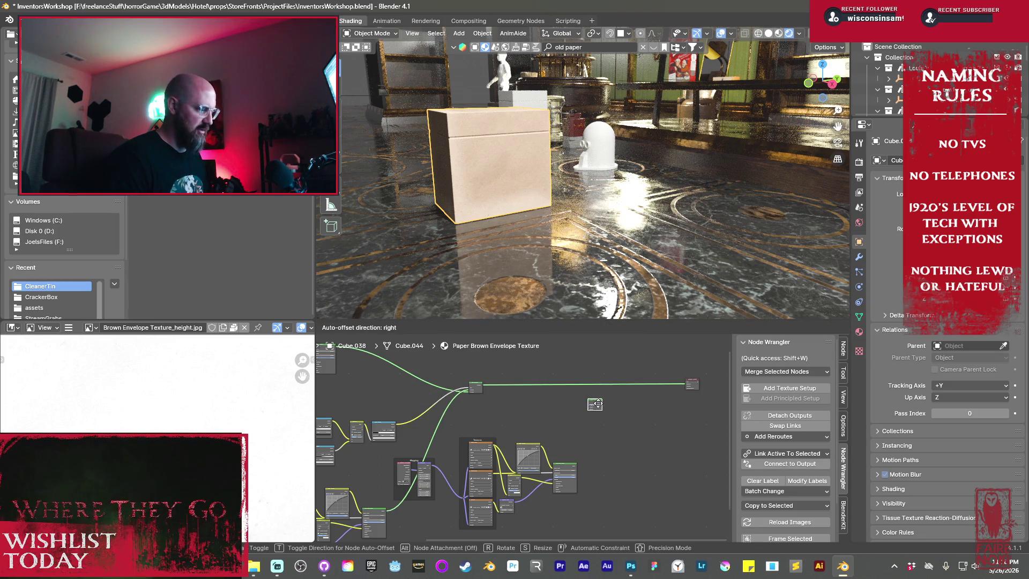
pyautogui.click(611, 401)
pyautogui.moveTo(480, 395); pyautogui.dragTo(478, 374)
pyautogui.moveTo(445, 410)
pyautogui.mouseDown(button='middle')
pyautogui.moveTo(521, 382)
pyautogui.moveTo(468, 400)
pyautogui.mouseUp(button='middle')
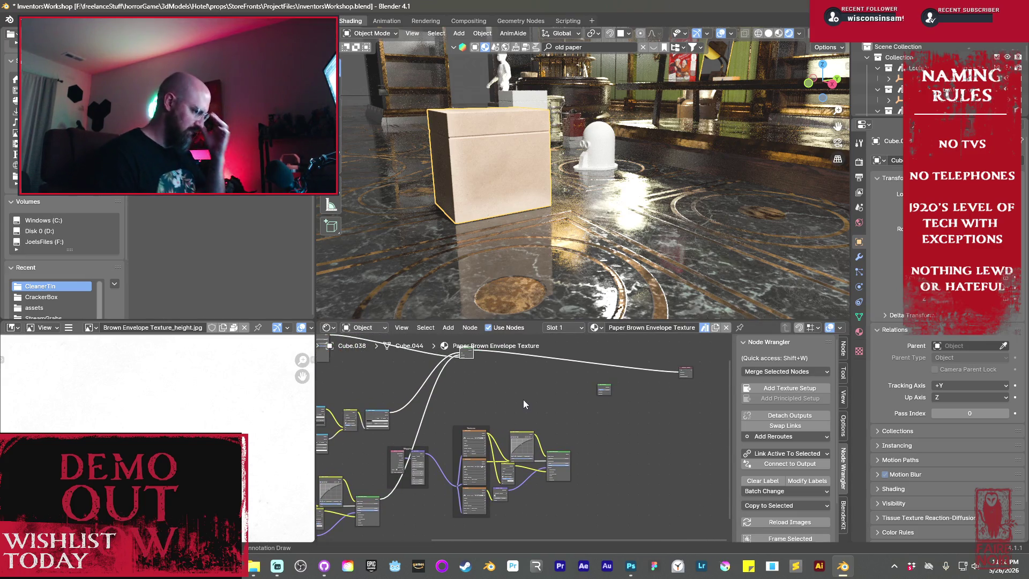
pyautogui.scroll(2, 502, 393)
pyautogui.moveTo(503, 393); pyautogui.dragTo(562, 453, button='middle')
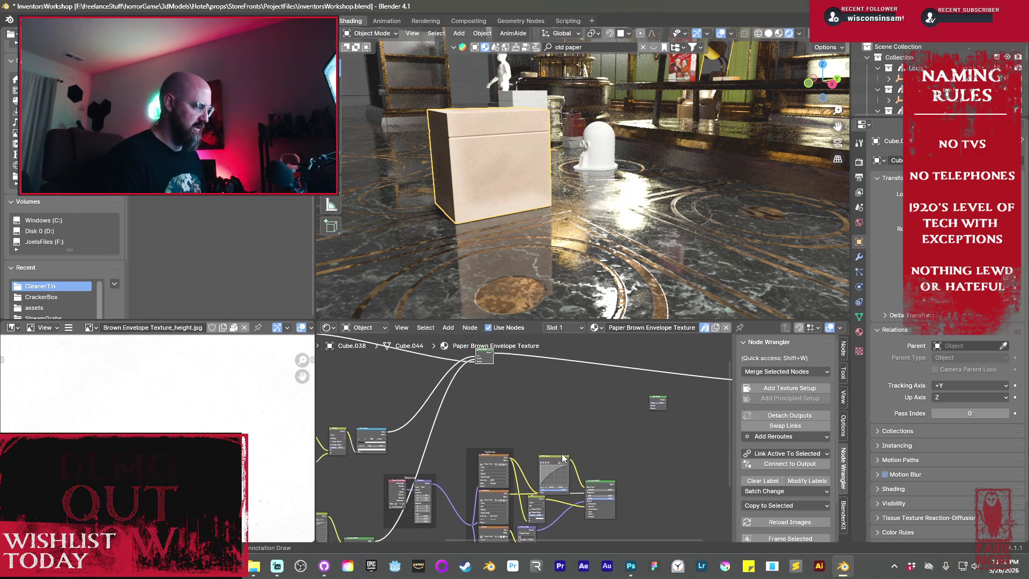
pyautogui.hotkey('shift', 'a')
# - Add a Noise Texture with a Color Ramp fed by its Fac
pyautogui.moveTo(497, 430)
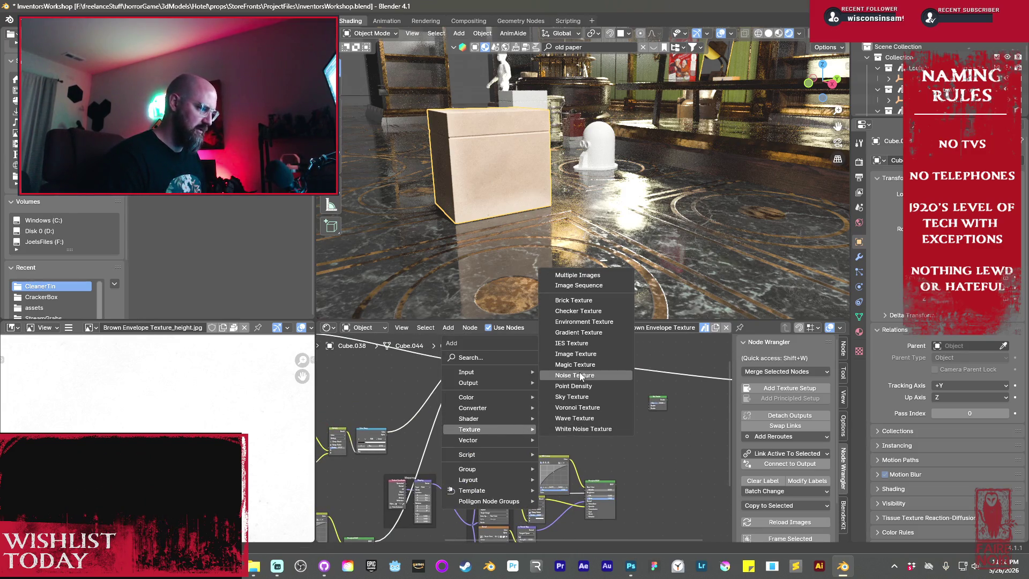
pyautogui.click(579, 375)
pyautogui.scroll(2, 527, 391)
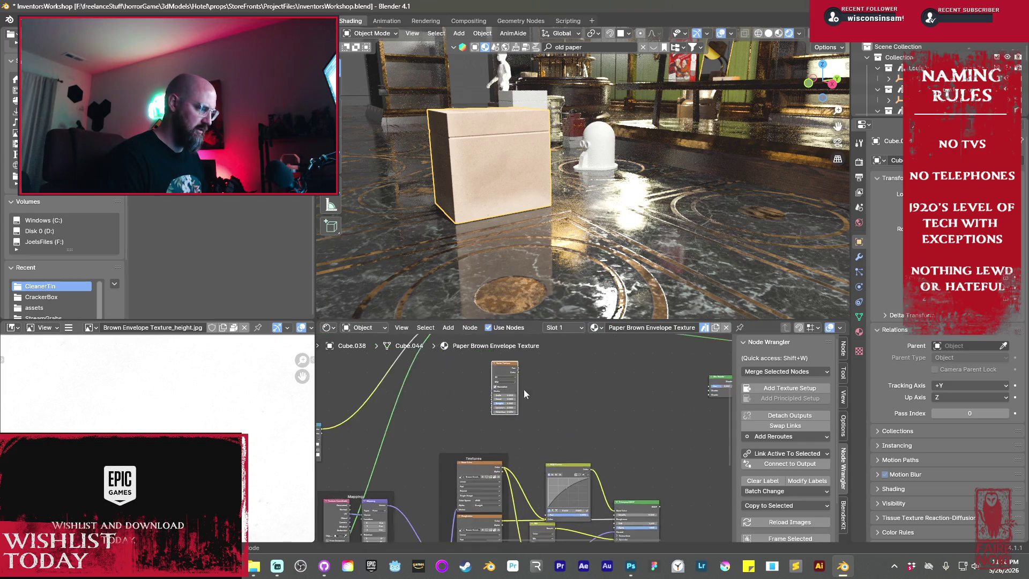
pyautogui.moveTo(542, 406); pyautogui.dragTo(572, 435)
pyautogui.write('color ramp')
pyautogui.press('Return')
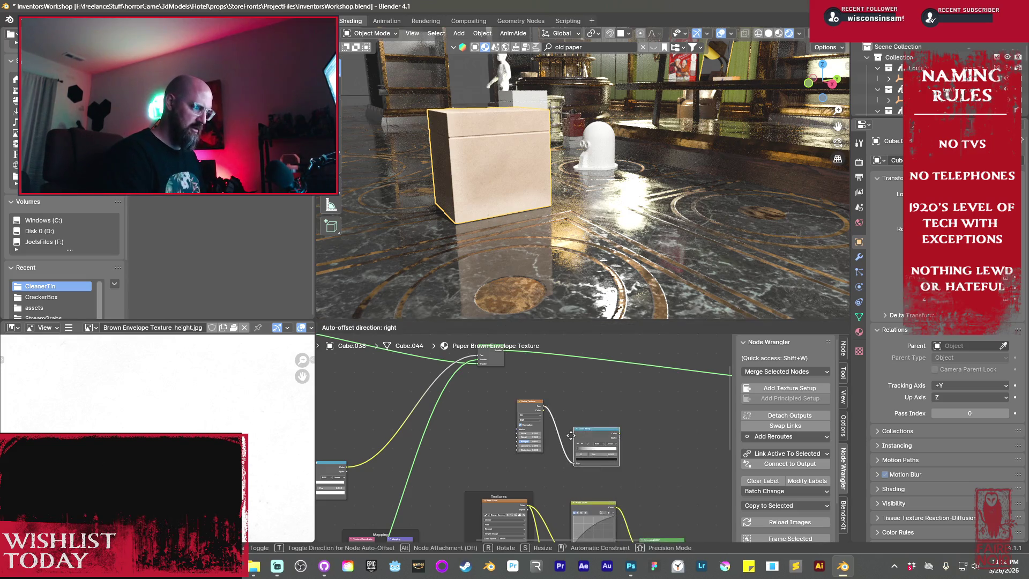
pyautogui.click(571, 432)
pyautogui.scroll(3, 604, 408)
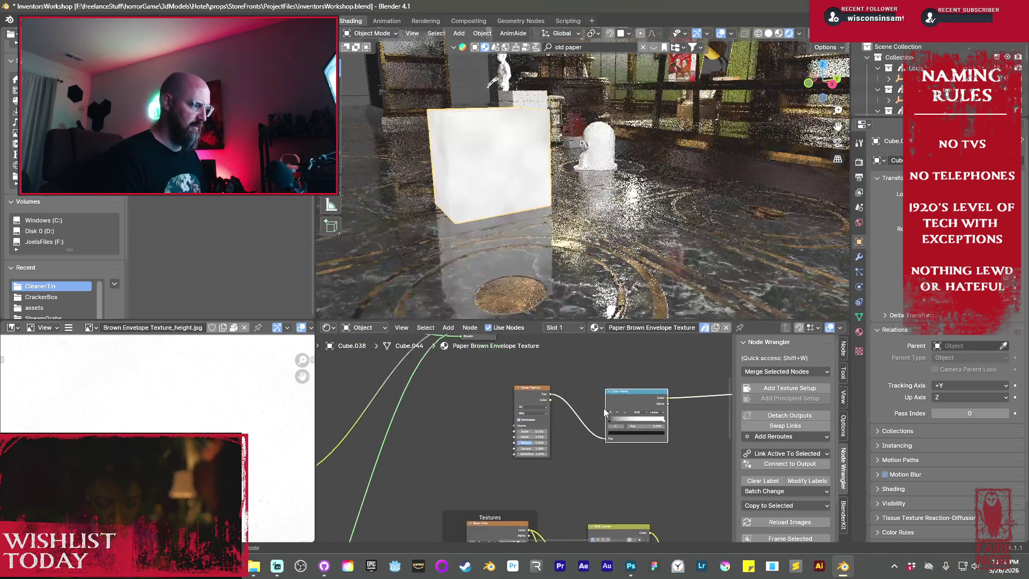
# - Set noise Detail 4.5 and Roughness 0.700; pull ramp stops together from 0.245
pyautogui.moveTo(641, 413); pyautogui.dragTo(668, 413)
pyautogui.moveTo(533, 436)
pyautogui.mouseDown()
pyautogui.moveTo(558, 437)
pyautogui.moveTo(542, 444)
pyautogui.mouseUp()
pyautogui.moveTo(670, 414)
pyautogui.mouseDown()
pyautogui.moveTo(699, 413)
pyautogui.moveTo(672, 413)
pyautogui.mouseUp()
pyautogui.click(676, 413)
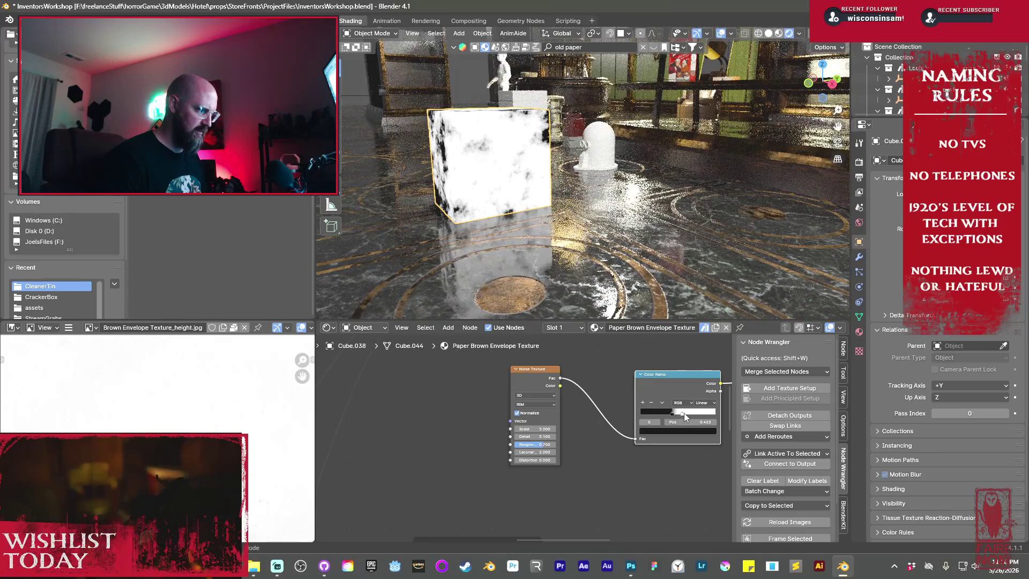
pyautogui.click(683, 413)
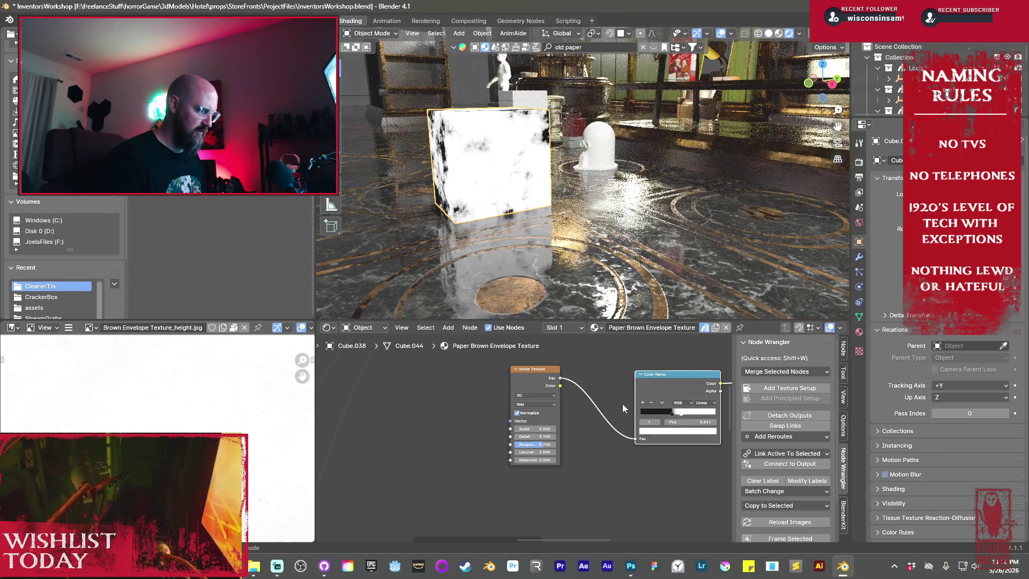
pyautogui.moveTo(449, 163)
pyautogui.mouseDown(button='middle')
pyautogui.moveTo(537, 207)
pyautogui.moveTo(534, 172)
pyautogui.mouseUp(button='middle')
pyautogui.scroll(-5, 630, 436)
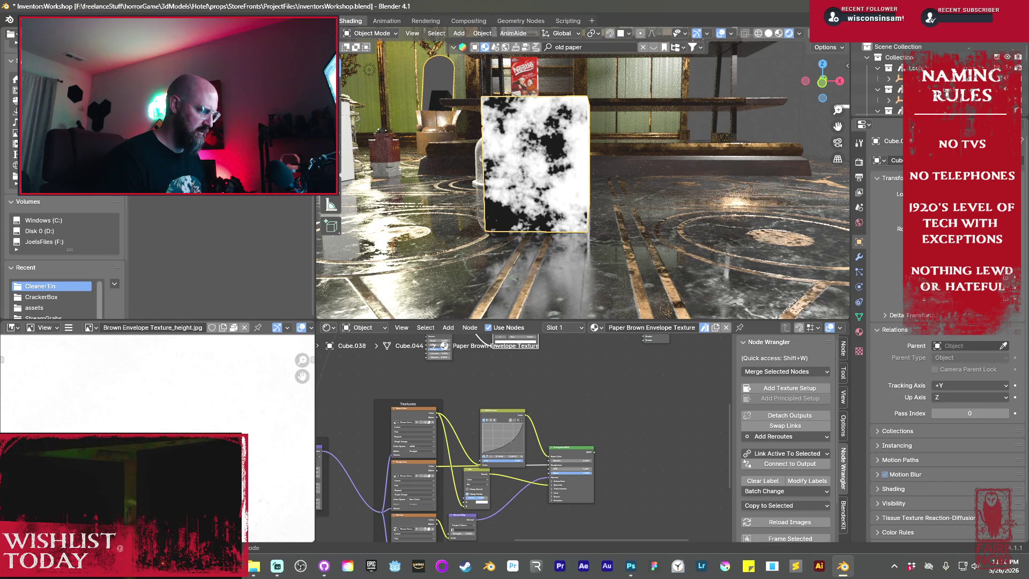
pyautogui.moveTo(548, 387); pyautogui.dragTo(509, 419, button='middle')
# - Link the noise ramp Color to Mix Shader Fac and send the Mix Shader to the output
pyautogui.moveTo(461, 389); pyautogui.dragTo(566, 404)
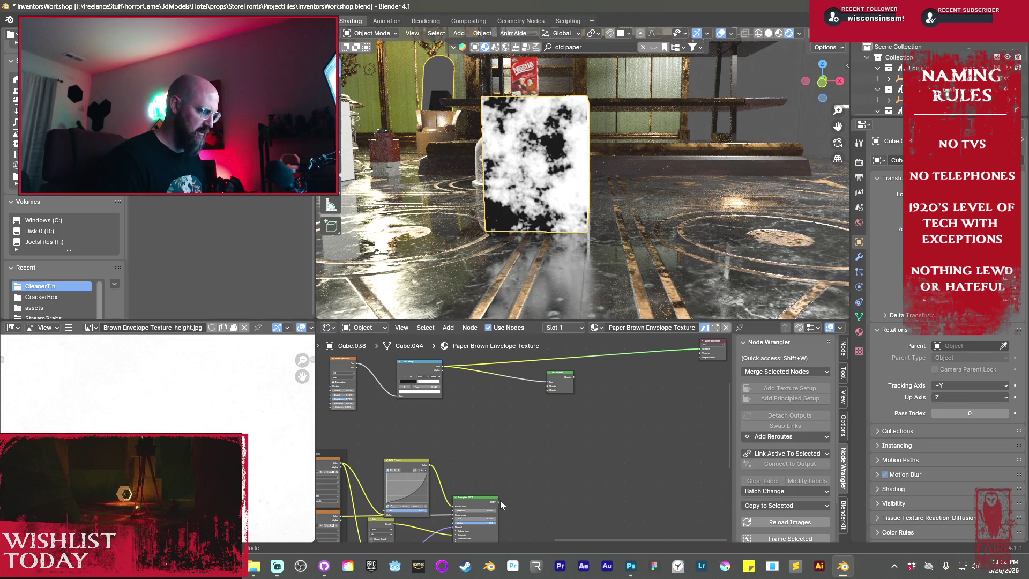
pyautogui.moveTo(384, 333); pyautogui.dragTo(476, 437, button='middle')
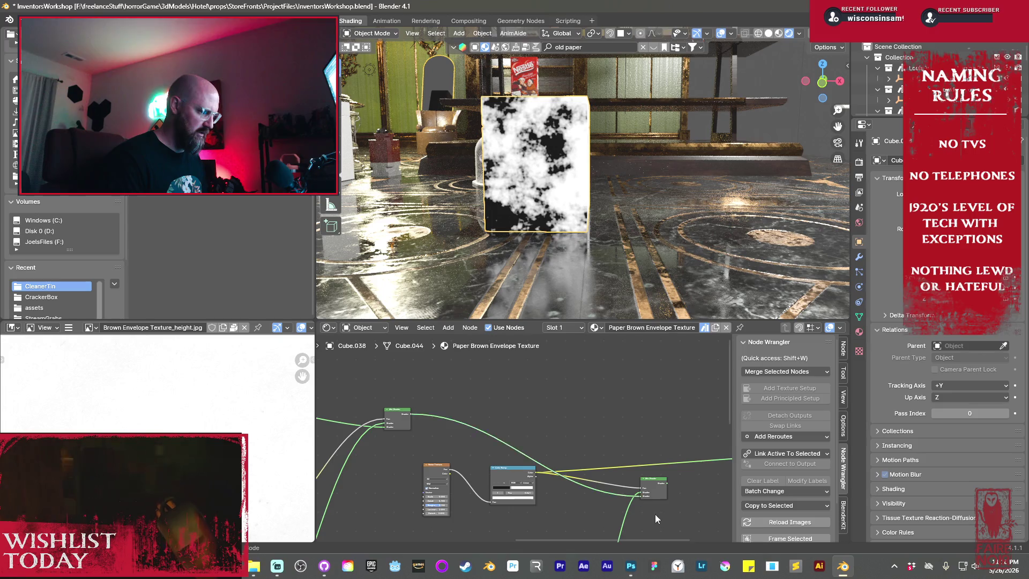
pyautogui.moveTo(654, 513); pyautogui.dragTo(559, 479, button='middle')
pyautogui.keyDown('ctrl'); pyautogui.keyDown('shift'); pyautogui.click(558, 478); pyautogui.keyUp('shift'); pyautogui.keyUp('ctrl')
pyautogui.moveTo(539, 300); pyautogui.dragTo(601, 249, button='middle')
# - Reshape the RGB Curves to tune the stained paper's tone
pyautogui.moveTo(394, 536); pyautogui.dragTo(480, 413, button='middle')
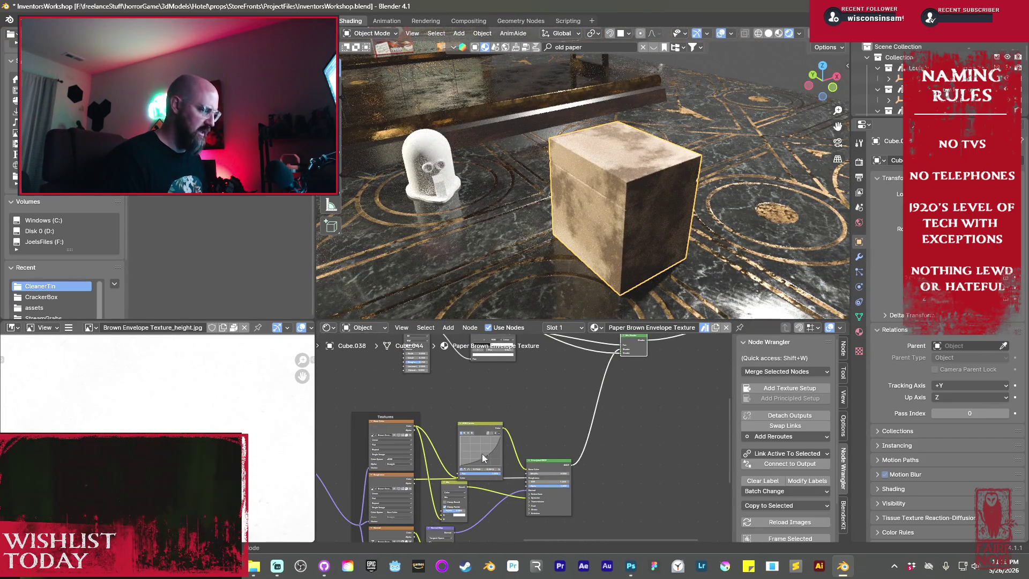
pyautogui.moveTo(483, 452); pyautogui.dragTo(490, 452)
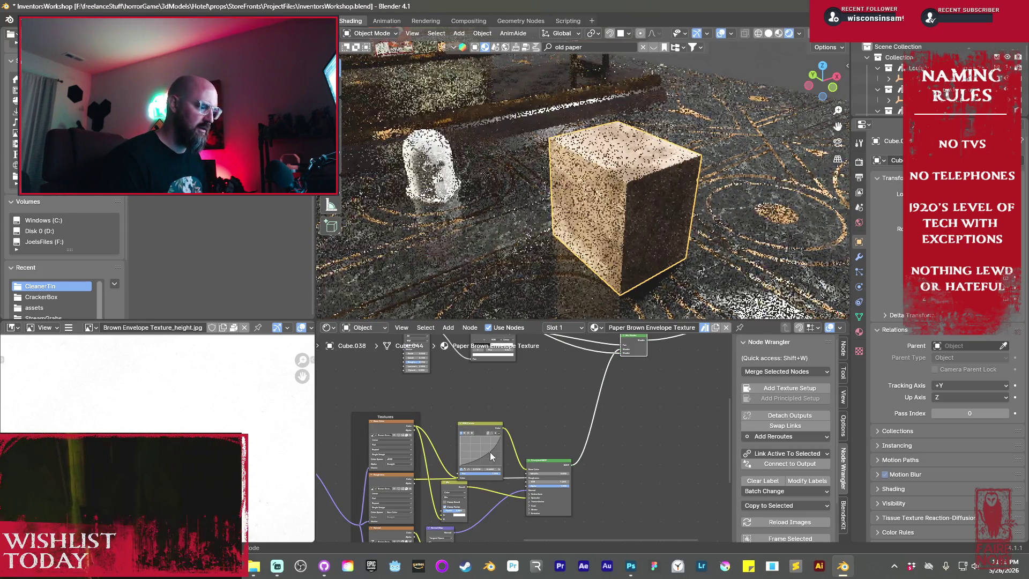
pyautogui.moveTo(597, 214)
pyautogui.mouseDown(button='middle')
pyautogui.moveTo(710, 213)
pyautogui.moveTo(685, 196)
pyautogui.moveTo(663, 200)
pyautogui.moveTo(654, 230)
pyautogui.moveTo(610, 244)
pyautogui.moveTo(495, 246)
pyautogui.moveTo(496, 300)
pyautogui.mouseUp(button='middle')
pyautogui.scroll(4, 654, 201)
pyautogui.scroll(-4, 718, 249)
pyautogui.scroll(4, 665, 243)
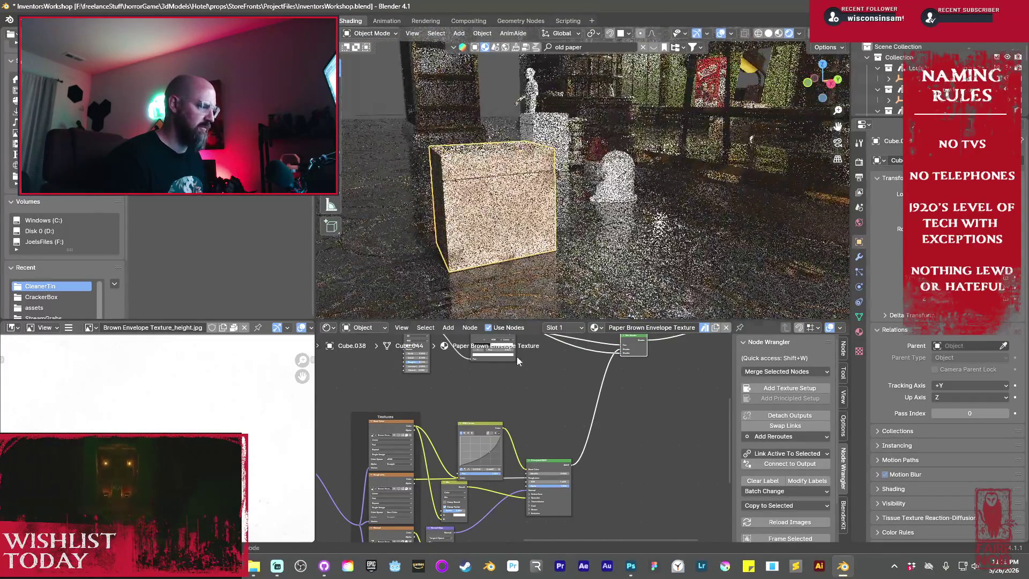
pyautogui.scroll(-5, 492, 411)
pyautogui.scroll(3, 527, 425)
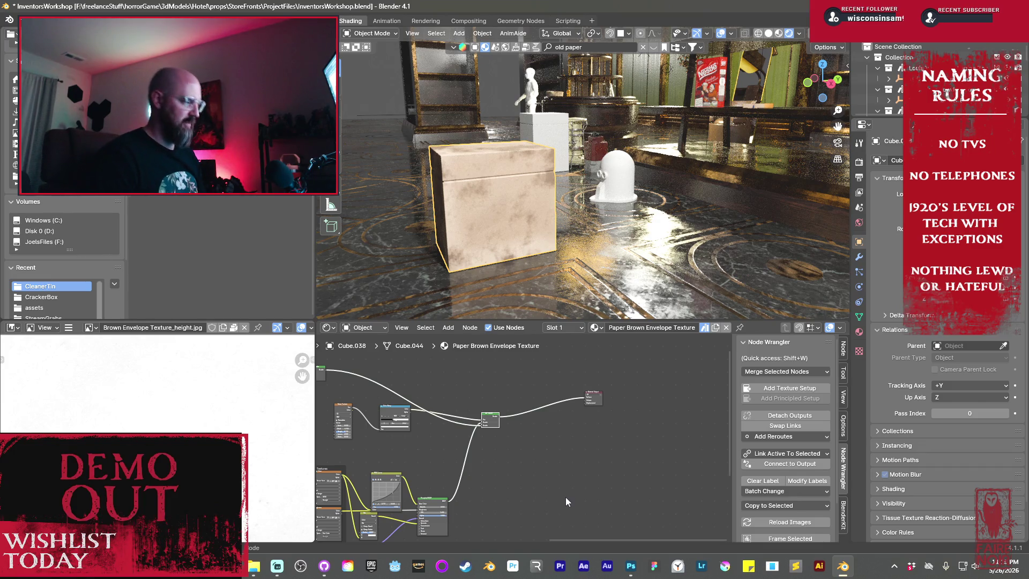
pyautogui.moveTo(565, 497); pyautogui.dragTo(557, 459, button='middle')
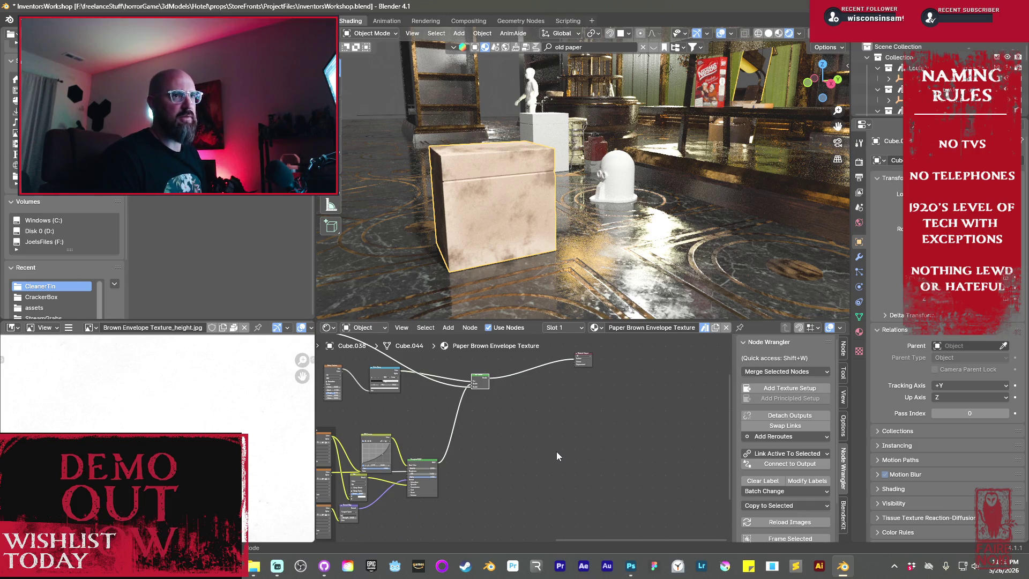
# - Add an Image Texture node to the paper material
pyautogui.scroll(2, 558, 447)
pyautogui.hotkey('shift', 'a')
pyautogui.moveTo(549, 433)
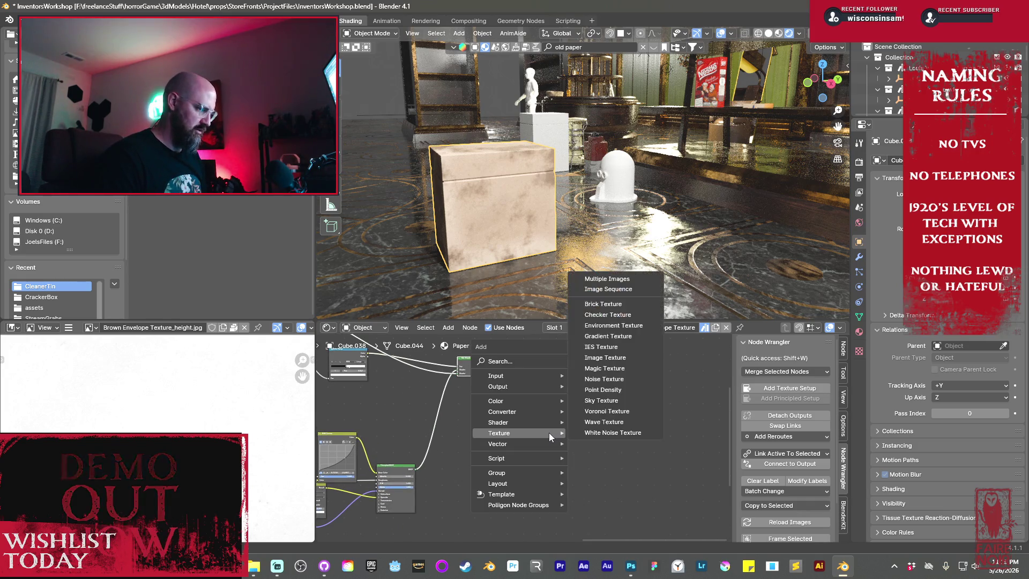
pyautogui.click(613, 359)
pyautogui.click(543, 403)
pyautogui.scroll(6, 572, 429)
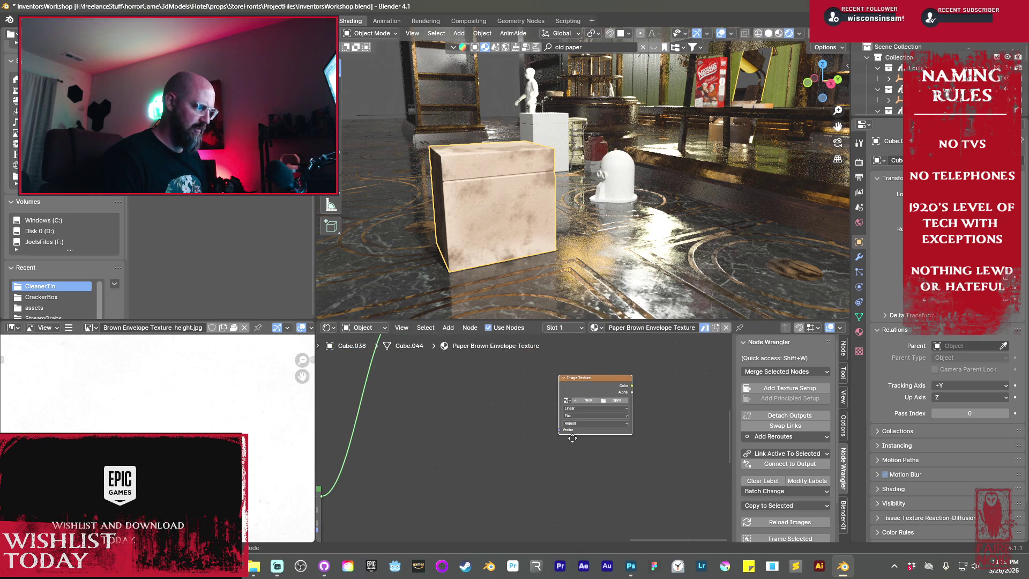
# - Create a new blank 4096 × 4096 px image named BoxStained_
pyautogui.click(564, 452)
pyautogui.write('Box')
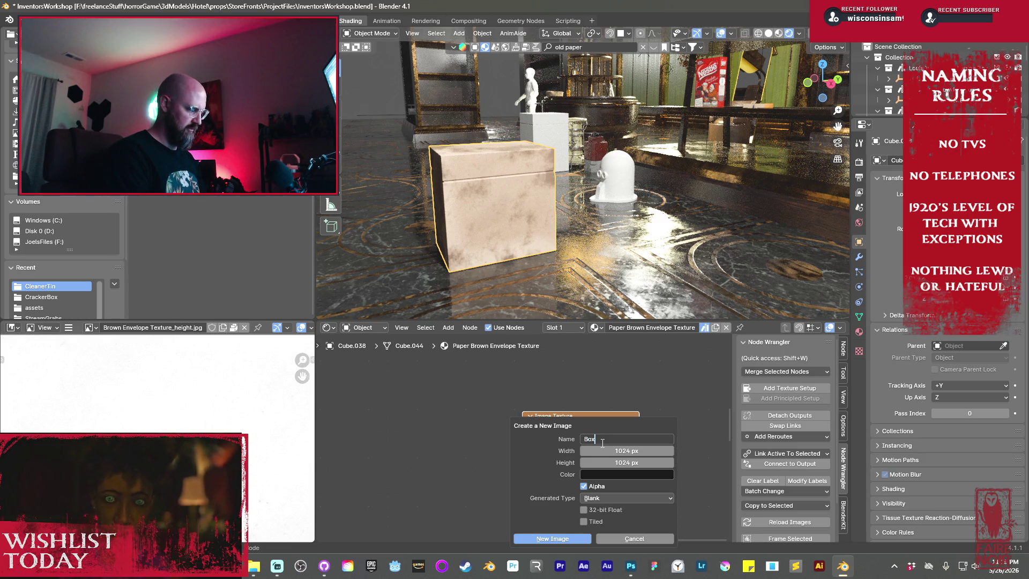
pyautogui.write('Stained_')
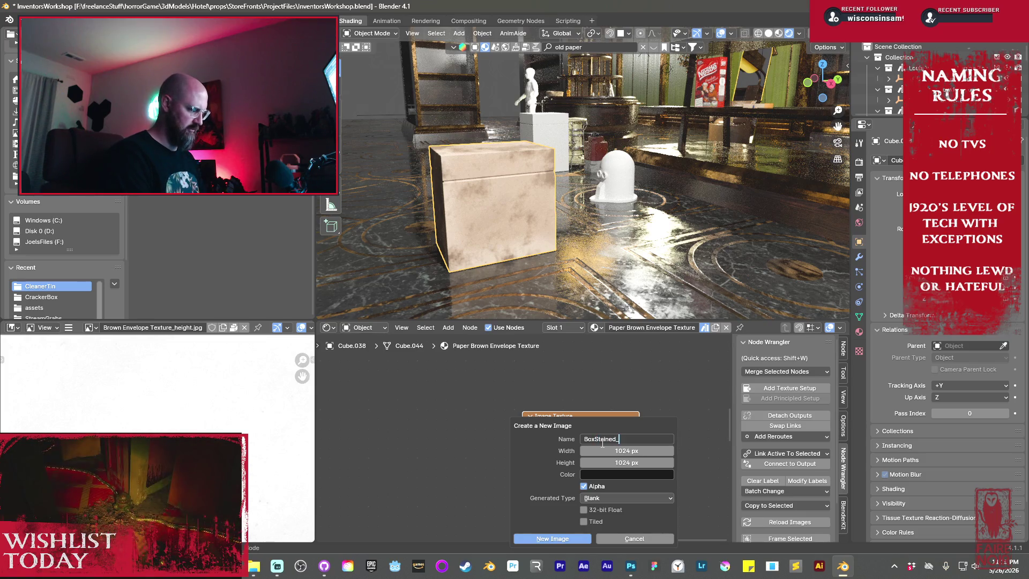
pyautogui.press('Return')
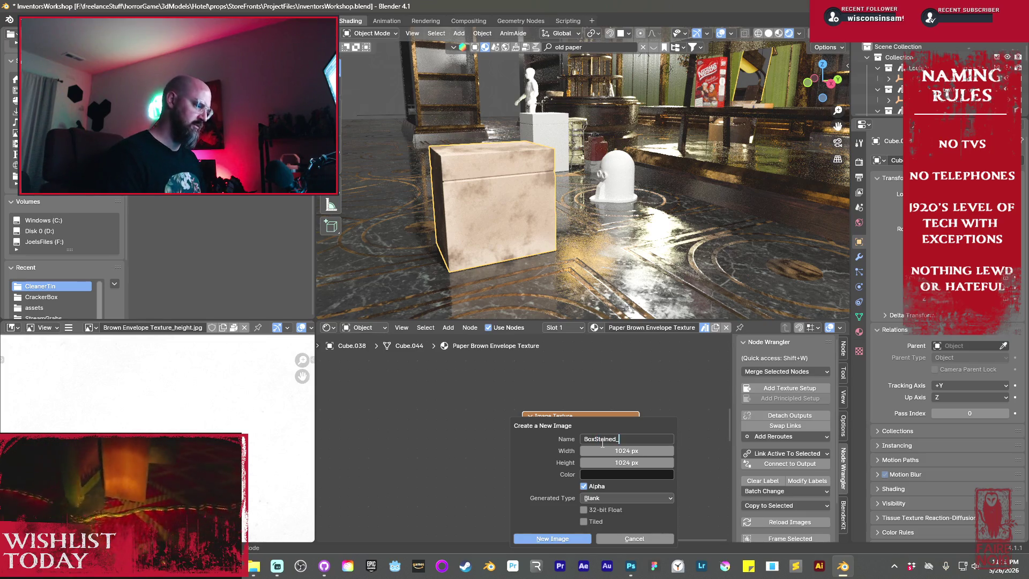
pyautogui.click(617, 451)
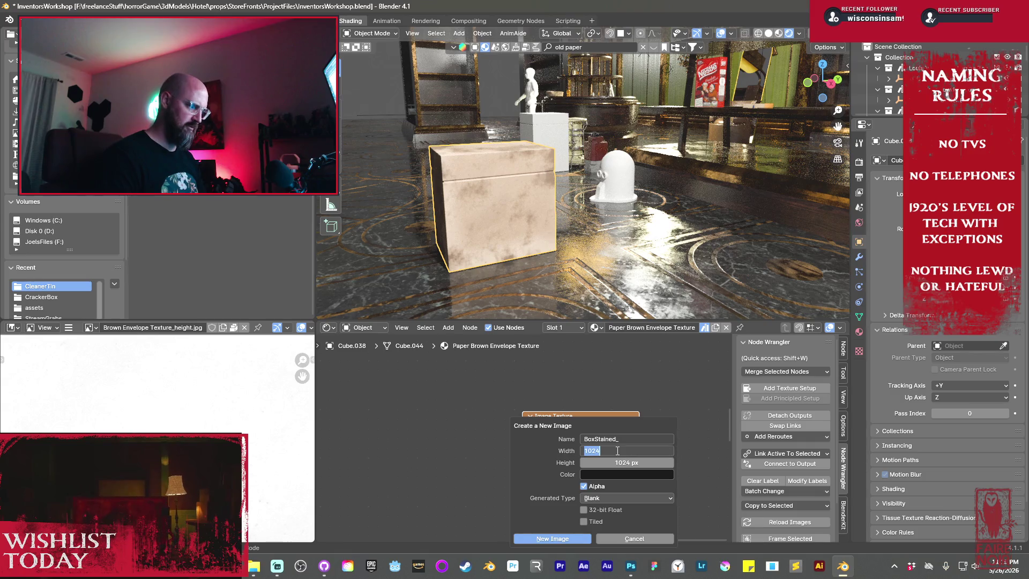
pyautogui.write('4096')
pyautogui.press('Tab')
pyautogui.write('4096')
pyautogui.press('Return')
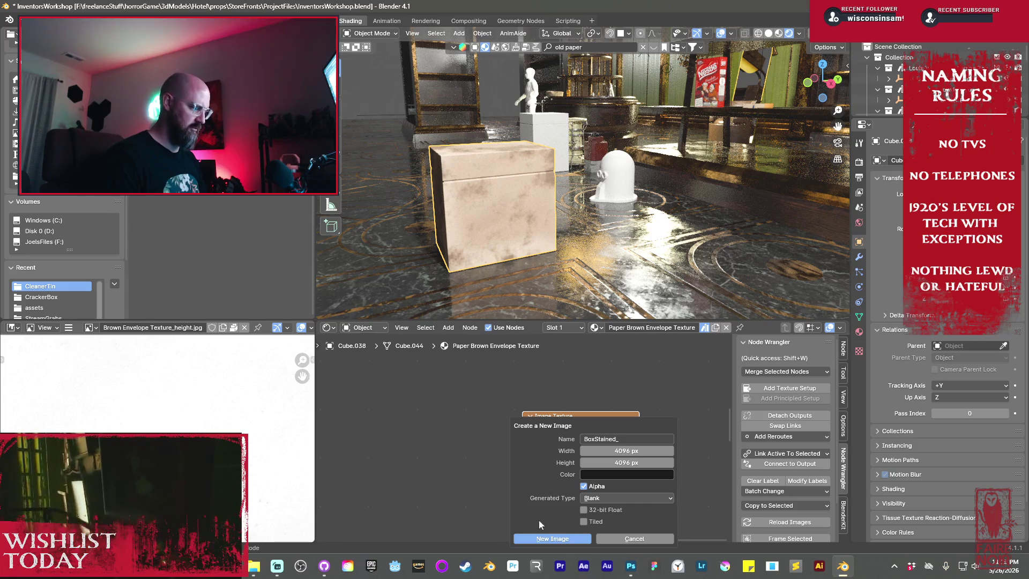
pyautogui.click(543, 536)
pyautogui.scroll(-5, 493, 449)
pyautogui.scroll(-2, 490, 447)
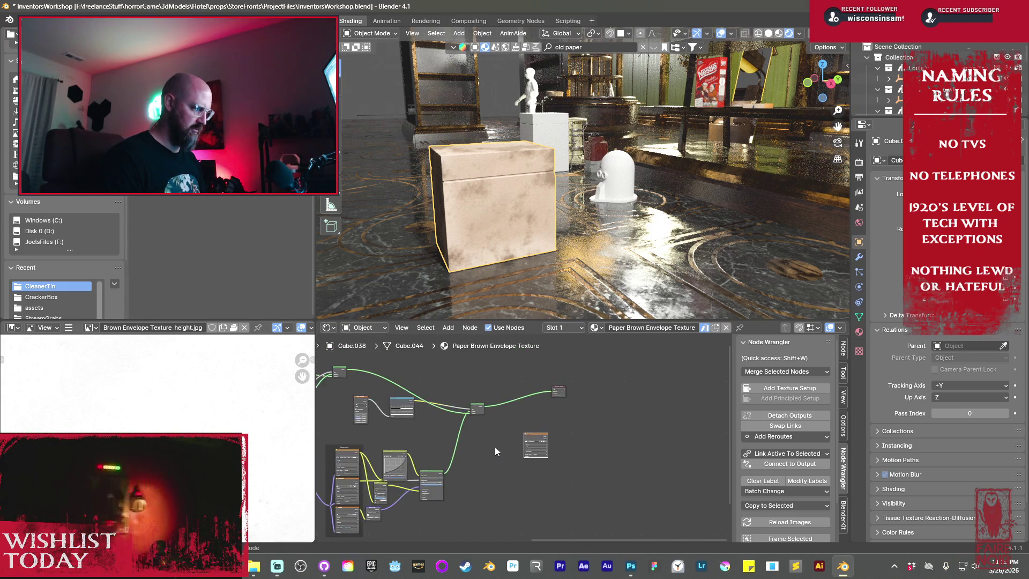
# - Duplicate the Mix Shader above the original and link the Color Ramp Color to its Fac
pyautogui.scroll(4, 545, 494)
pyautogui.hotkey('shift', 'd')
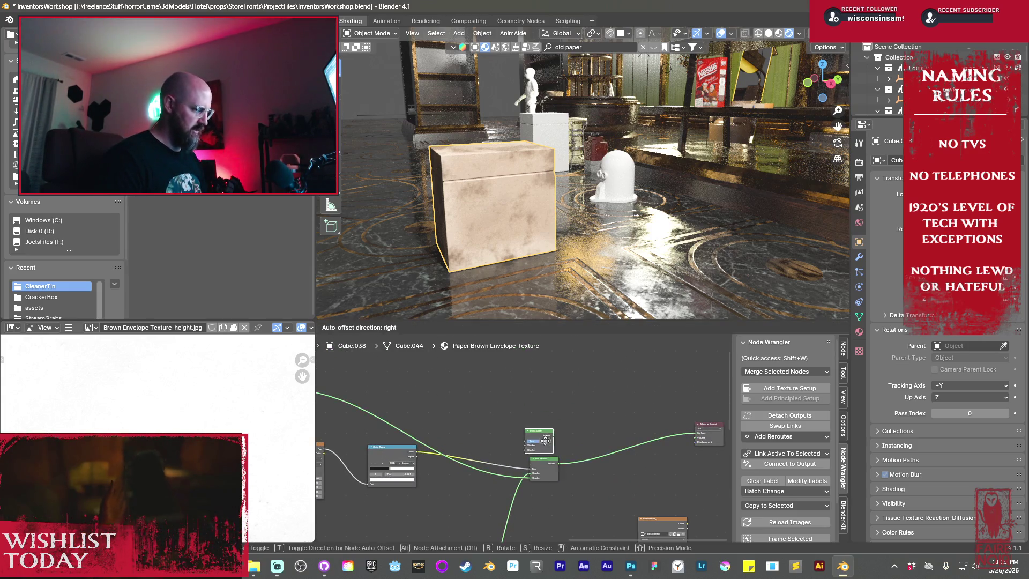
pyautogui.click(542, 432)
pyautogui.moveTo(419, 452); pyautogui.dragTo(528, 426)
pyautogui.scroll(-2, 488, 483)
pyautogui.moveTo(488, 484); pyautogui.dragTo(497, 404, button='middle')
pyautogui.scroll(1, 498, 406)
# - Add an Emission shader node to the paper material's node tree
pyautogui.hotkey('shift', 'a')
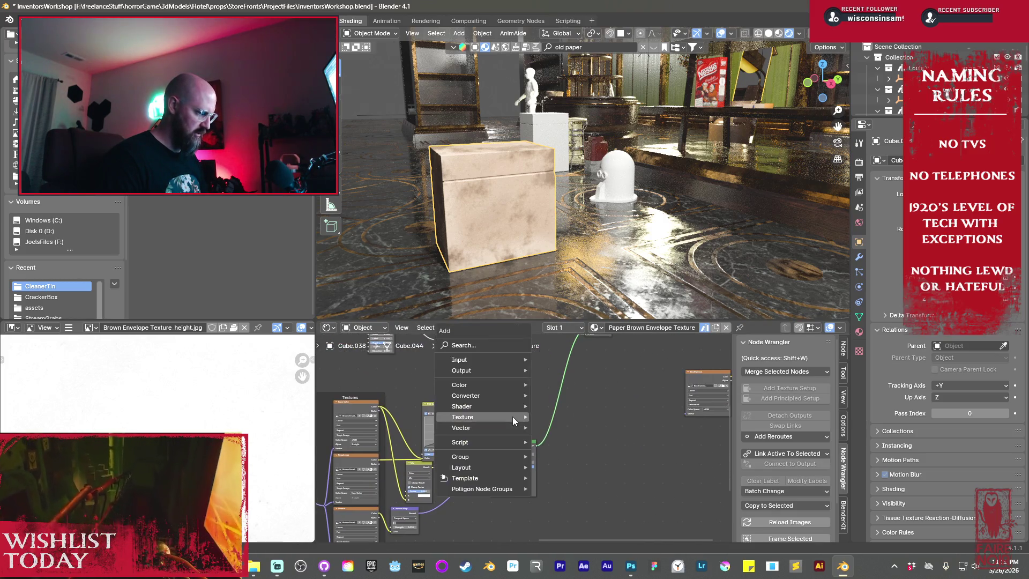
pyautogui.moveTo(514, 407)
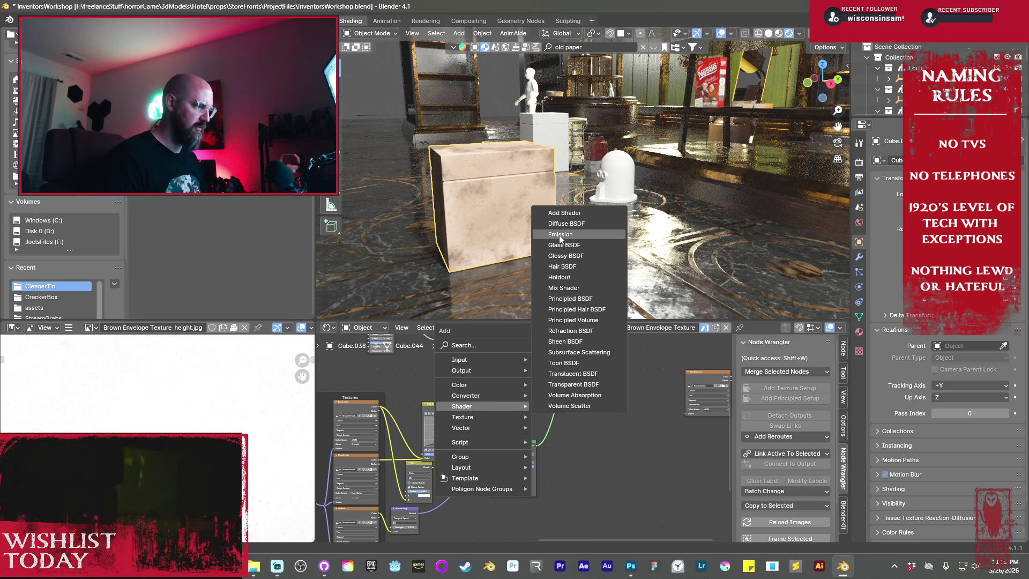
pyautogui.click(560, 236)
pyautogui.click(505, 394)
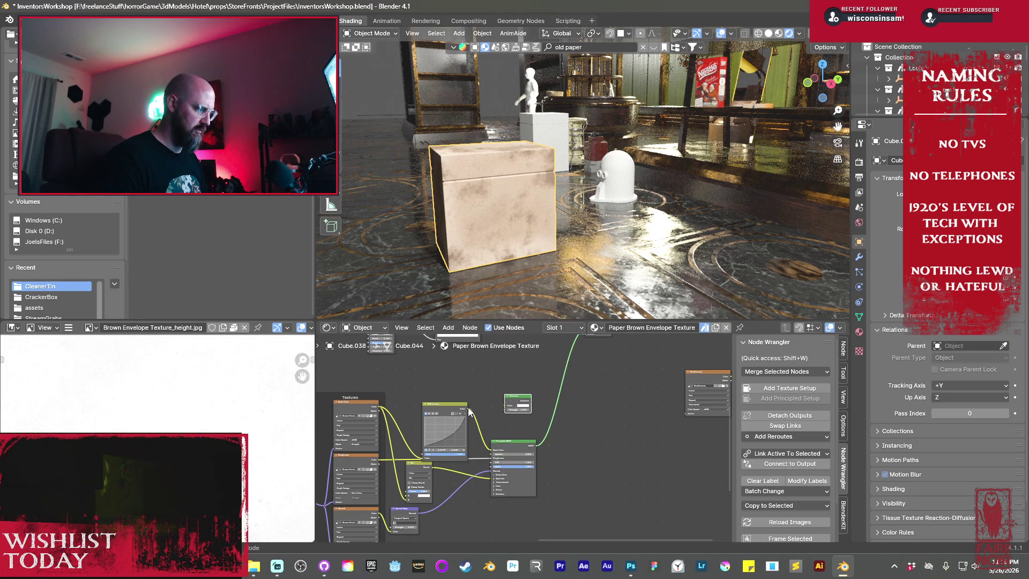
# - Duplicate the lower Mix Shader again and link the Color Ramp to the upper Mix Shader's Fac
pyautogui.moveTo(530, 403); pyautogui.dragTo(483, 483, button='middle')
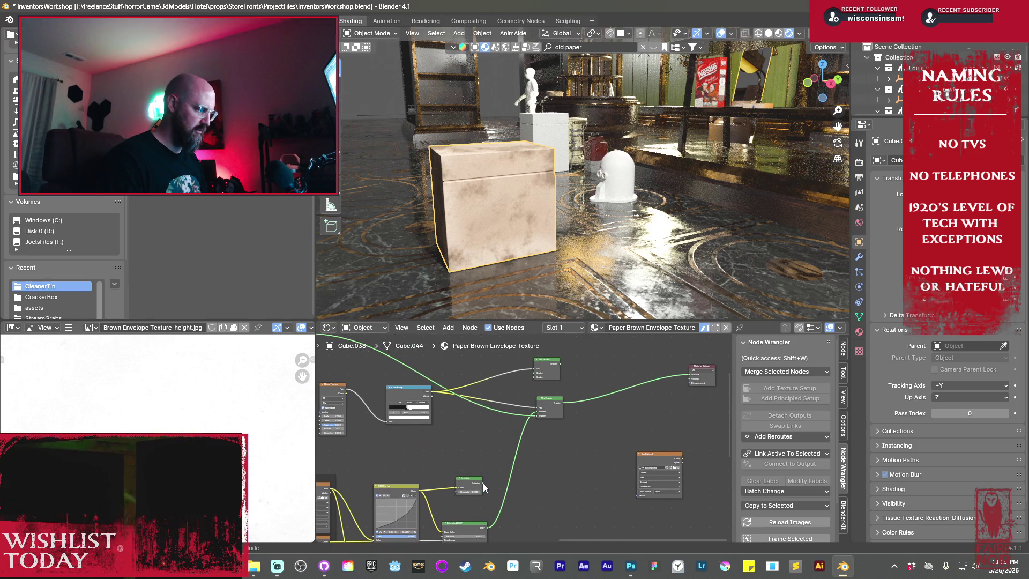
pyautogui.moveTo(323, 353)
pyautogui.mouseDown(button='middle')
pyautogui.moveTo(482, 349)
pyautogui.moveTo(542, 407)
pyautogui.moveTo(512, 433)
pyautogui.moveTo(604, 427)
pyautogui.mouseUp(button='middle')
pyautogui.click(507, 394)
pyautogui.hotkey('shift', 'd')
pyautogui.click(514, 398)
pyautogui.moveTo(472, 525); pyautogui.dragTo(596, 384)
pyautogui.moveTo(489, 477)
pyautogui.mouseDown(button='middle')
pyautogui.moveTo(461, 400)
pyautogui.moveTo(436, 368)
pyautogui.mouseUp(button='middle')
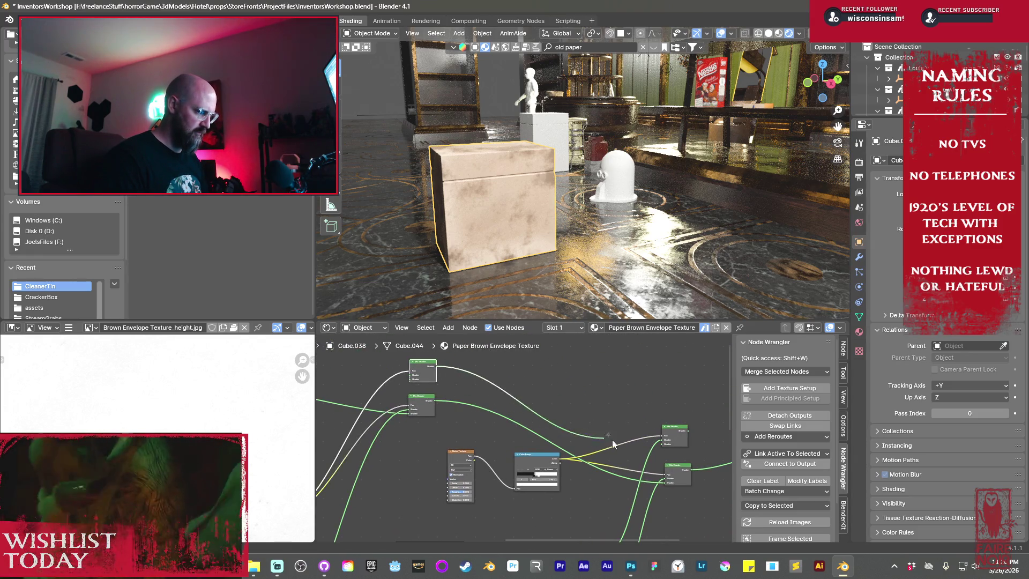
pyautogui.moveTo(393, 484)
pyautogui.mouseDown(button='middle')
pyautogui.moveTo(438, 450)
pyautogui.moveTo(496, 441)
pyautogui.mouseUp(button='middle')
pyautogui.hotkey('shift', 'a')
# - Add an Emission node, then reframe the node tree toward the Principled BSDF
pyautogui.moveTo(495, 449)
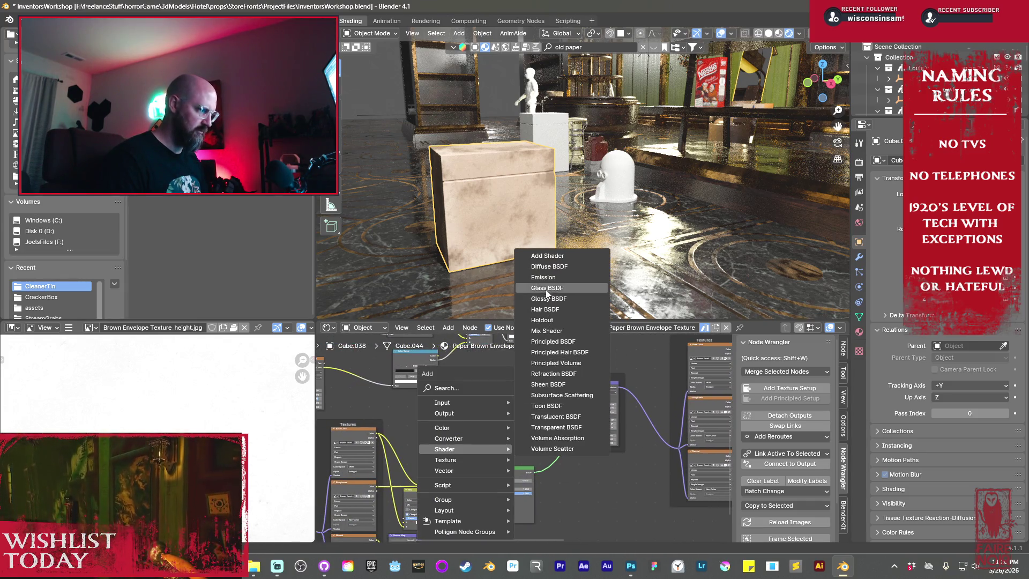
pyautogui.click(543, 277)
pyautogui.moveTo(466, 435); pyautogui.dragTo(480, 435)
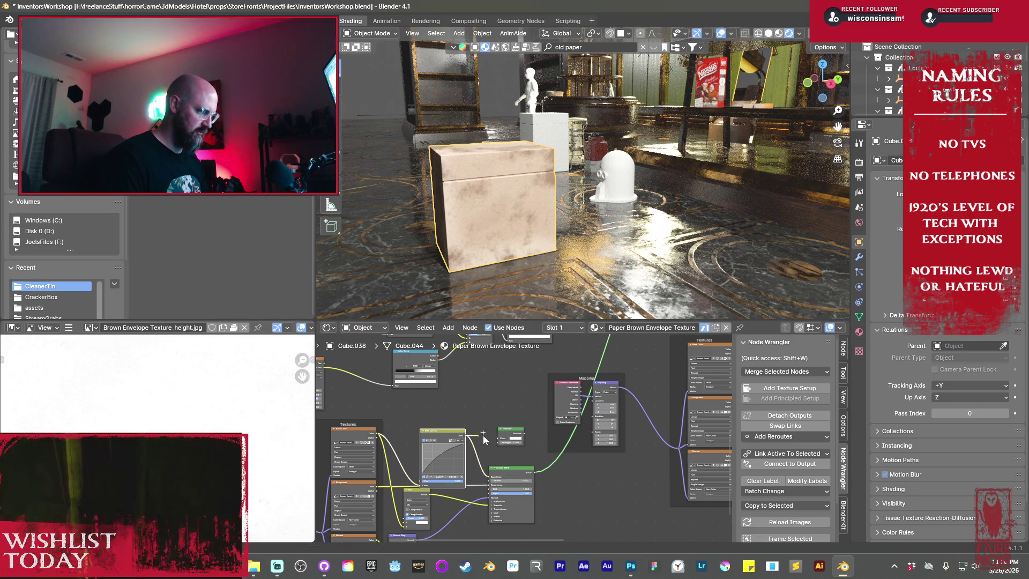
pyautogui.click(525, 431)
pyautogui.moveTo(525, 432)
pyautogui.mouseDown(button='middle')
pyautogui.moveTo(526, 446)
pyautogui.moveTo(431, 328)
pyautogui.mouseUp(button='middle')
pyautogui.moveTo(655, 388); pyautogui.dragTo(655, 413, button='middle')
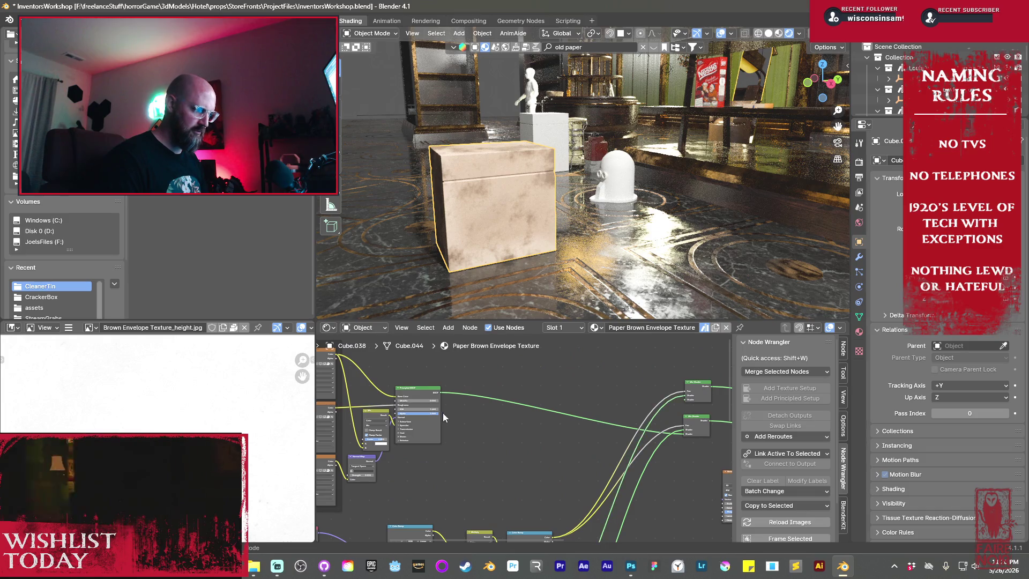
pyautogui.moveTo(452, 413); pyautogui.dragTo(498, 385, button='middle')
# - Add another Emission node and position it beside the Principled BSDF
pyautogui.hotkey('shift', 'a')
pyautogui.moveTo(493, 378)
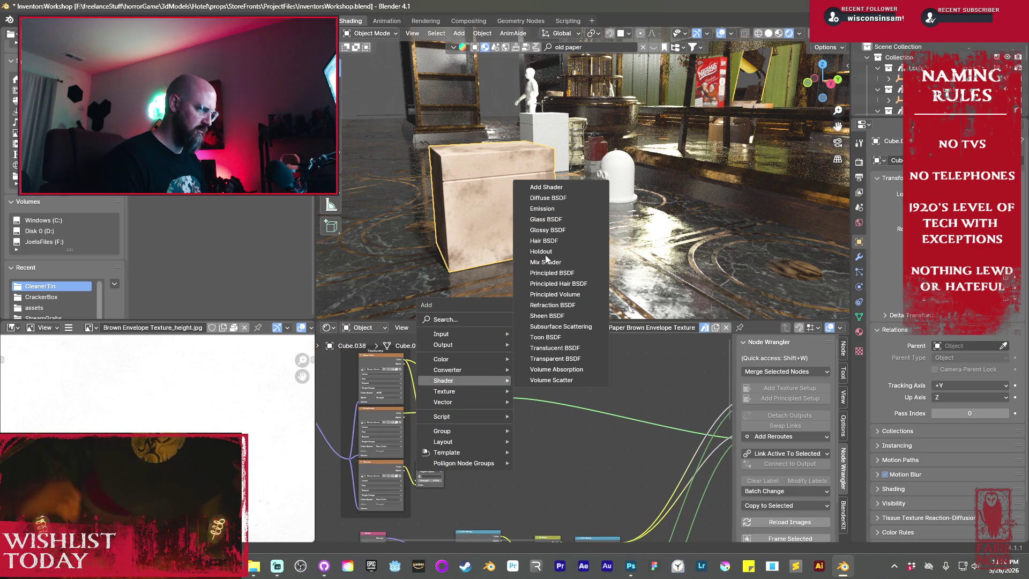
pyautogui.click(542, 208)
pyautogui.click(494, 364)
pyautogui.moveTo(476, 399); pyautogui.dragTo(527, 403)
pyautogui.moveTo(498, 362); pyautogui.dragTo(542, 365)
# - Link the top image texture's Color into the Emission, and the Emission into the upper Mix Shader
pyautogui.click(405, 363)
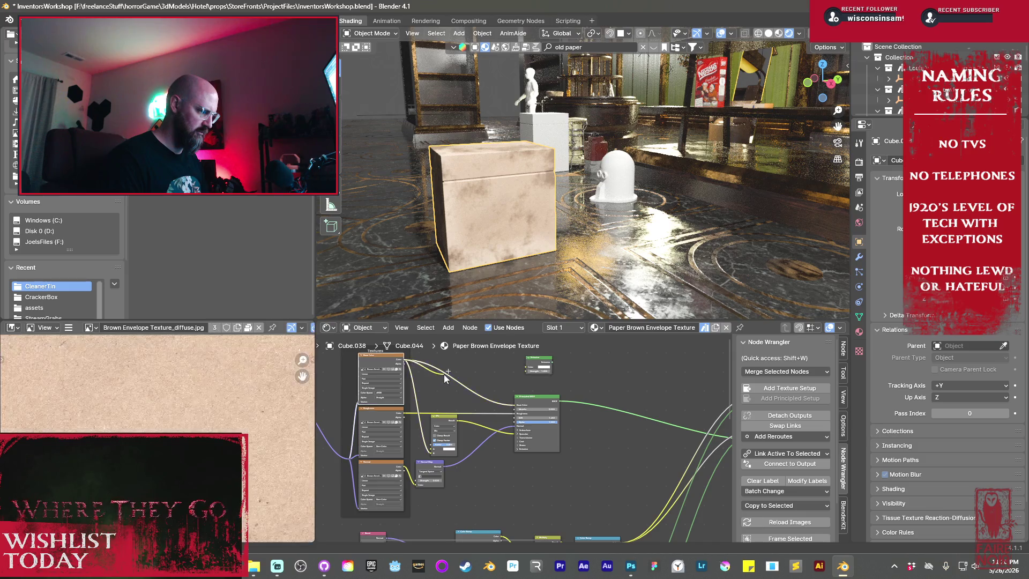
pyautogui.moveTo(404, 360); pyautogui.dragTo(527, 366)
pyautogui.scroll(-1, 493, 432)
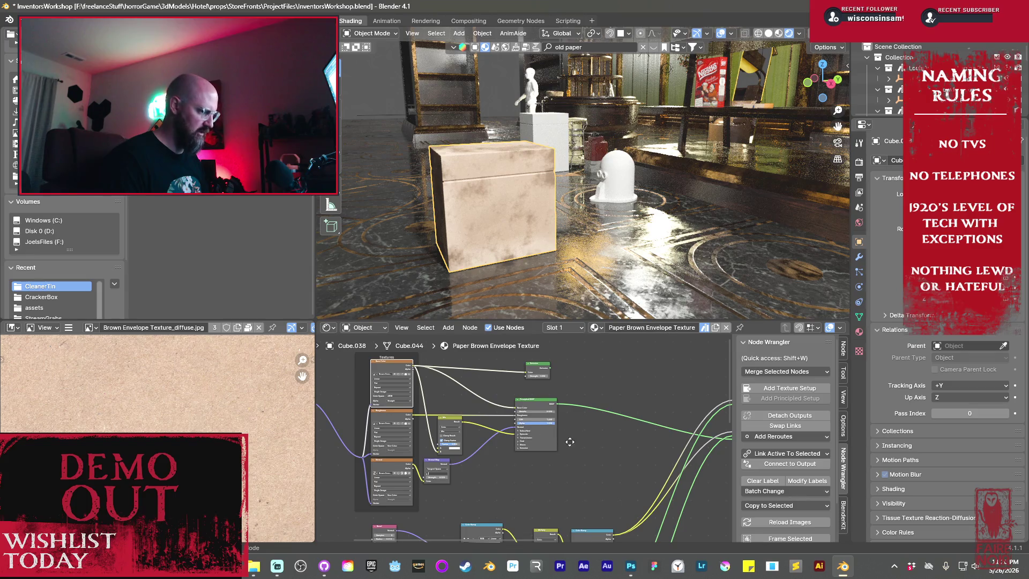
pyautogui.moveTo(569, 442); pyautogui.dragTo(441, 466, button='middle')
pyautogui.moveTo(423, 393)
pyautogui.mouseDown()
pyautogui.moveTo(582, 448)
pyautogui.moveTo(610, 430)
pyautogui.mouseUp()
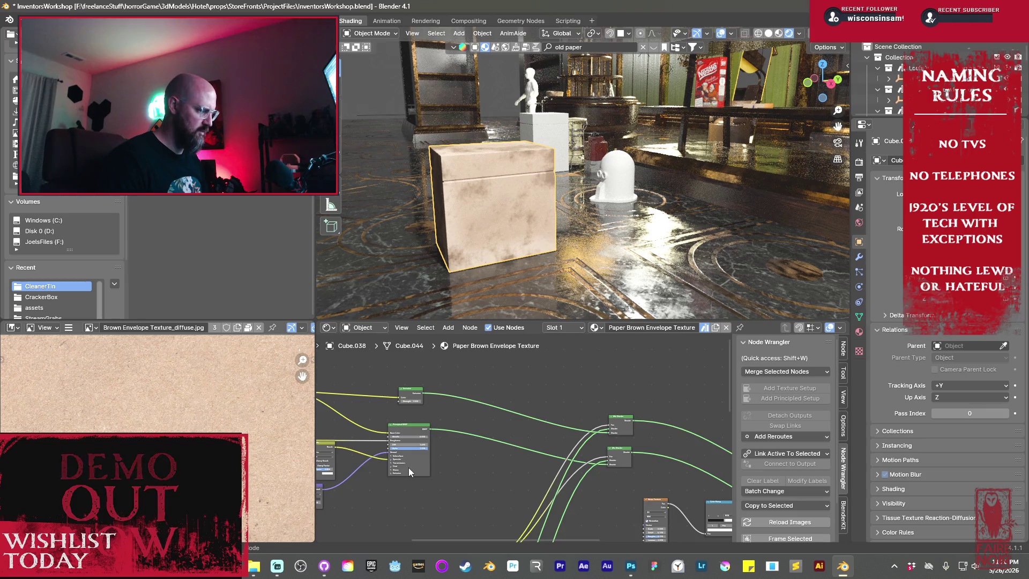
pyautogui.moveTo(408, 472); pyautogui.dragTo(554, 459, button='middle')
# - Add an RGB node set to black and link its Color into the Principled BSDF
pyautogui.hotkey('shift', 'a')
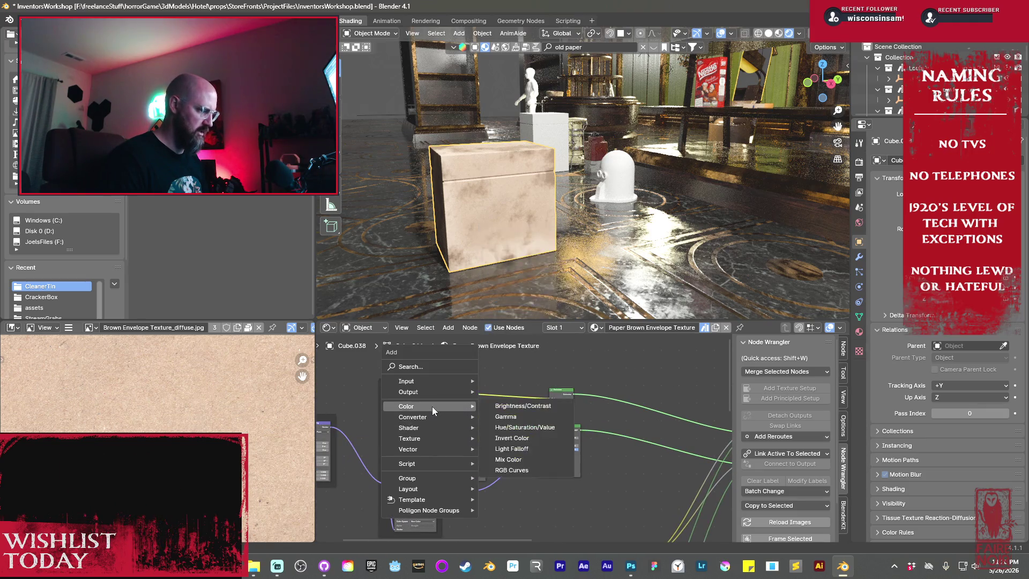
pyautogui.moveTo(419, 382)
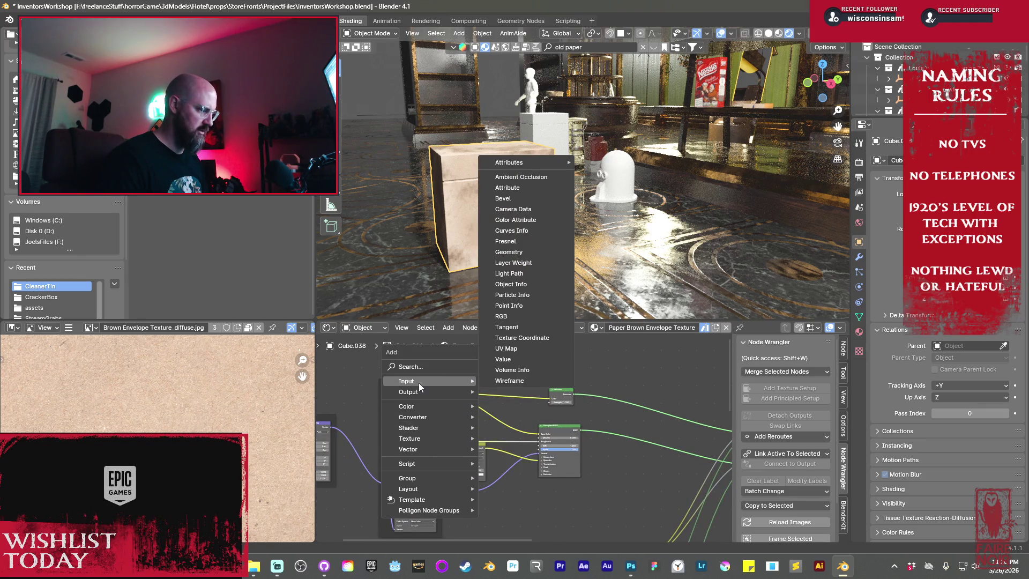
pyautogui.click(503, 316)
pyautogui.click(464, 403)
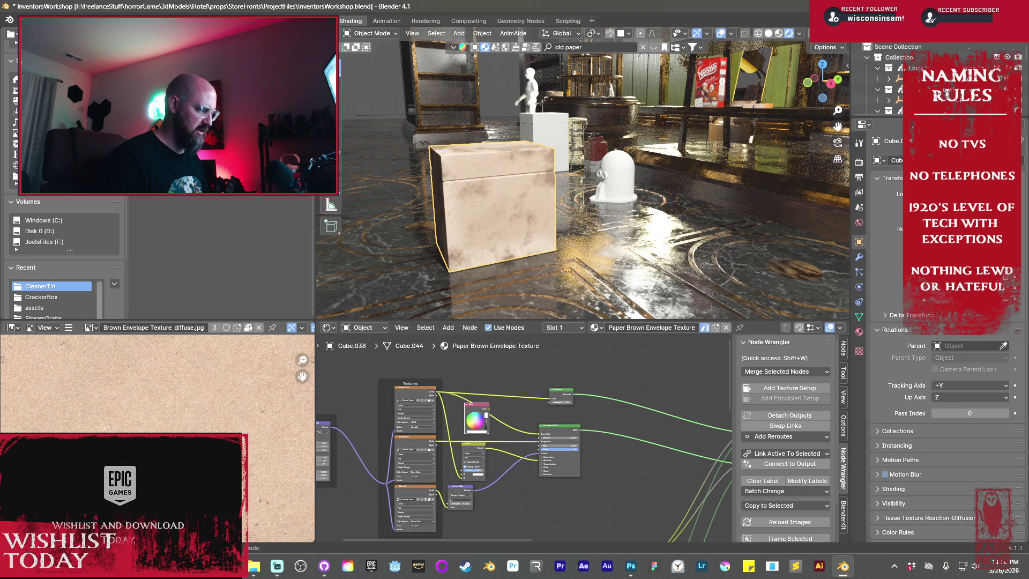
pyautogui.click(486, 426)
pyautogui.moveTo(488, 410); pyautogui.dragTo(539, 438)
pyautogui.click(479, 419)
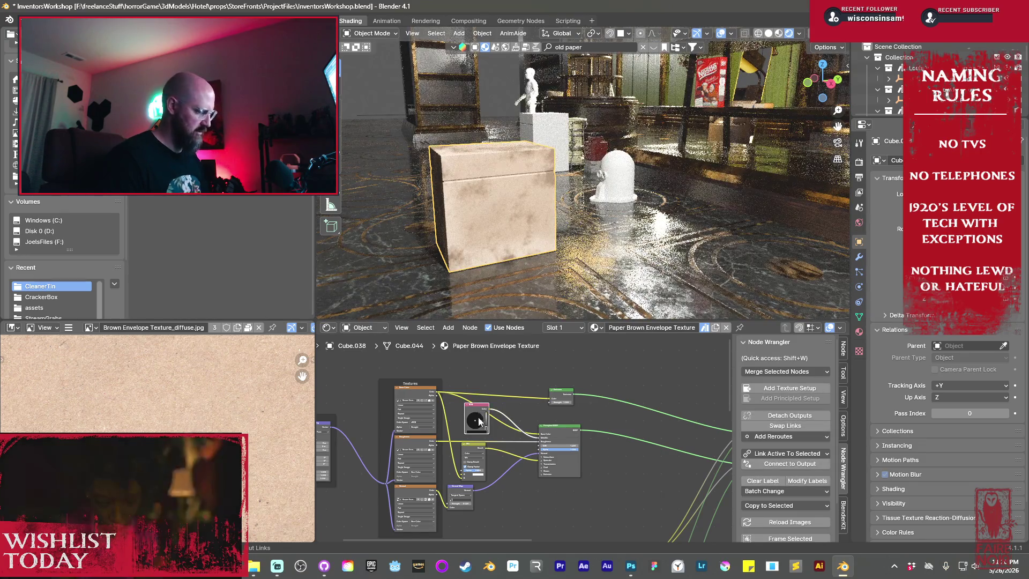
# - Undo the RGB edits, restore the black RGB node, and reconnect it to the Principled BSDF
pyautogui.hotkey('ctrl', 'z')
pyautogui.hotkey('ctrl', 'z')
pyautogui.hotkey('ctrl', 'z')
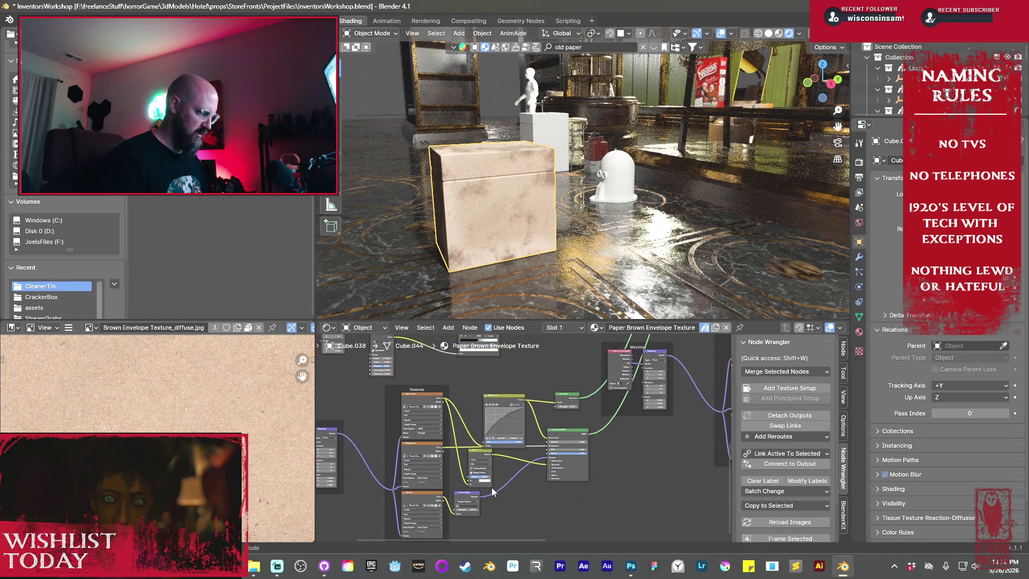
pyautogui.hotkey('ctrl', 'z')
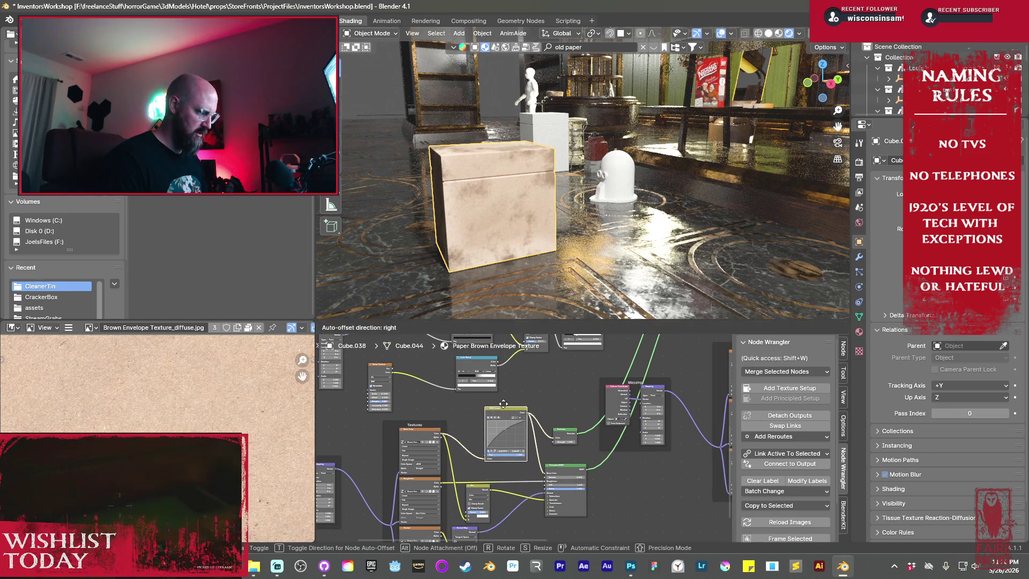
pyautogui.hotkey('ctrl', 'z')
pyautogui.hotkey('ctrl', 'shift', 'z')
pyautogui.hotkey('ctrl', 'shift', 'z')
pyautogui.hotkey('ctrl', 'shift', 'z')
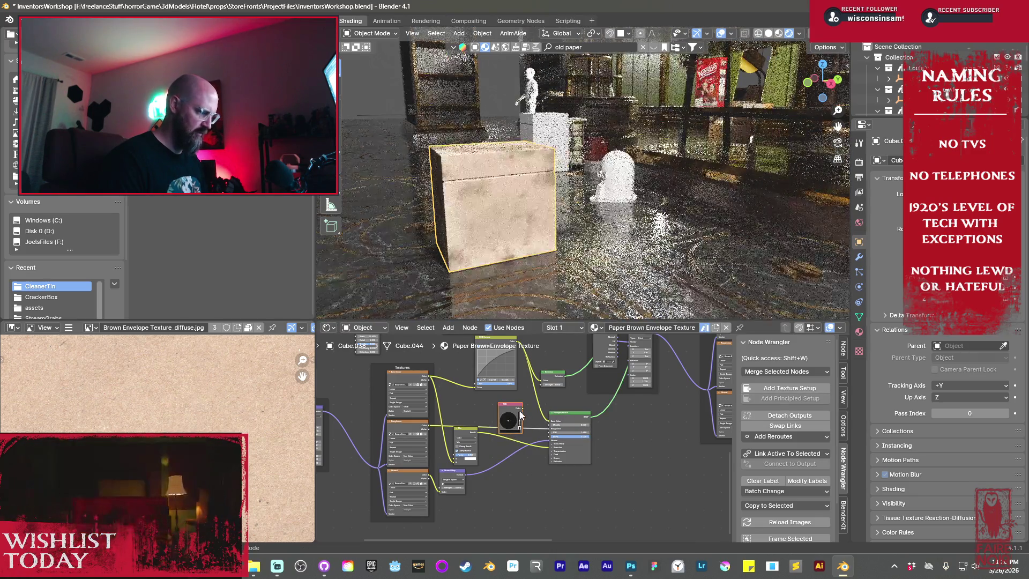
pyautogui.moveTo(523, 409); pyautogui.dragTo(545, 429)
pyautogui.hotkey('ctrl', 'z')
pyautogui.hotkey('ctrl', 'z')
pyautogui.hotkey('ctrl', 'z')
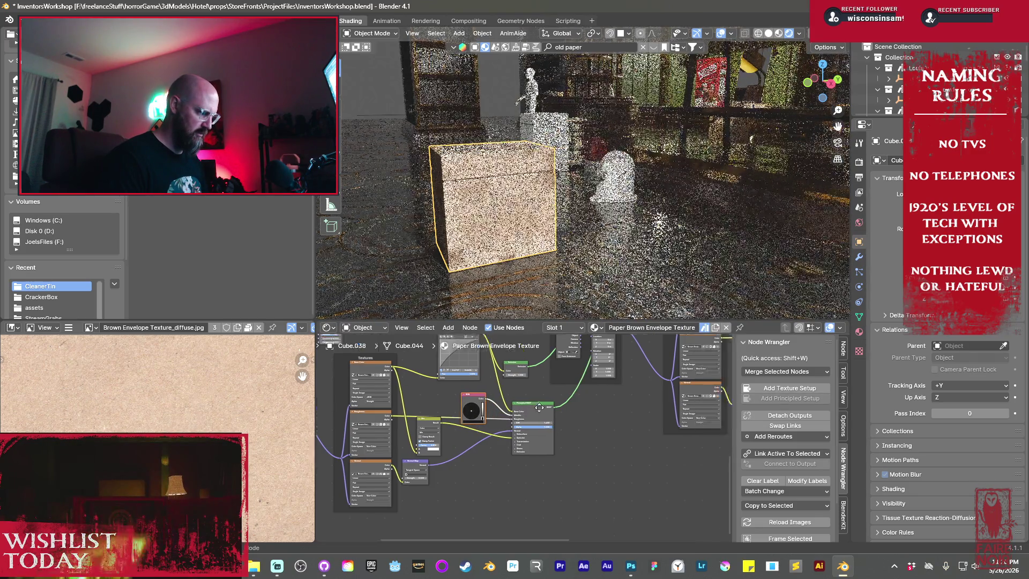
pyautogui.moveTo(518, 381)
pyautogui.mouseDown()
pyautogui.moveTo(509, 339)
pyautogui.moveTo(505, 382)
pyautogui.mouseUp()
pyautogui.hotkey('ctrl', 'v')
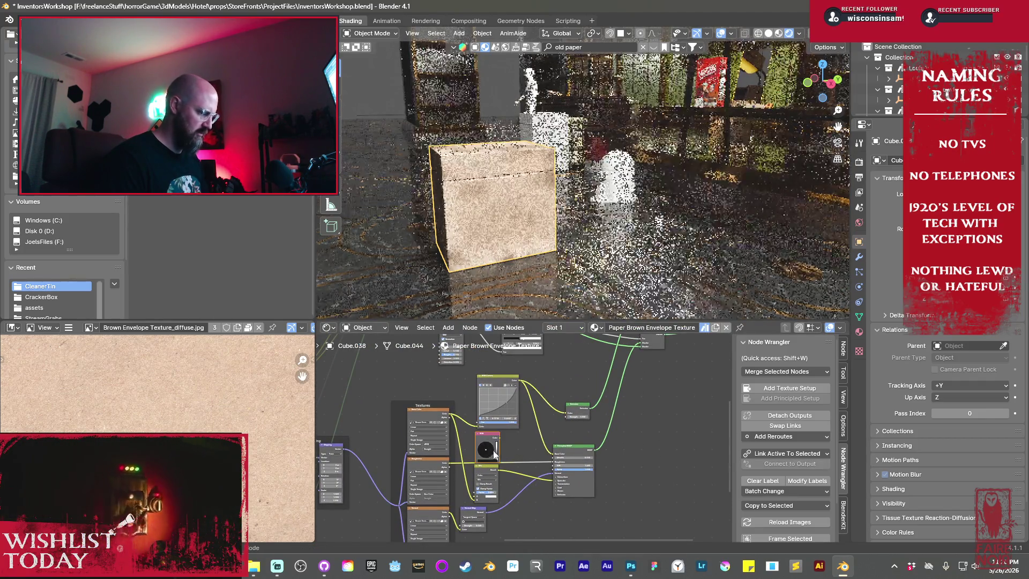
pyautogui.moveTo(499, 439); pyautogui.dragTo(553, 461)
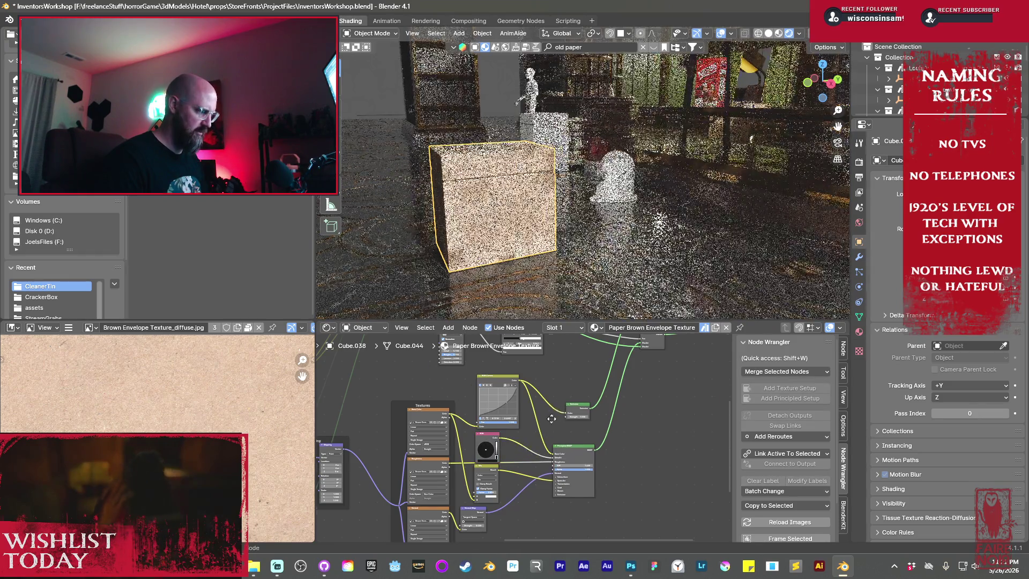
pyautogui.moveTo(560, 403); pyautogui.dragTo(546, 464, button='middle')
pyautogui.hotkey('ctrl', 's')
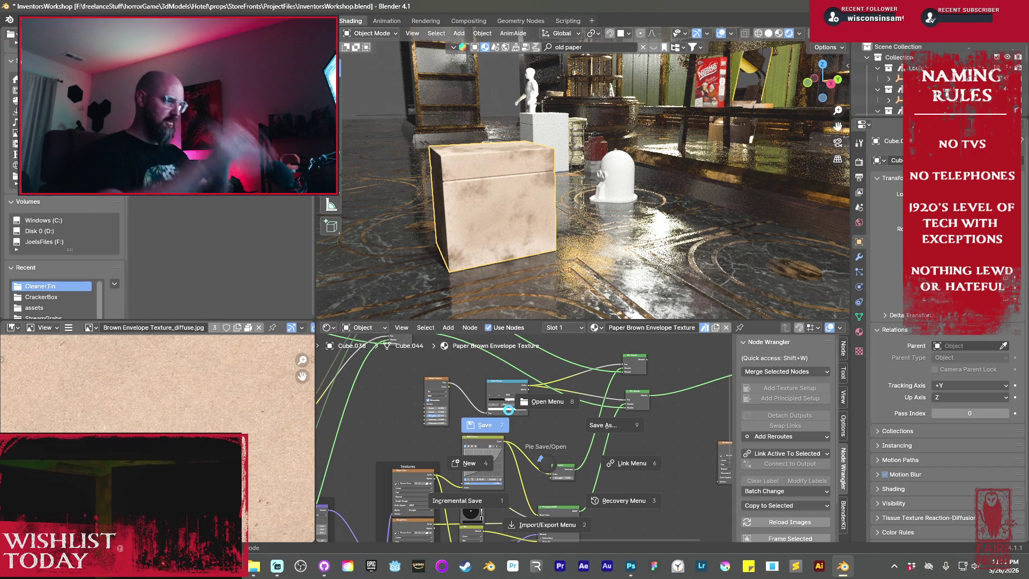
# - Save InventorsWorkshop.blend and bring the viewport back inside the room
pyautogui.click(508, 410)
pyautogui.scroll(-15, 575, 213)
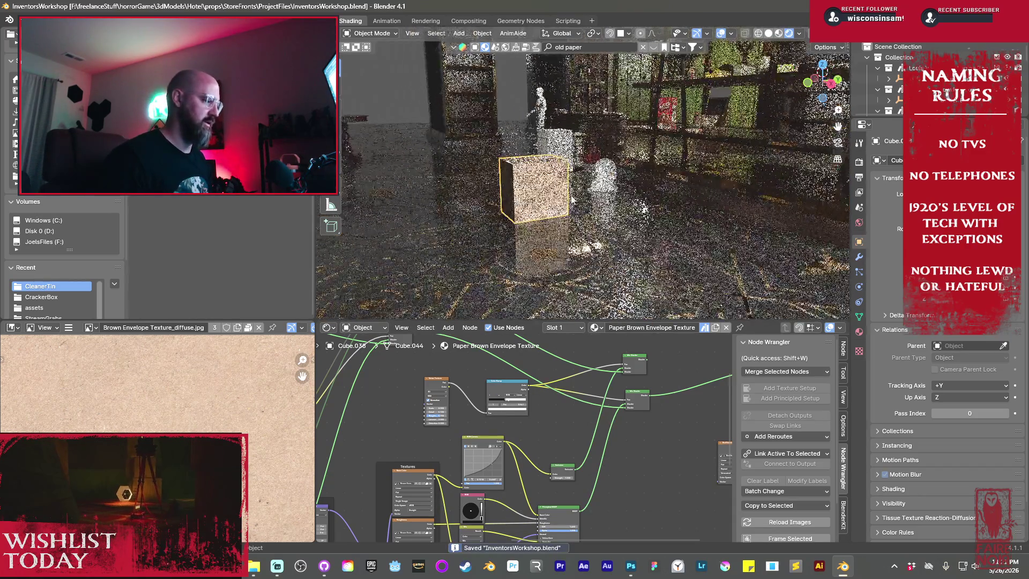
pyautogui.moveTo(576, 186); pyautogui.dragTo(590, 199, button='middle')
pyautogui.scroll(15, 594, 201)
# - Orbit and zoom around the room to view the right-side door and green-windowed wall
pyautogui.moveTo(677, 239)
pyautogui.mouseDown(button='middle')
pyautogui.moveTo(643, 124)
pyautogui.moveTo(577, 201)
pyautogui.mouseUp(button='middle')
pyautogui.scroll(-3, 597, 129)
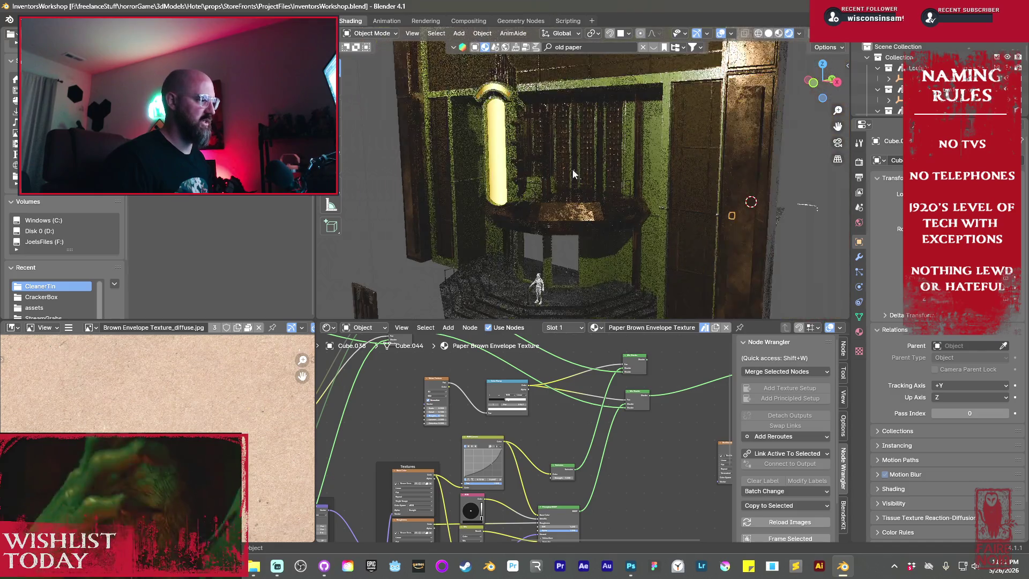
pyautogui.moveTo(621, 265); pyautogui.dragTo(603, 185, button='middle')
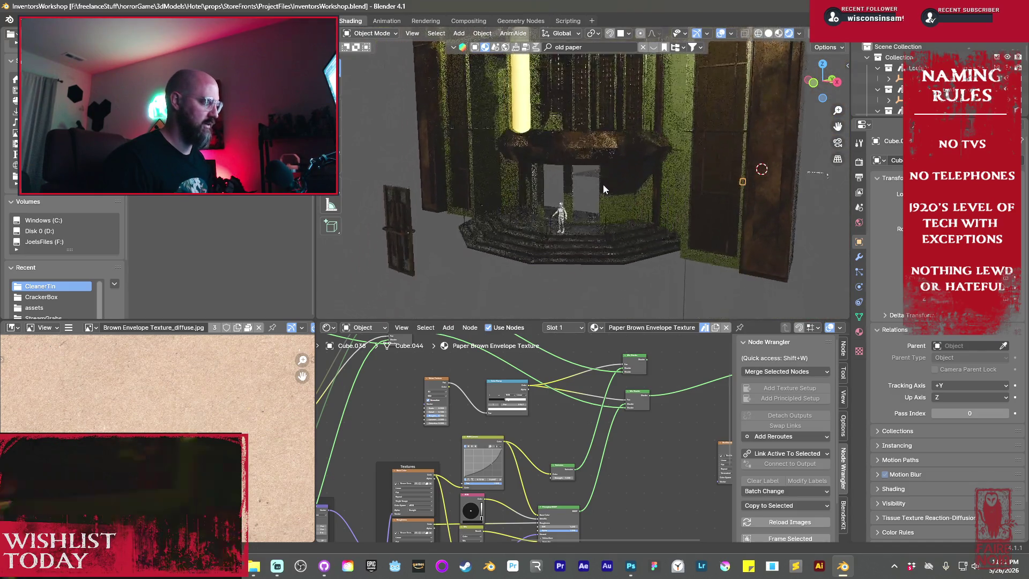
pyautogui.moveTo(703, 160); pyautogui.dragTo(673, 164, button='middle')
pyautogui.scroll(-5, 599, 156)
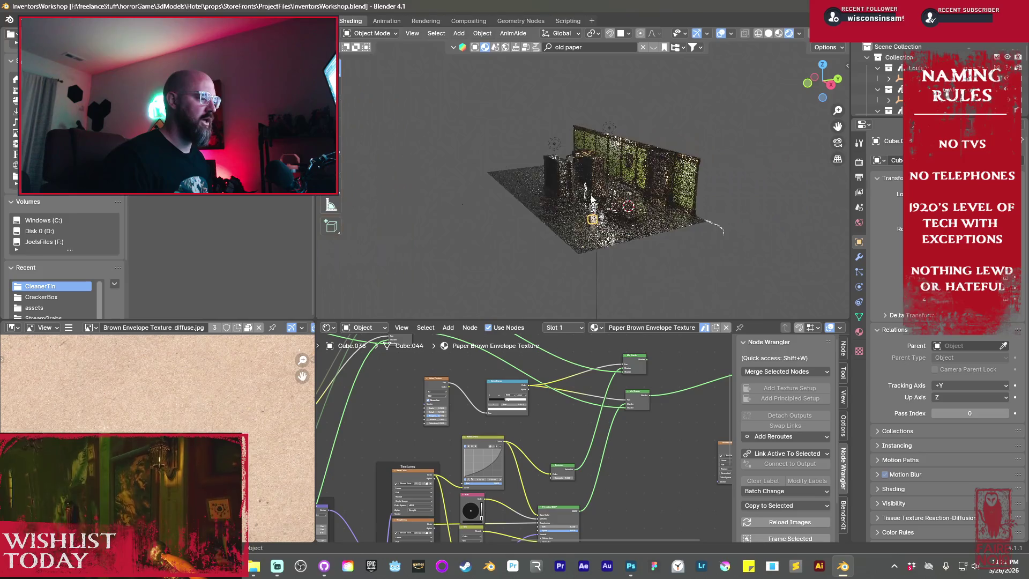
pyautogui.scroll(6, 649, 233)
pyautogui.moveTo(649, 234)
pyautogui.mouseDown(button='middle')
pyautogui.moveTo(546, 161)
pyautogui.moveTo(678, 202)
pyautogui.moveTo(652, 227)
pyautogui.mouseUp(button='middle')
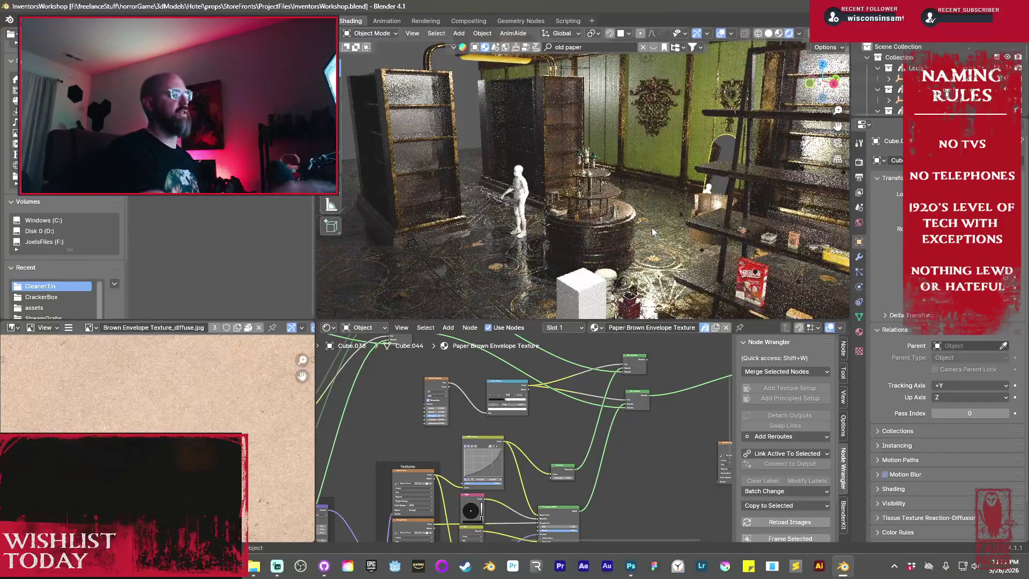
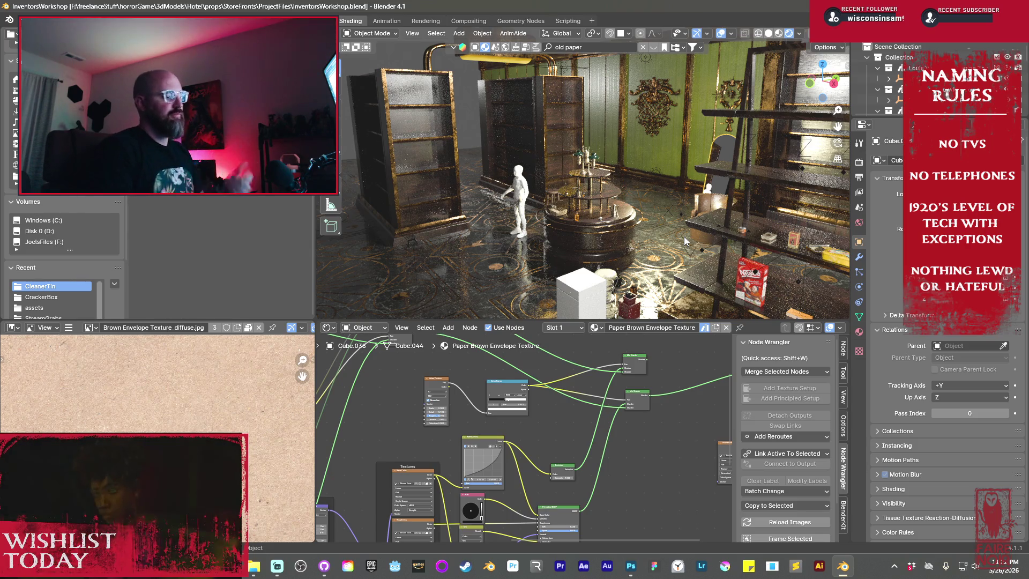
# - Orbit and zoom around the room to view the table, armchair, shelf and floor
pyautogui.moveTo(670, 239)
pyautogui.mouseDown(button='middle')
pyautogui.moveTo(654, 232)
pyautogui.moveTo(702, 230)
pyautogui.mouseUp(button='middle')
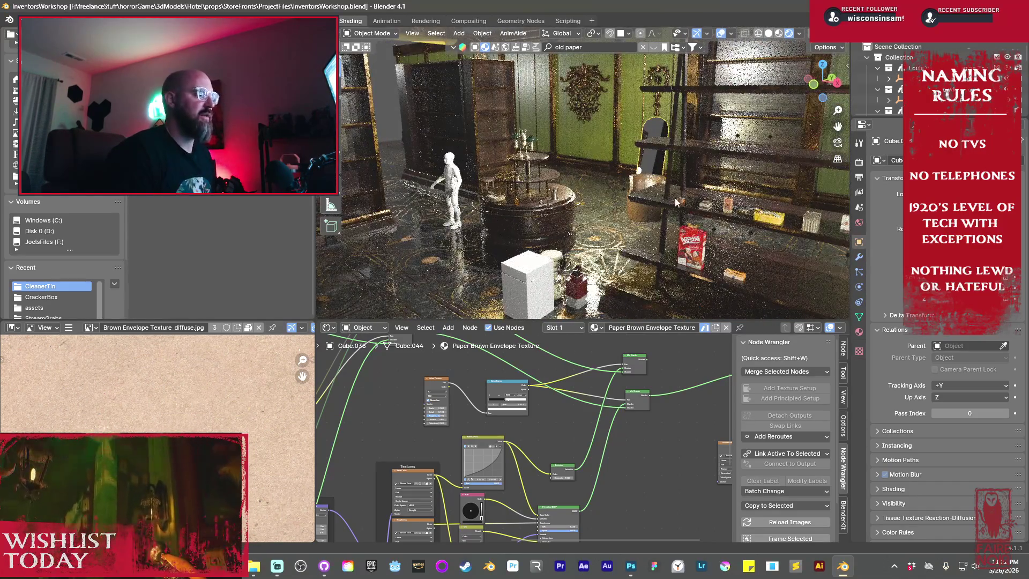
pyautogui.scroll(4, 707, 205)
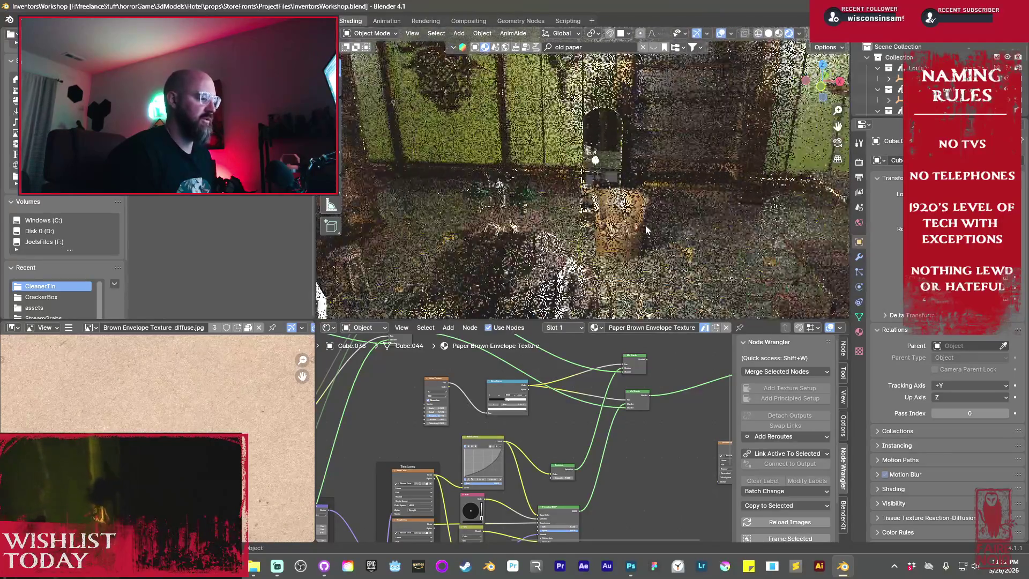
pyautogui.scroll(-4, 645, 224)
pyautogui.moveTo(663, 220)
pyautogui.mouseDown(button='middle')
pyautogui.moveTo(721, 227)
pyautogui.moveTo(538, 249)
pyautogui.moveTo(545, 166)
pyautogui.mouseUp(button='middle')
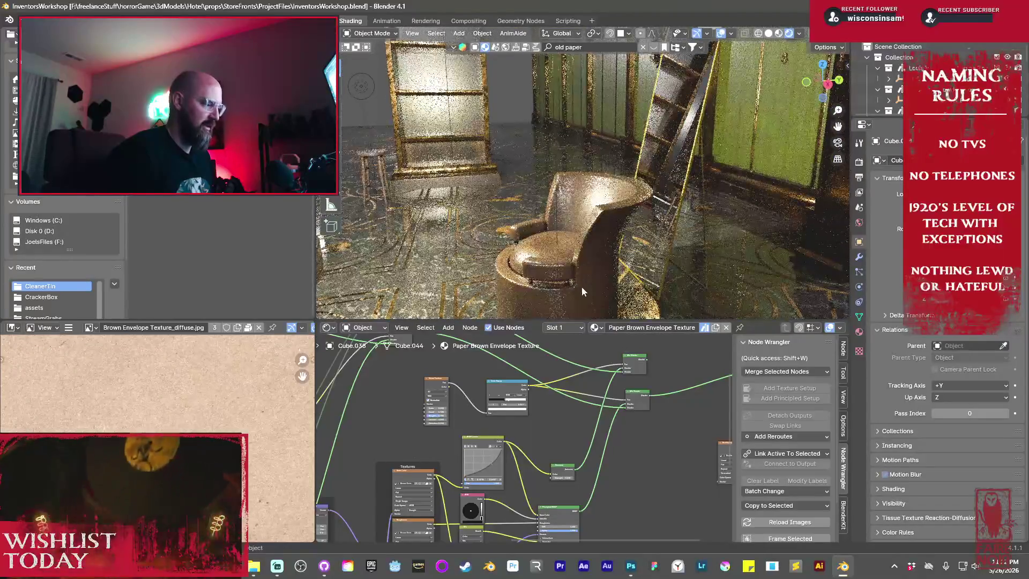
pyautogui.moveTo(584, 288)
pyautogui.mouseDown(button='middle')
pyautogui.moveTo(599, 224)
pyautogui.moveTo(653, 197)
pyautogui.moveTo(632, 220)
pyautogui.moveTo(682, 211)
pyautogui.moveTo(571, 226)
pyautogui.moveTo(638, 235)
pyautogui.mouseUp(button='middle')
pyautogui.scroll(-2, 600, 224)
pyautogui.scroll(-3, 654, 197)
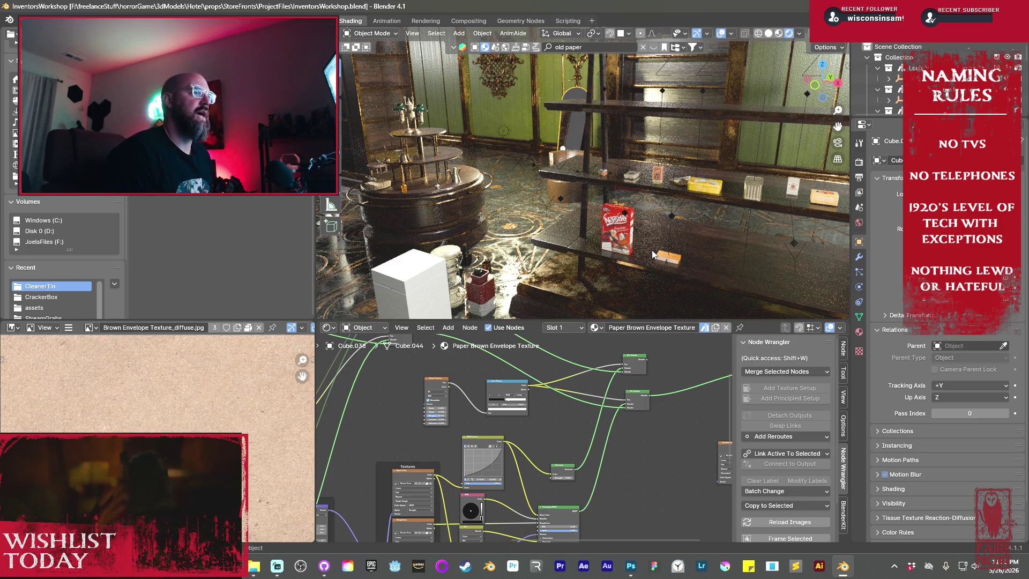
pyautogui.moveTo(696, 218)
pyautogui.mouseDown(button='middle')
pyautogui.moveTo(659, 201)
pyautogui.moveTo(613, 230)
pyautogui.moveTo(606, 176)
pyautogui.moveTo(643, 185)
pyautogui.mouseUp(button='middle')
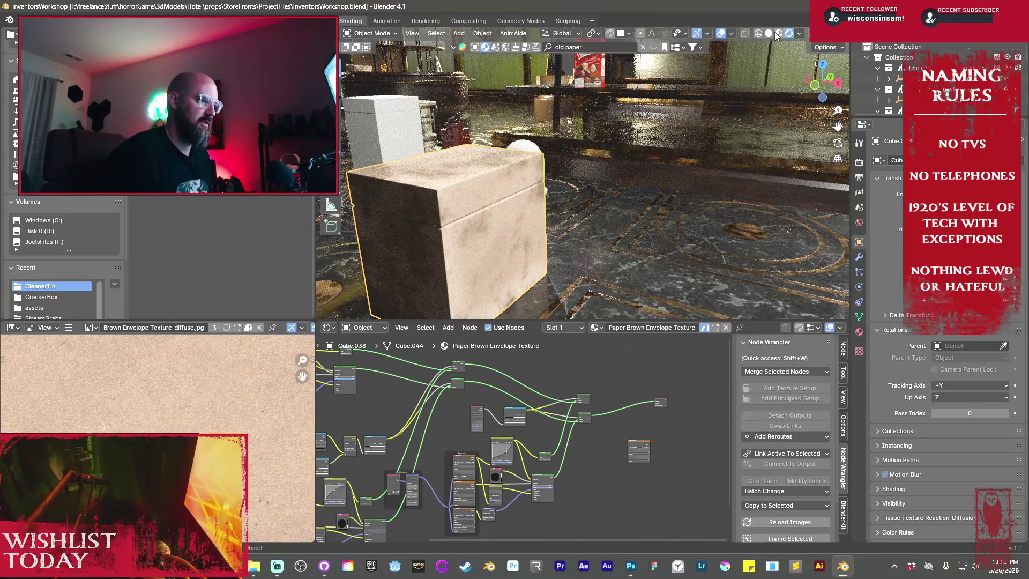
# - Select the box's Image Texture node so the Image Editor shows the stained box image
pyautogui.scroll(3, 595, 456)
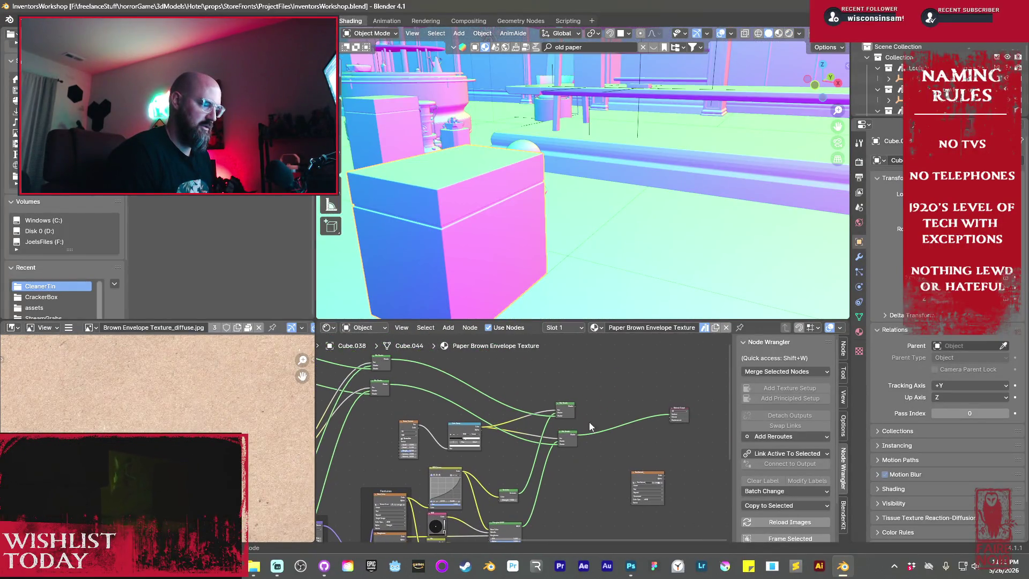
pyautogui.click(571, 415)
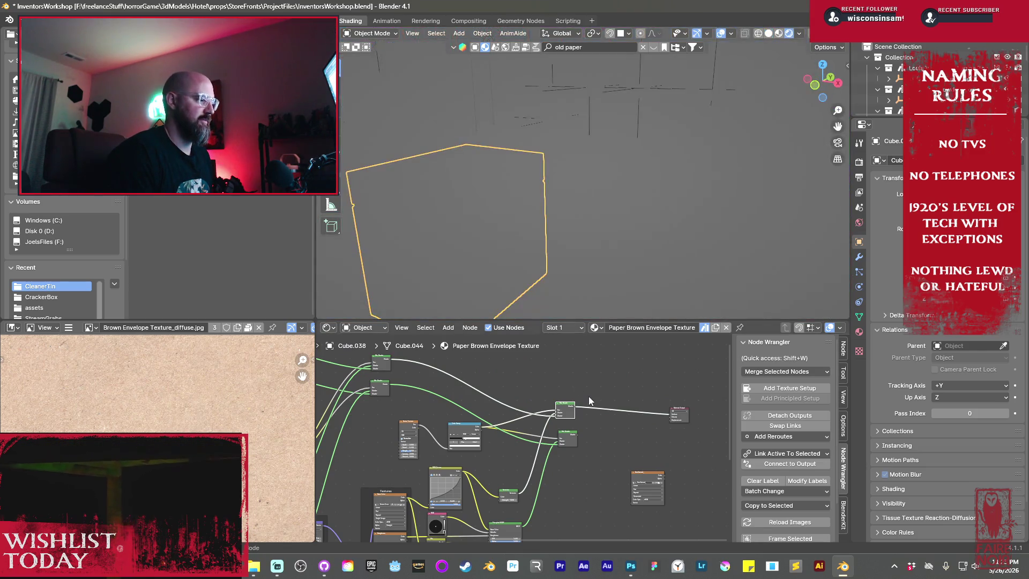
pyautogui.click(645, 483)
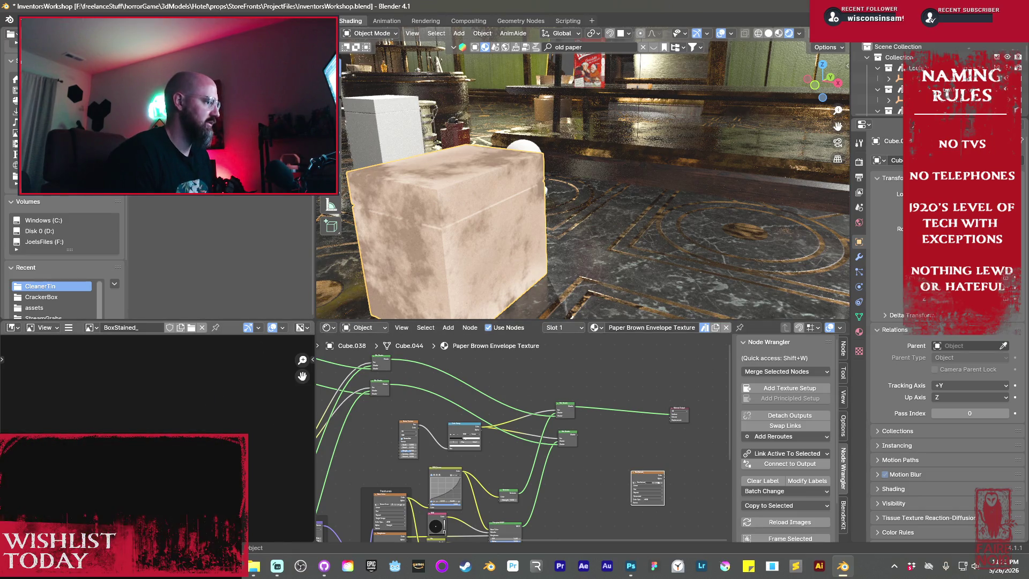
pyautogui.hotkey('ctrl', 'pageup')
pyautogui.hotkey('ctrl', 'pageup')
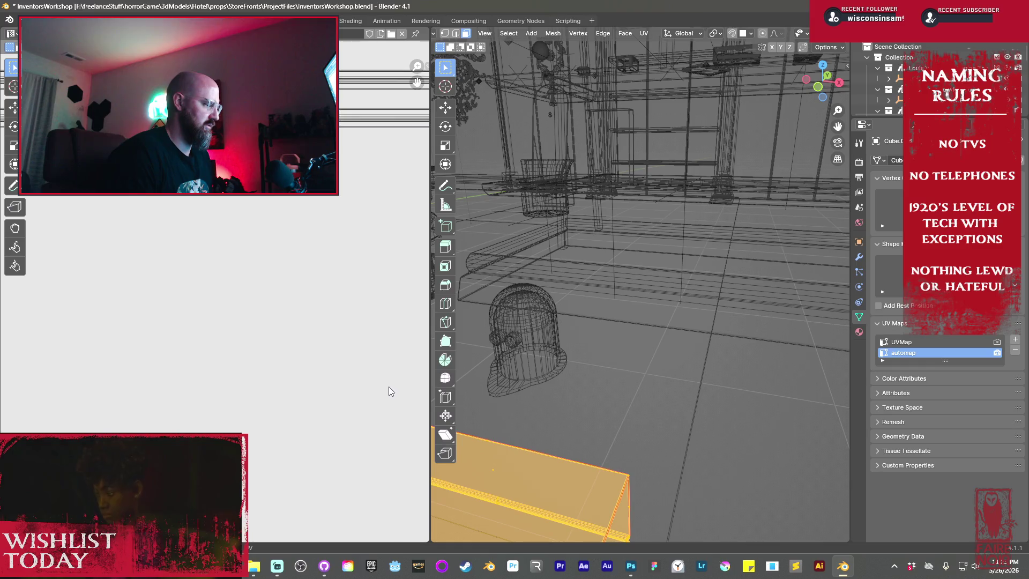
# - Frame the large box and delete its automap UV map, keeping UVMap as the only UV layout
pyautogui.press('Home')
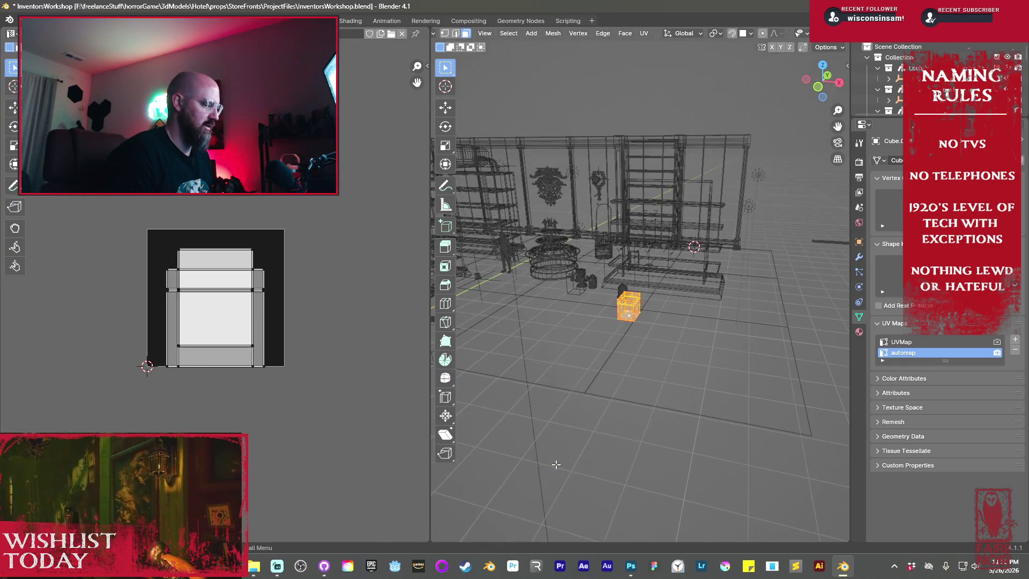
pyautogui.scroll(5, 622, 367)
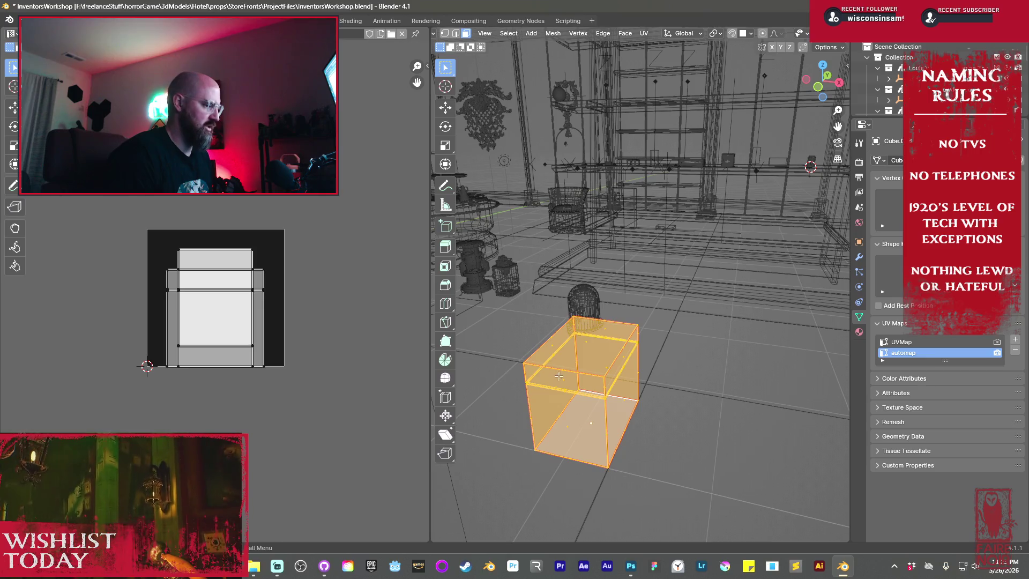
pyautogui.moveTo(625, 362); pyautogui.dragTo(597, 363, button='middle')
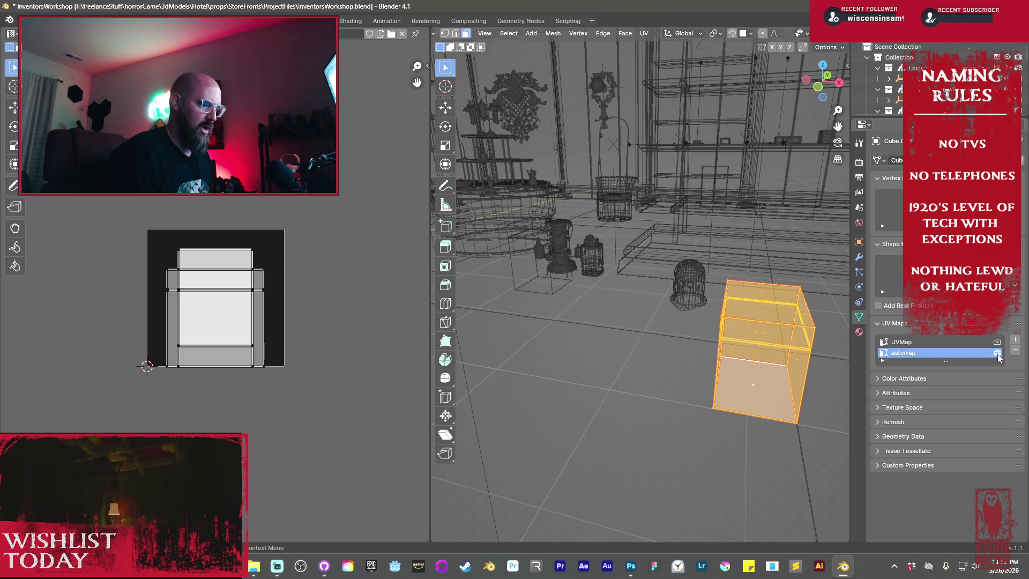
pyautogui.click(1015, 350)
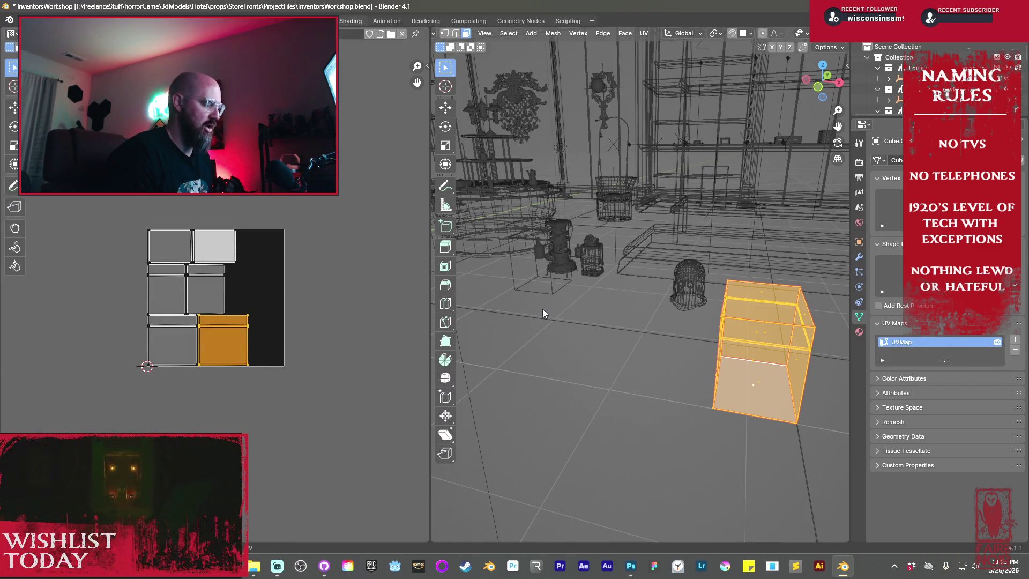
pyautogui.hotkey('ctrl', 'pagedown')
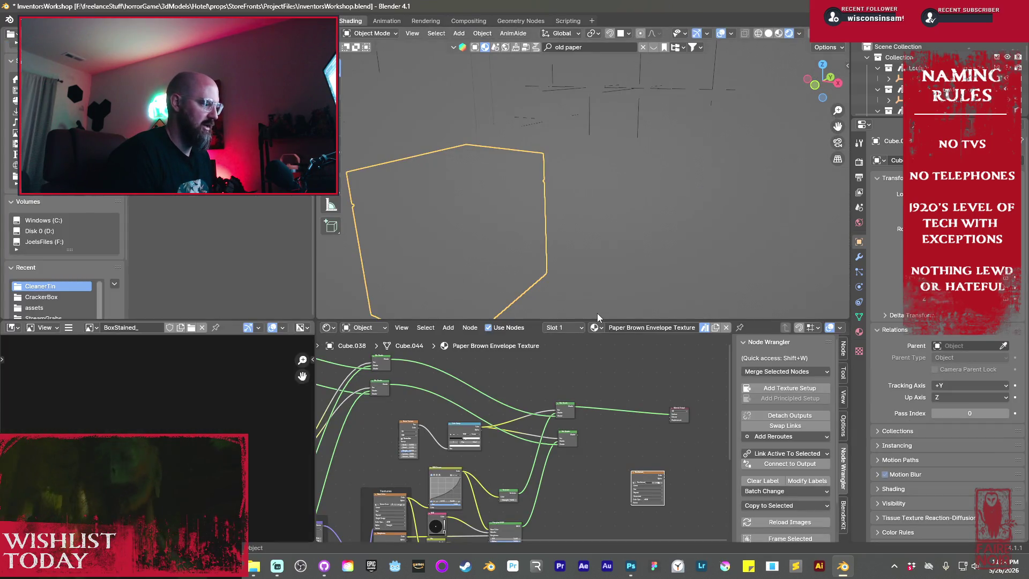
# - Preview a node's grayscale output on the box, then relink the output to the paper texture and save
pyautogui.moveTo(535, 490); pyautogui.dragTo(581, 416, button='middle')
pyautogui.keyDown('shift'); pyautogui.scroll(-5, 581, 416); pyautogui.keyUp('shift')
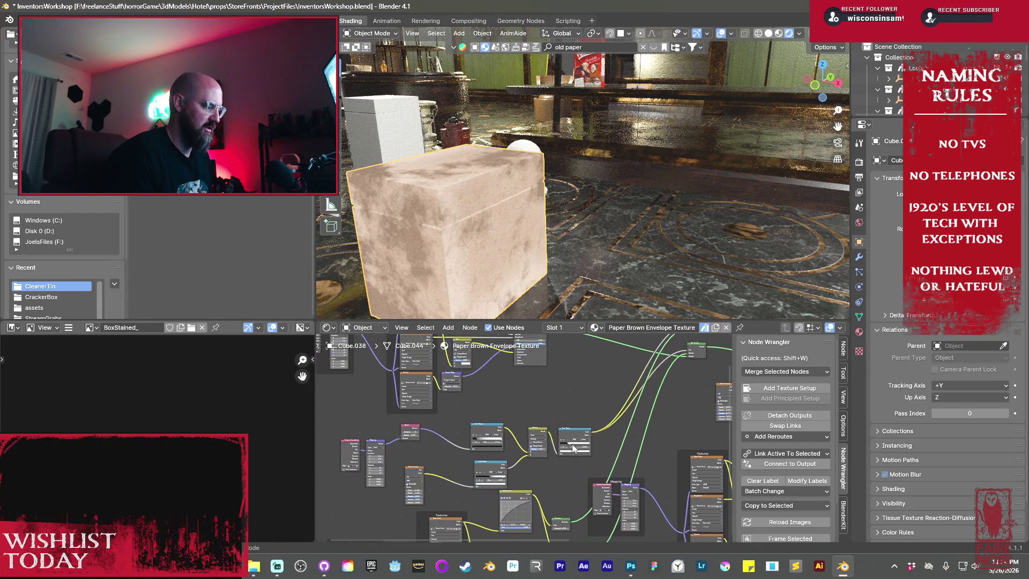
pyautogui.keyDown('ctrl'); pyautogui.keyDown('shift'); pyautogui.click(574, 437); pyautogui.keyUp('shift'); pyautogui.keyUp('ctrl')
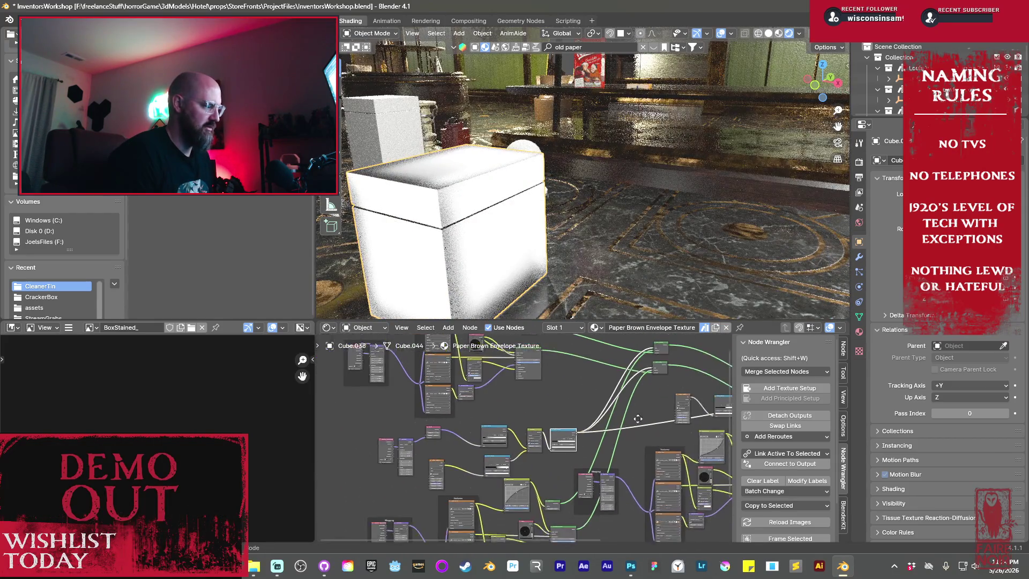
pyautogui.keyDown('ctrl'); pyautogui.hscroll(5, 634, 420); pyautogui.keyUp('ctrl')
pyautogui.keyDown('ctrl'); pyautogui.keyDown('shift'); pyautogui.click(658, 368); pyautogui.keyUp('shift'); pyautogui.keyUp('ctrl')
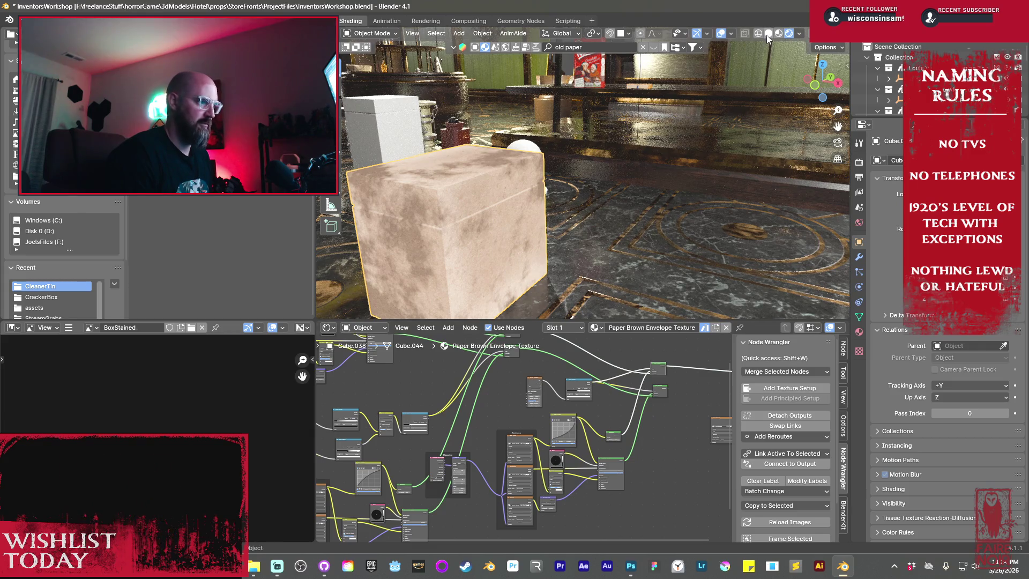
pyautogui.hotkey('ctrl', 's')
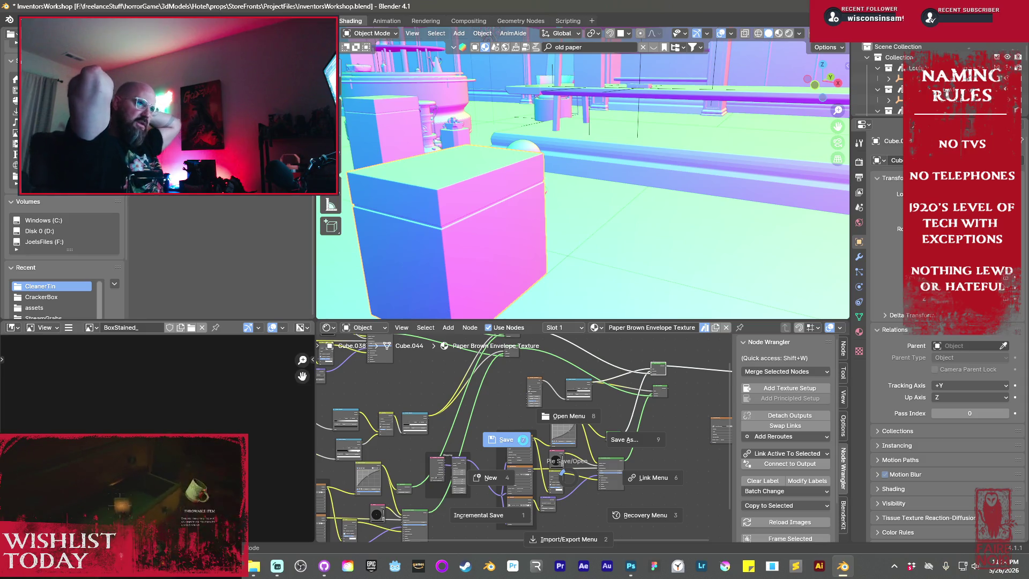
pyautogui.click(525, 443)
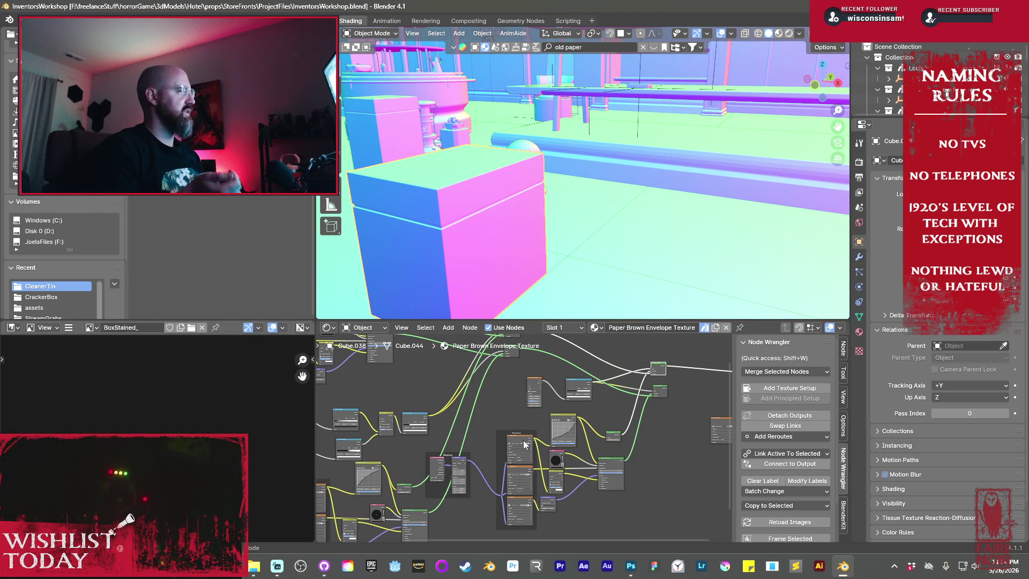
pyautogui.scroll(-3, 646, 218)
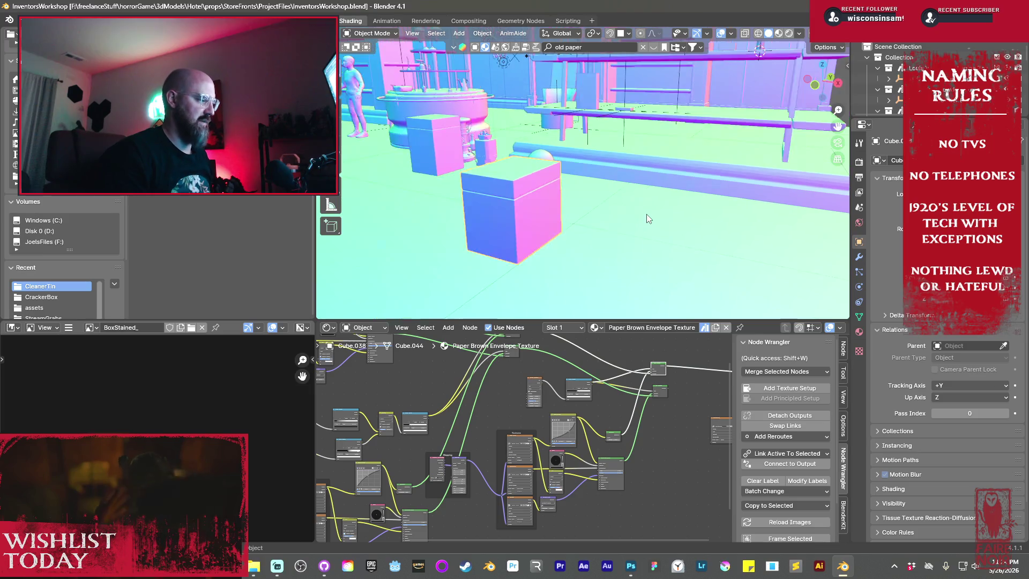
pyautogui.scroll(5, 647, 213)
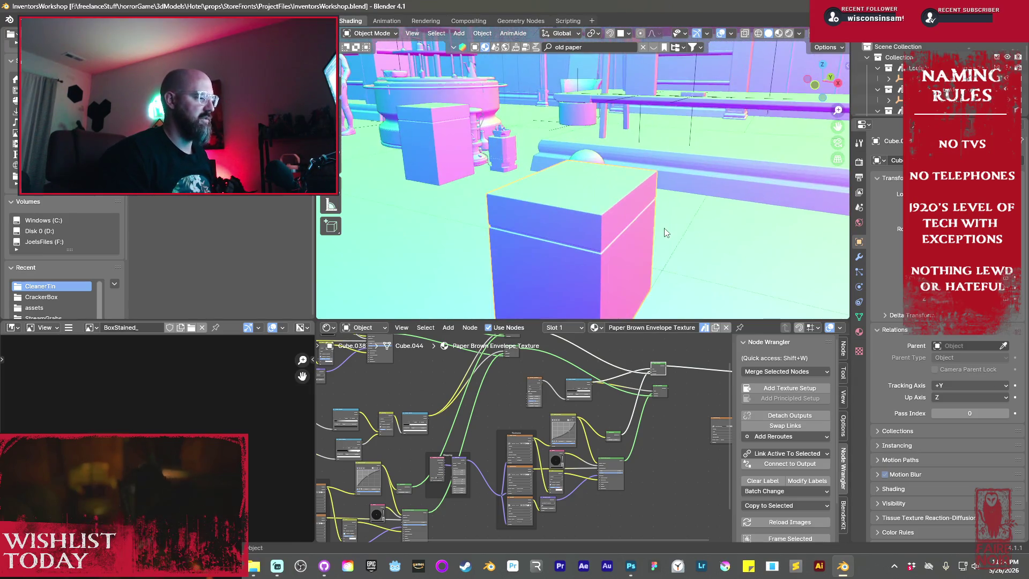
pyautogui.moveTo(516, 175); pyautogui.dragTo(646, 229, button='middle')
pyautogui.scroll(5, 646, 229)
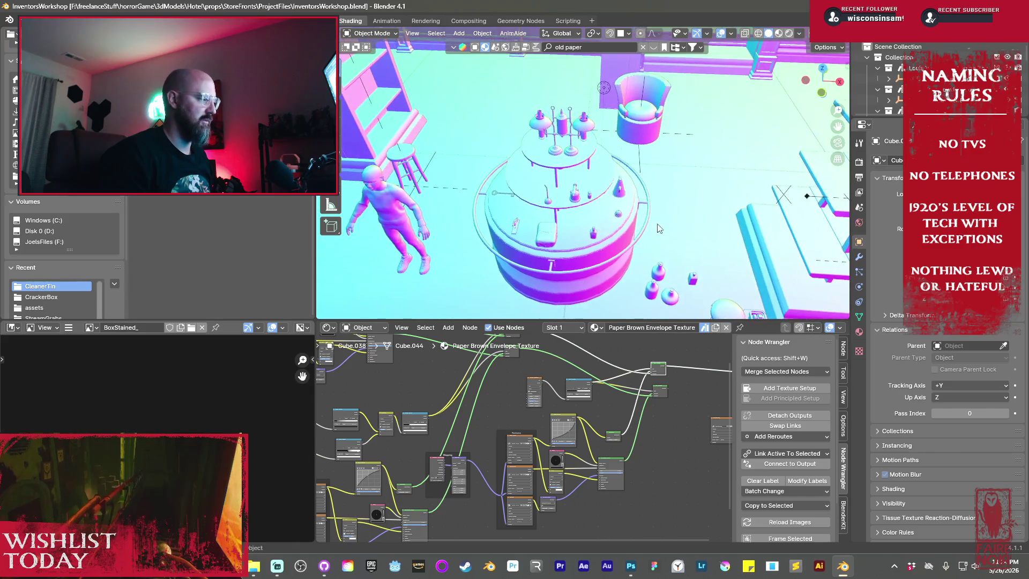
pyautogui.scroll(6, 647, 229)
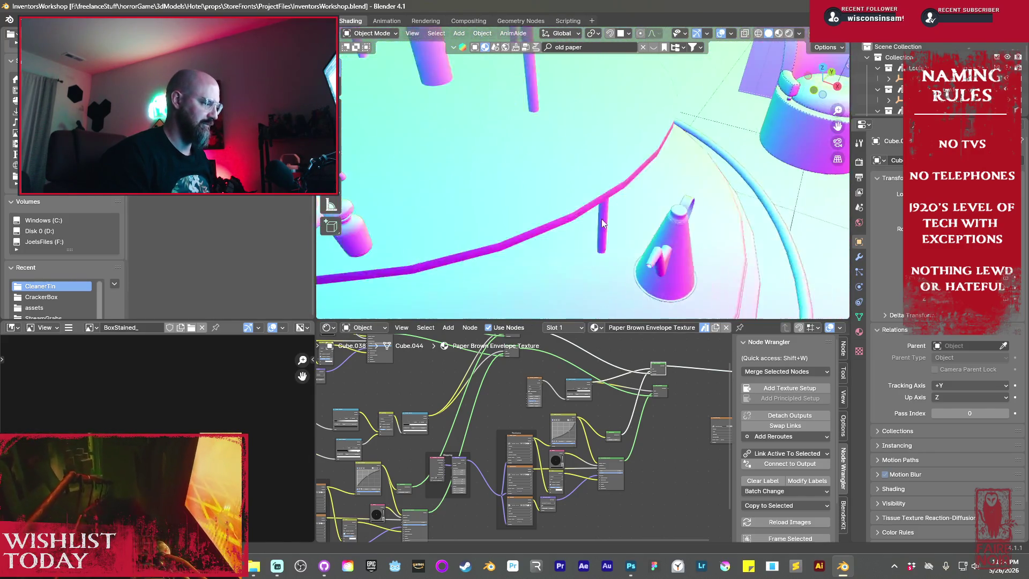
pyautogui.moveTo(642, 230); pyautogui.dragTo(601, 170, button='middle')
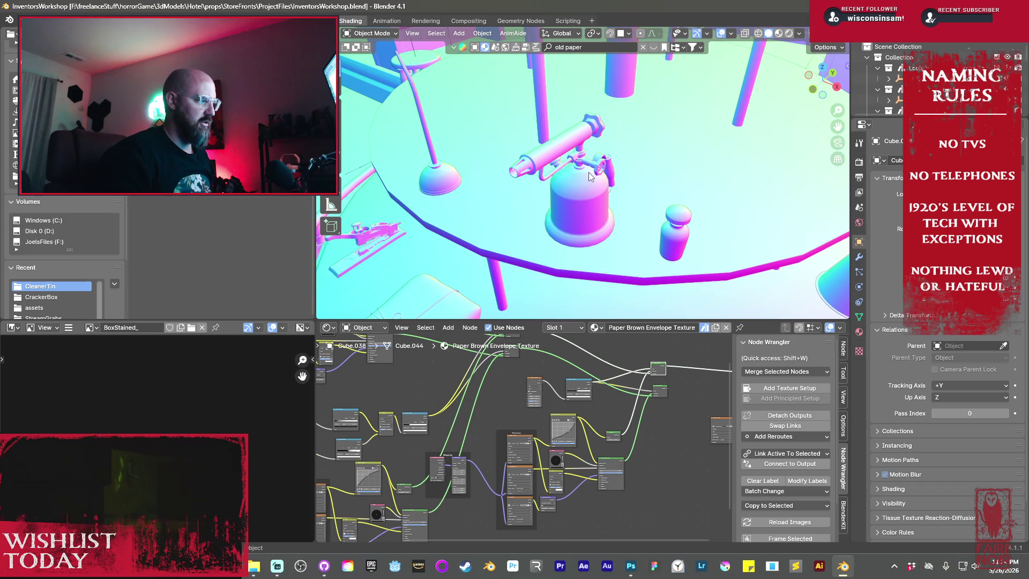
pyautogui.moveTo(665, 200); pyautogui.dragTo(641, 179, button='middle')
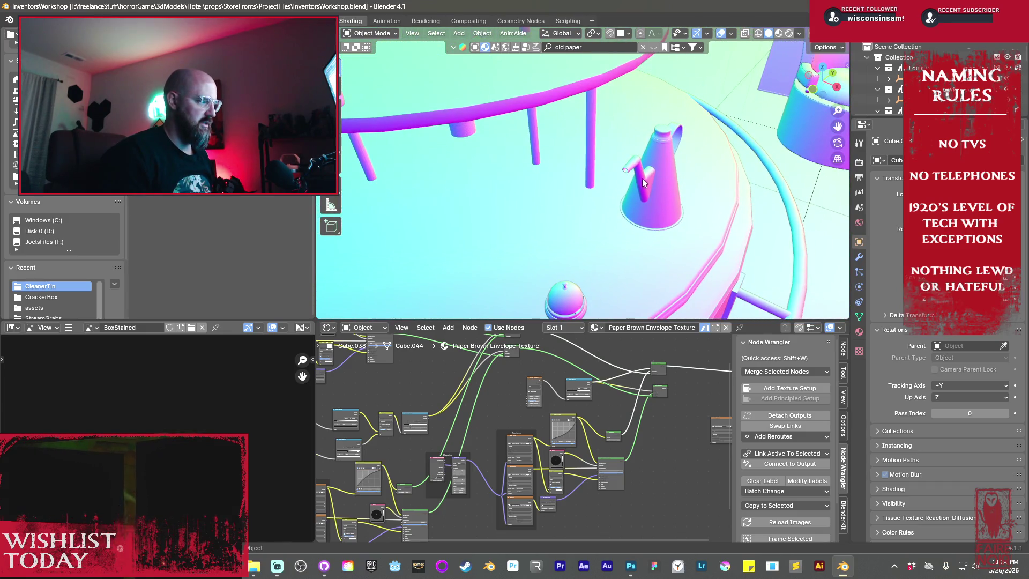
pyautogui.scroll(-6, 623, 228)
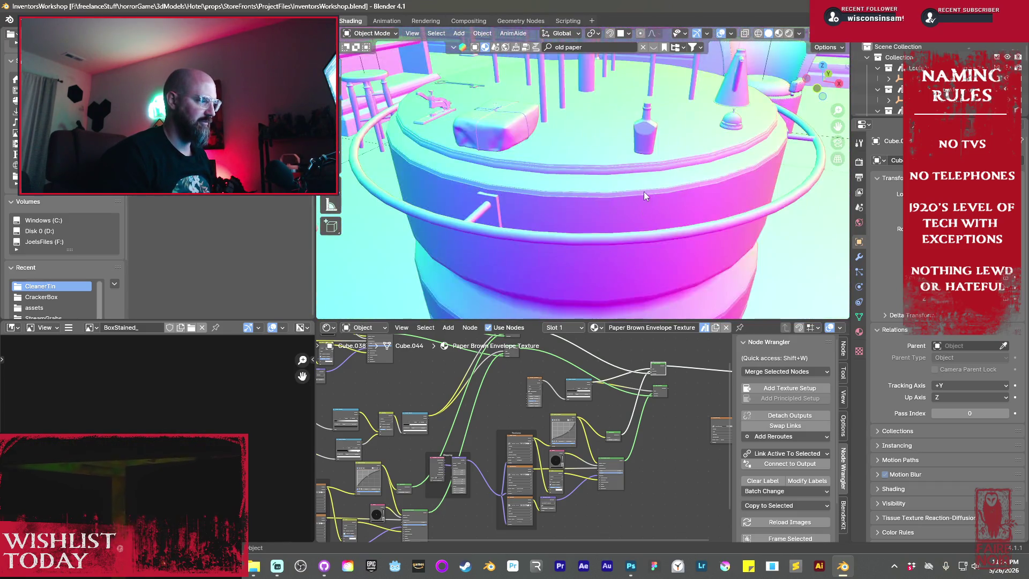
pyautogui.moveTo(655, 202)
pyautogui.mouseDown(button='middle')
pyautogui.moveTo(712, 240)
pyautogui.moveTo(687, 188)
pyautogui.mouseUp(button='middle')
pyautogui.scroll(-5, 618, 205)
pyautogui.moveTo(618, 228)
pyautogui.mouseDown(button='middle')
pyautogui.moveTo(610, 185)
pyautogui.moveTo(609, 243)
pyautogui.mouseUp(button='middle')
pyautogui.scroll(5, 589, 231)
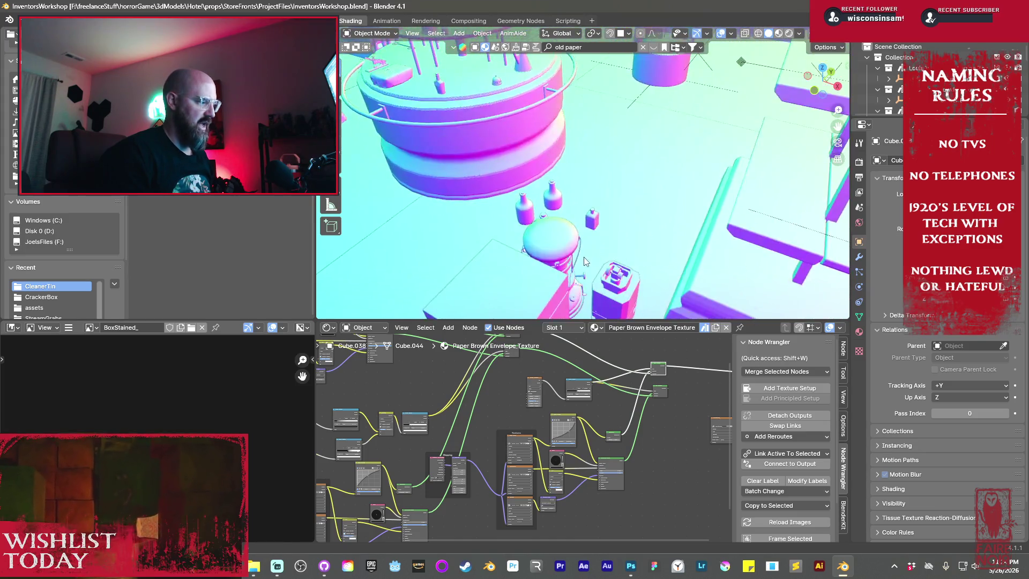
pyautogui.scroll(-3, 570, 216)
pyautogui.moveTo(570, 216)
pyautogui.mouseDown(button='middle')
pyautogui.moveTo(556, 240)
pyautogui.moveTo(401, 205)
pyautogui.mouseUp(button='middle')
pyautogui.scroll(3, 556, 240)
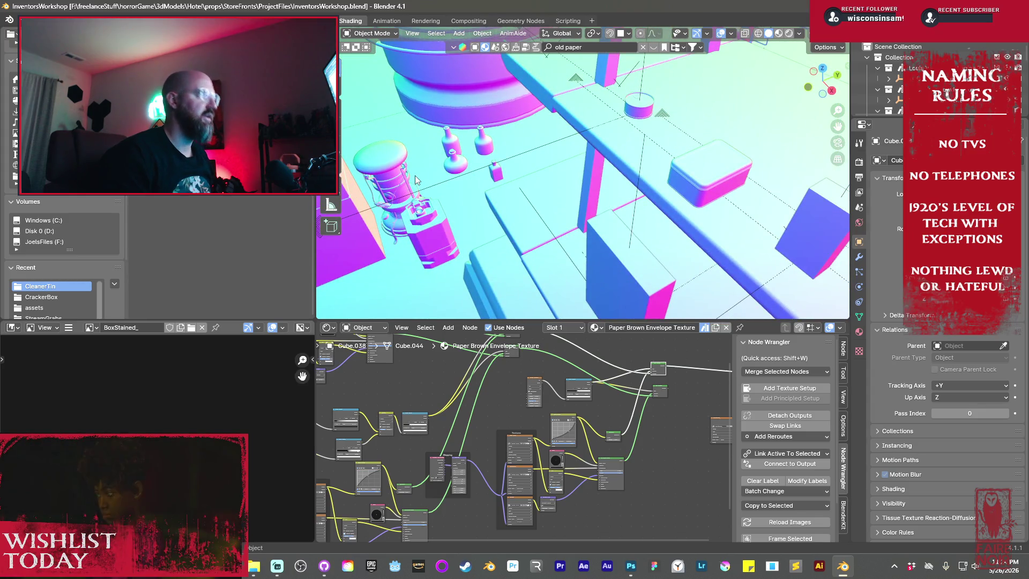
pyautogui.scroll(5, 622, 246)
pyautogui.scroll(-5, 621, 246)
pyautogui.moveTo(621, 246); pyautogui.dragTo(594, 193, button='middle')
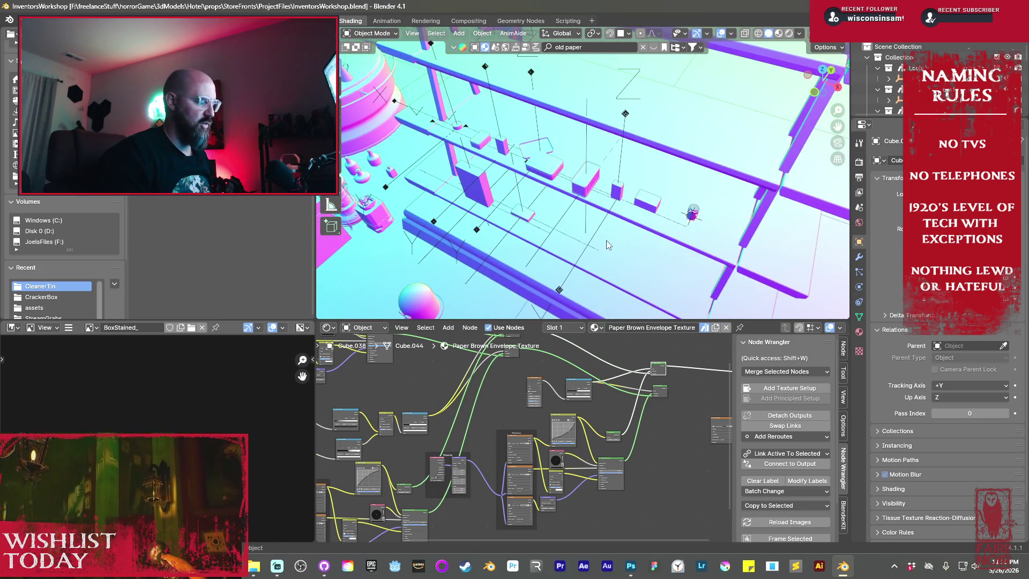
pyautogui.scroll(3, 497, 253)
pyautogui.moveTo(497, 253); pyautogui.dragTo(544, 235, button='middle')
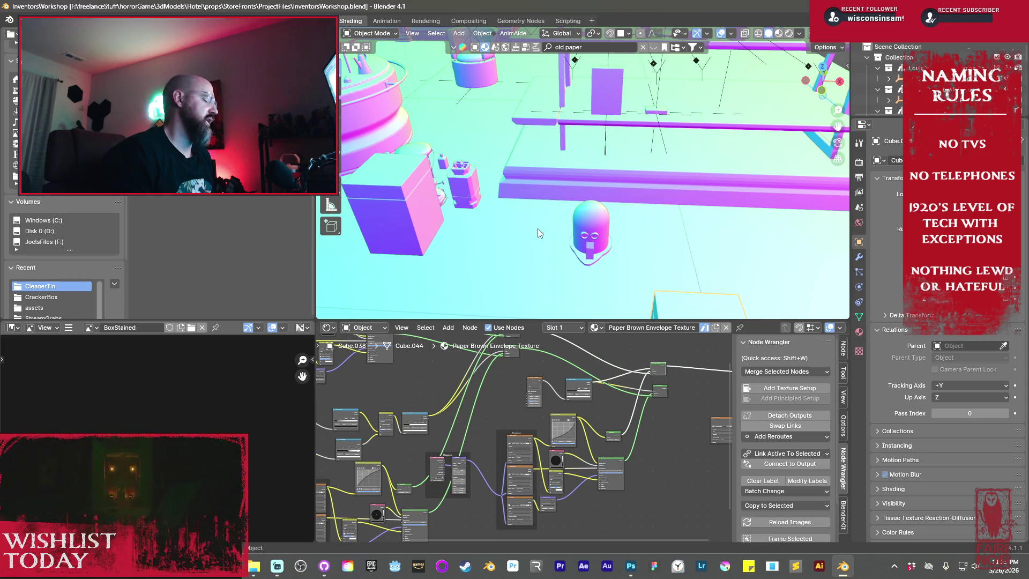
pyautogui.press('KP_Decimal')
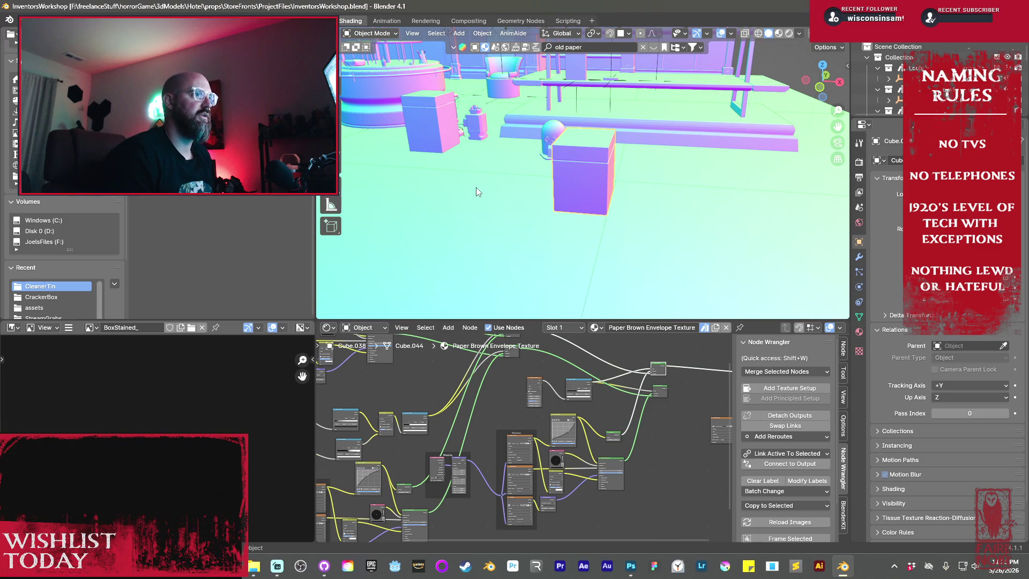
pyautogui.moveTo(559, 152)
pyautogui.mouseDown(button='middle')
pyautogui.moveTo(593, 137)
pyautogui.moveTo(590, 153)
pyautogui.mouseUp(button='middle')
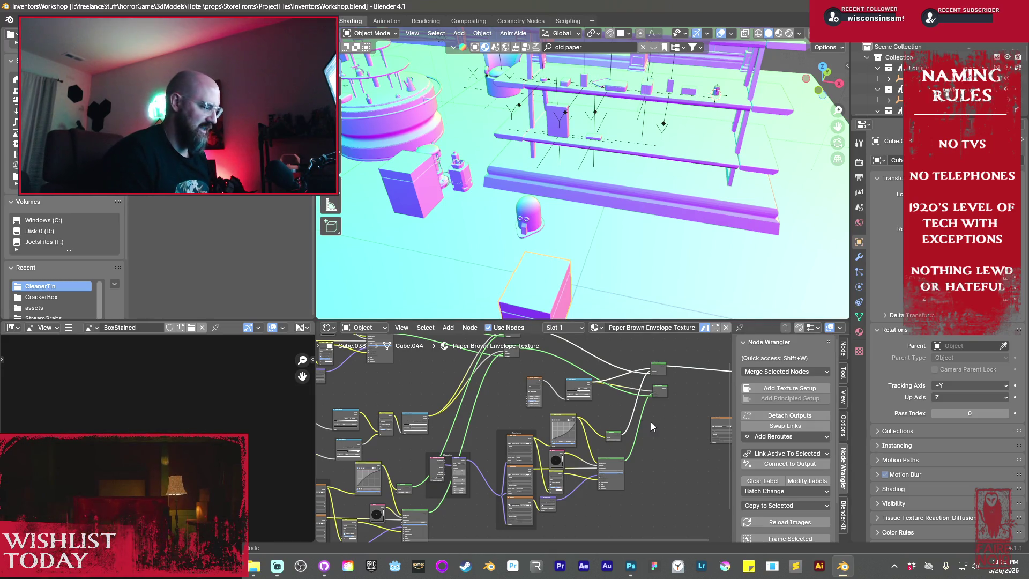
# - Set the Render Bake Type to Emit and bake the box into the BoxStained_ image
pyautogui.keyDown('ctrl'); pyautogui.hscroll(5, 651, 423); pyautogui.keyUp('ctrl')
pyautogui.moveTo(672, 416); pyautogui.dragTo(557, 431)
pyautogui.scroll(6, 558, 430)
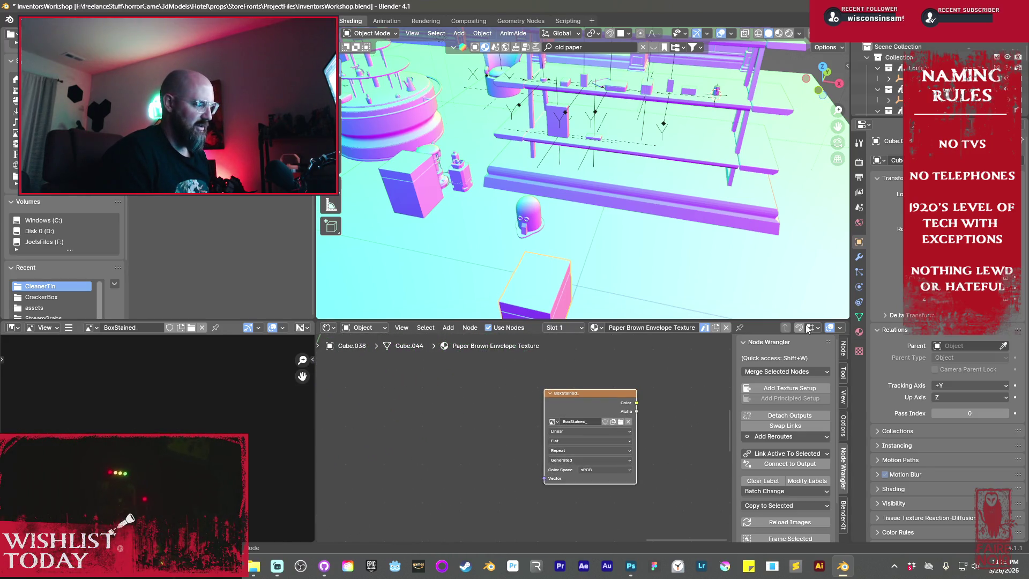
pyautogui.click(859, 161)
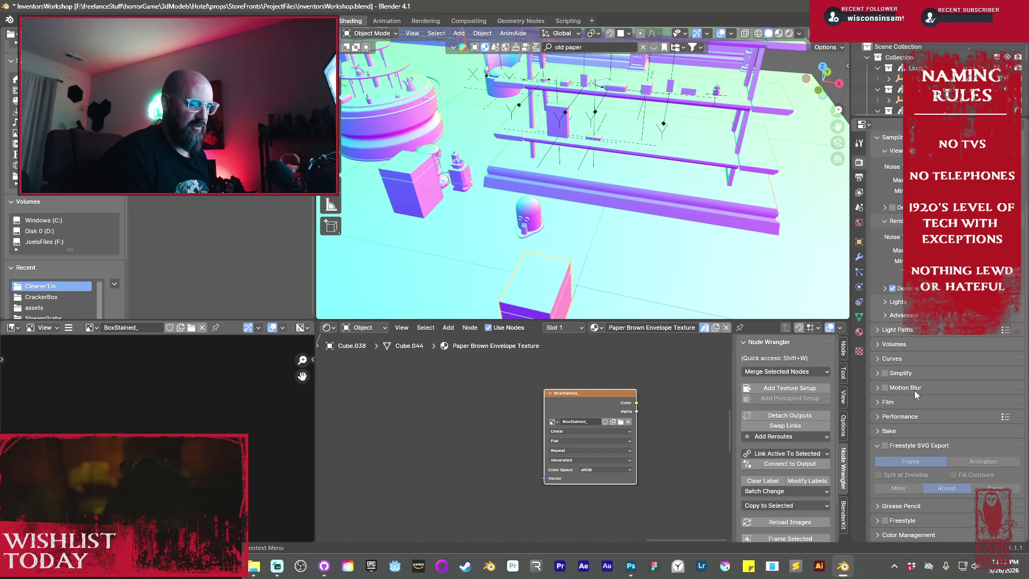
pyautogui.click(879, 430)
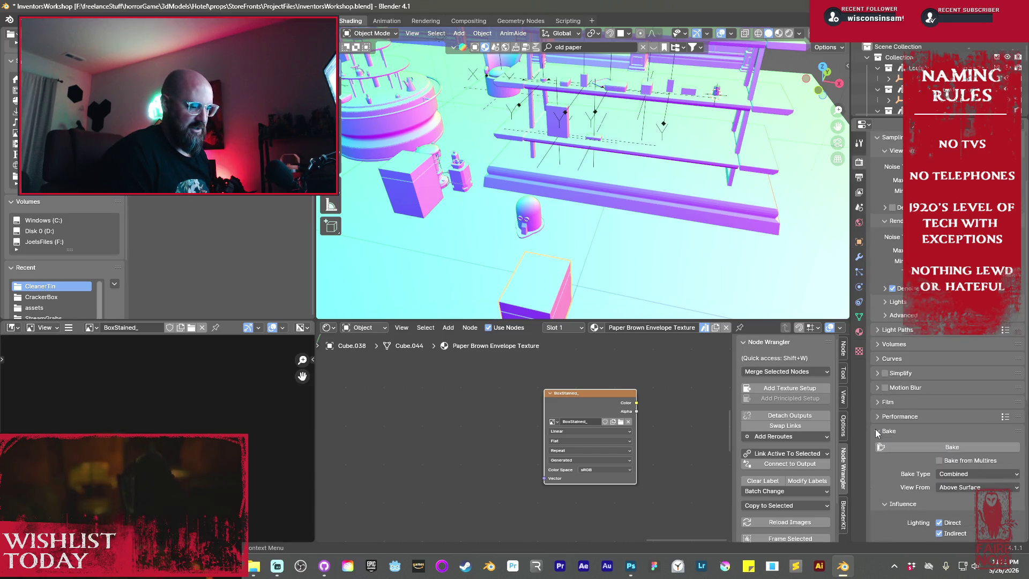
pyautogui.scroll(-5, 920, 440)
pyautogui.click(961, 367)
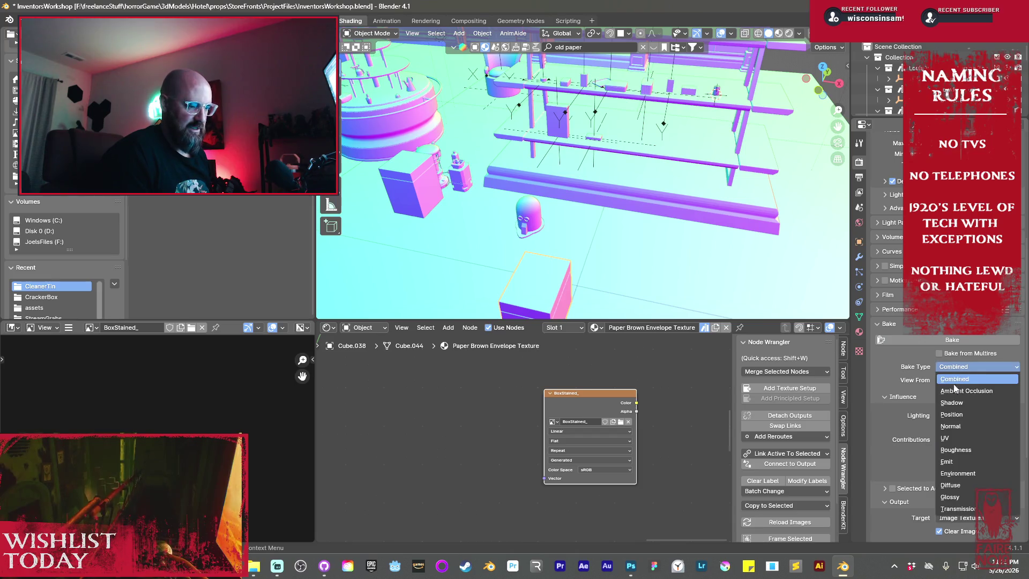
pyautogui.click(954, 453)
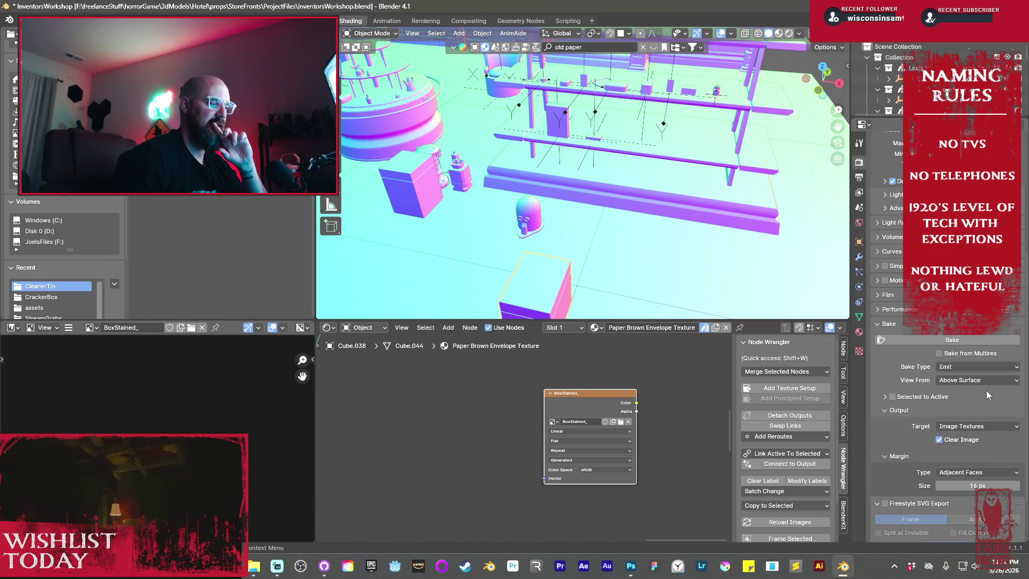
pyautogui.click(956, 341)
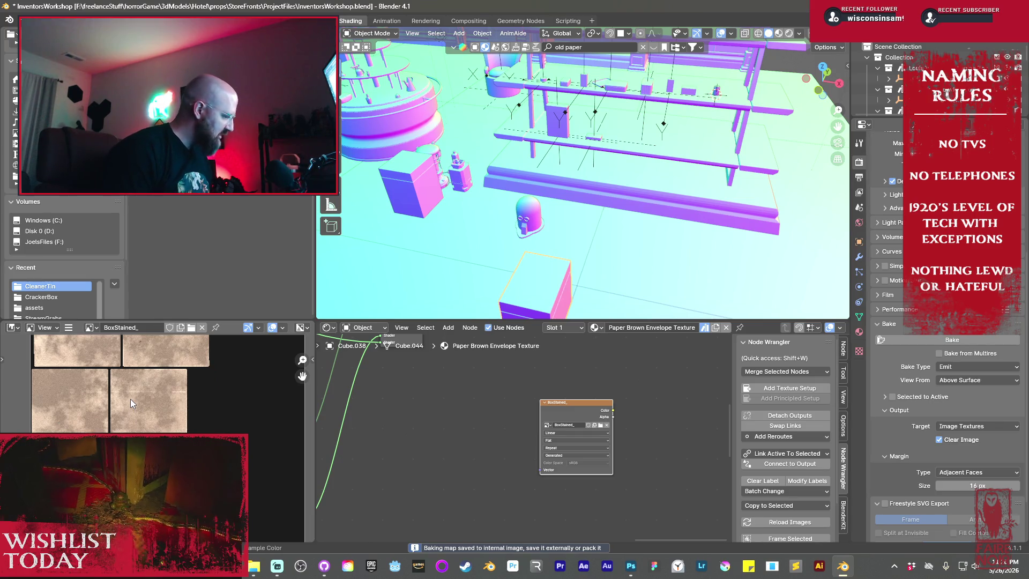
# - Open the Save As dialog for the baked BoxStained_ image, showing the CleanerTin folder
pyautogui.moveTo(130, 399)
pyautogui.mouseDown(button='middle')
pyautogui.moveTo(208, 432)
pyautogui.moveTo(148, 427)
pyautogui.mouseUp(button='middle')
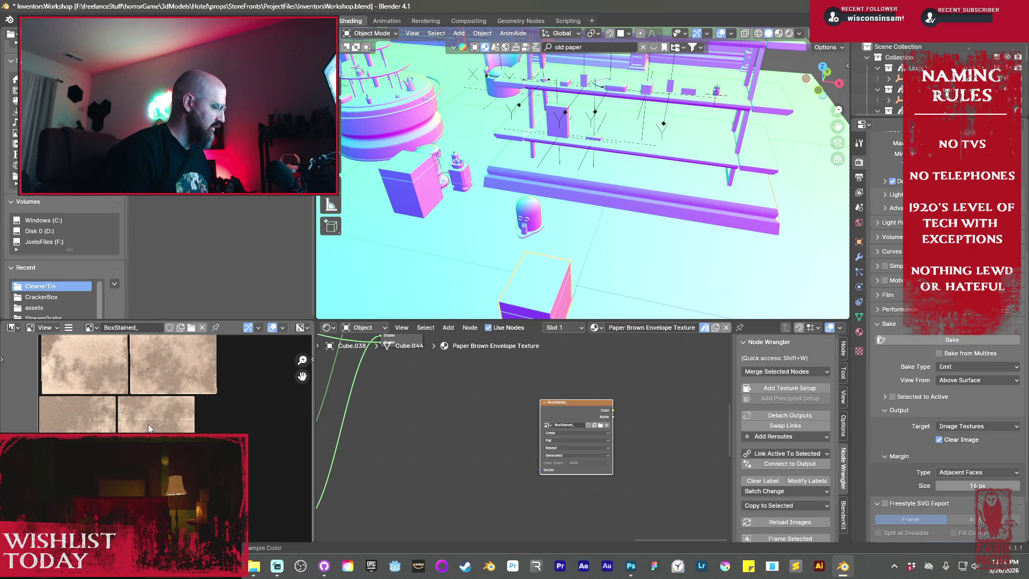
pyautogui.moveTo(587, 258)
pyautogui.mouseDown(button='middle')
pyautogui.moveTo(595, 218)
pyautogui.moveTo(551, 130)
pyautogui.moveTo(567, 176)
pyautogui.moveTo(538, 181)
pyautogui.mouseUp(button='middle')
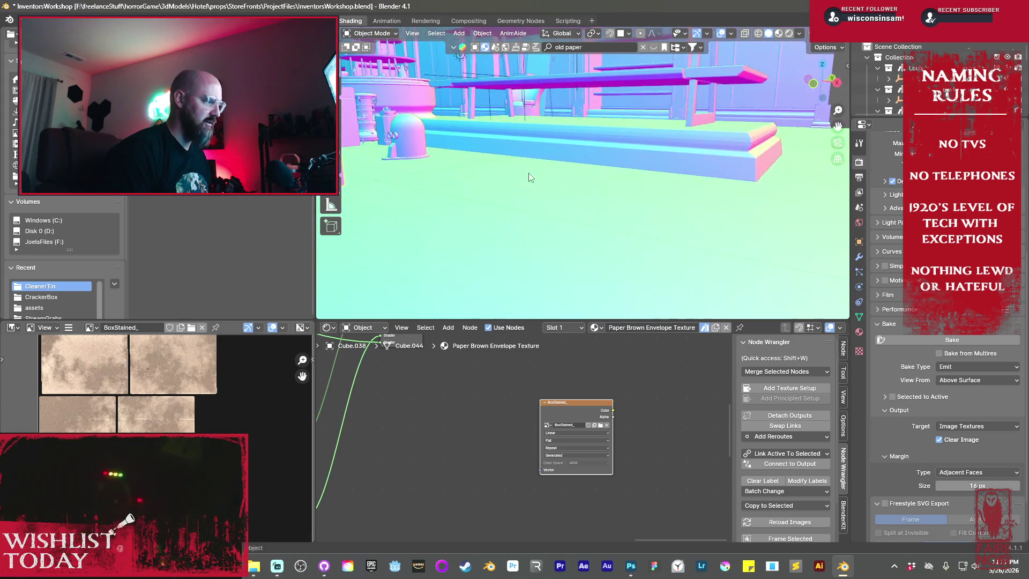
pyautogui.scroll(-5, 538, 181)
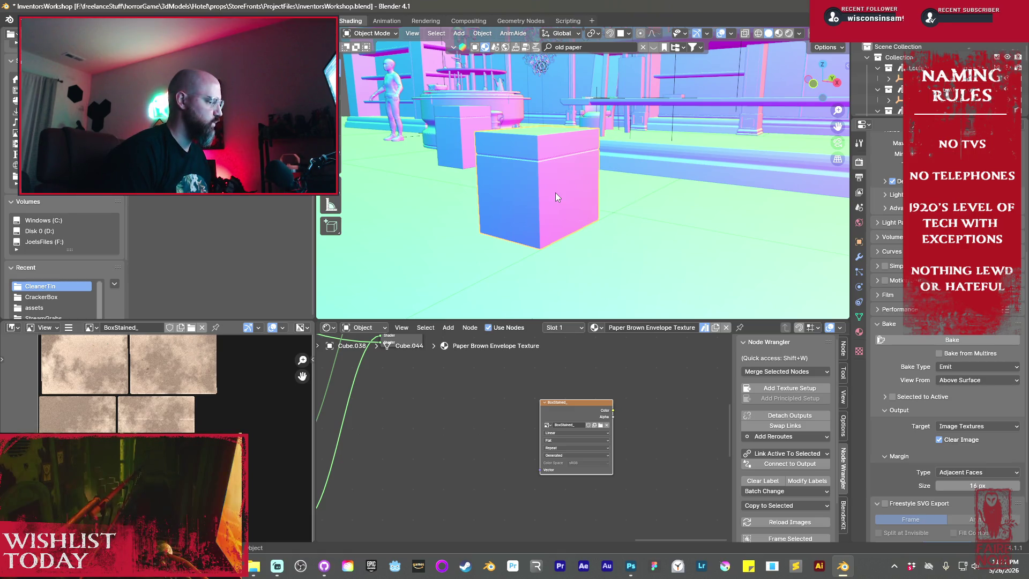
pyautogui.scroll(4, 555, 192)
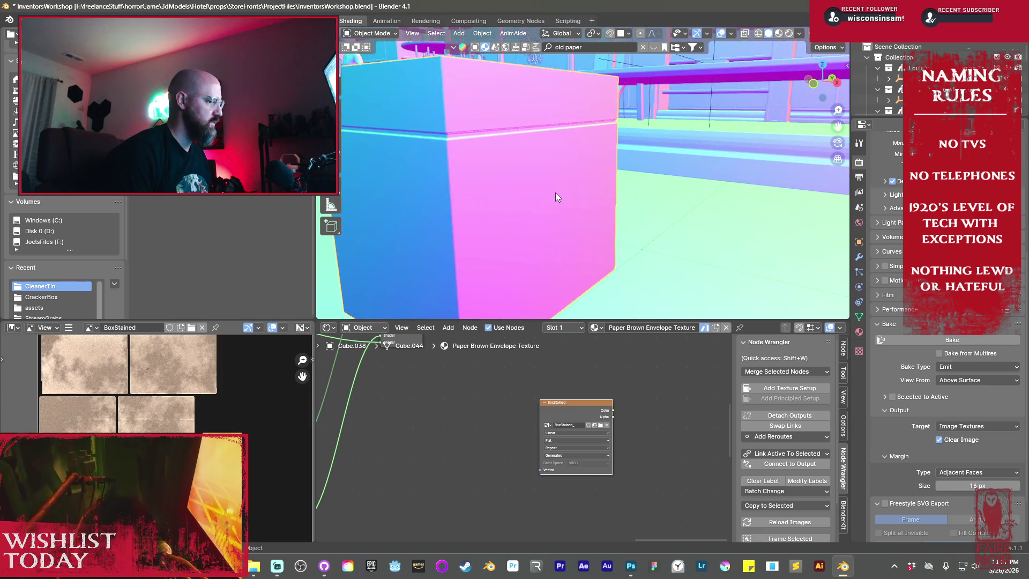
pyautogui.scroll(-4, 556, 191)
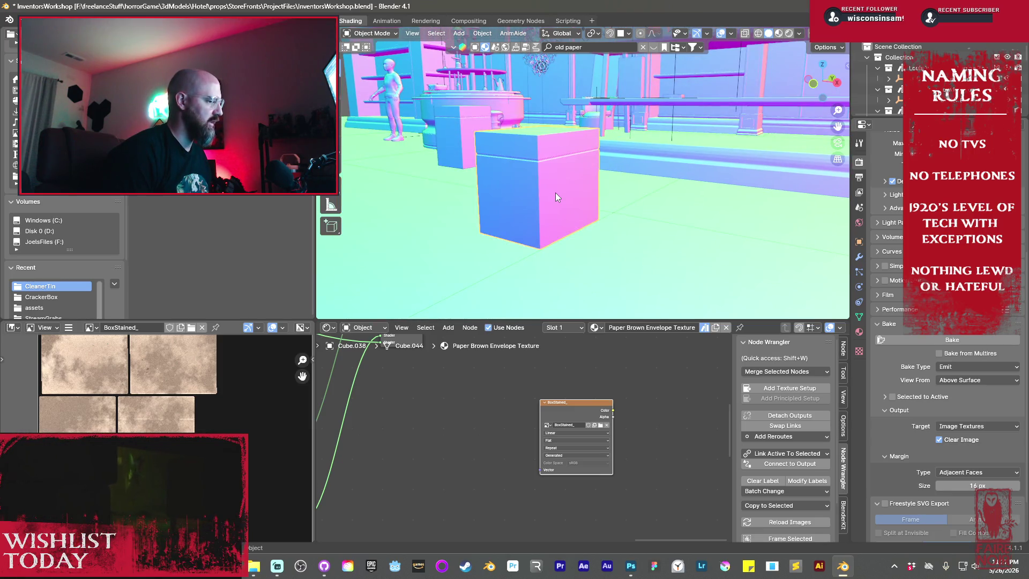
pyautogui.click(68, 328)
pyautogui.moveTo(139, 346)
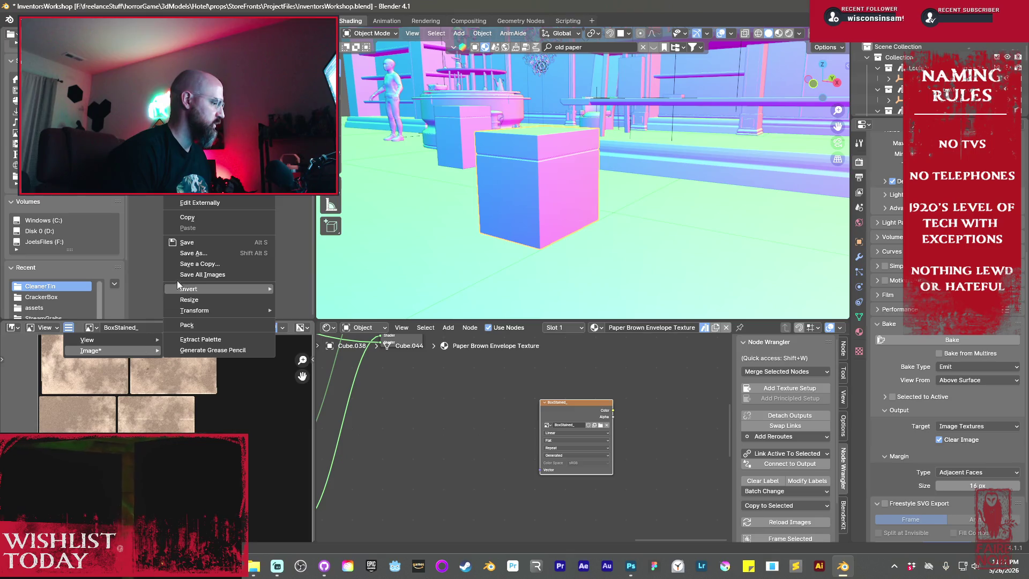
pyautogui.click(200, 253)
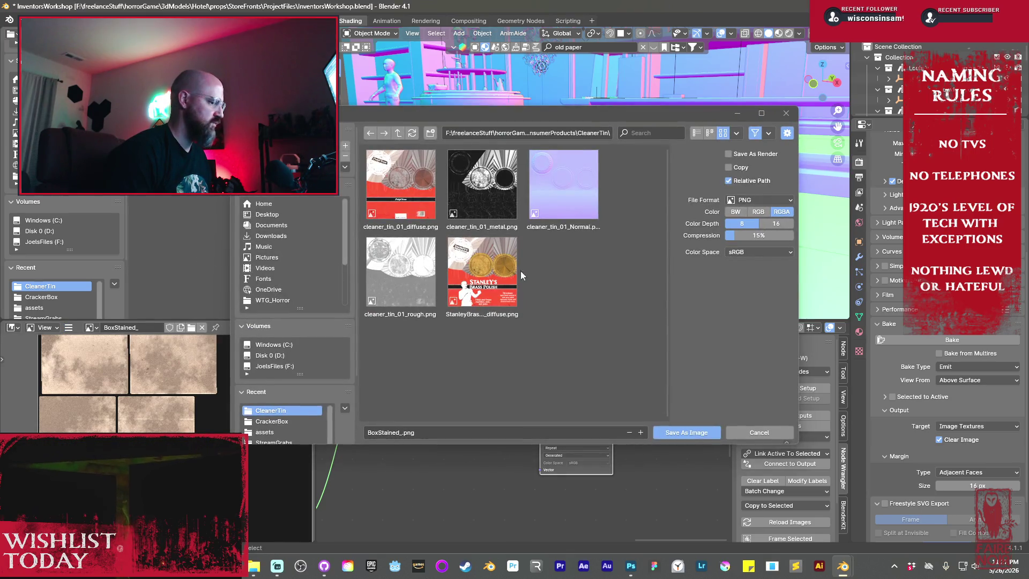
# - Create a new LargeBox folder inside ConsumerProducts and open it
pyautogui.click(398, 133)
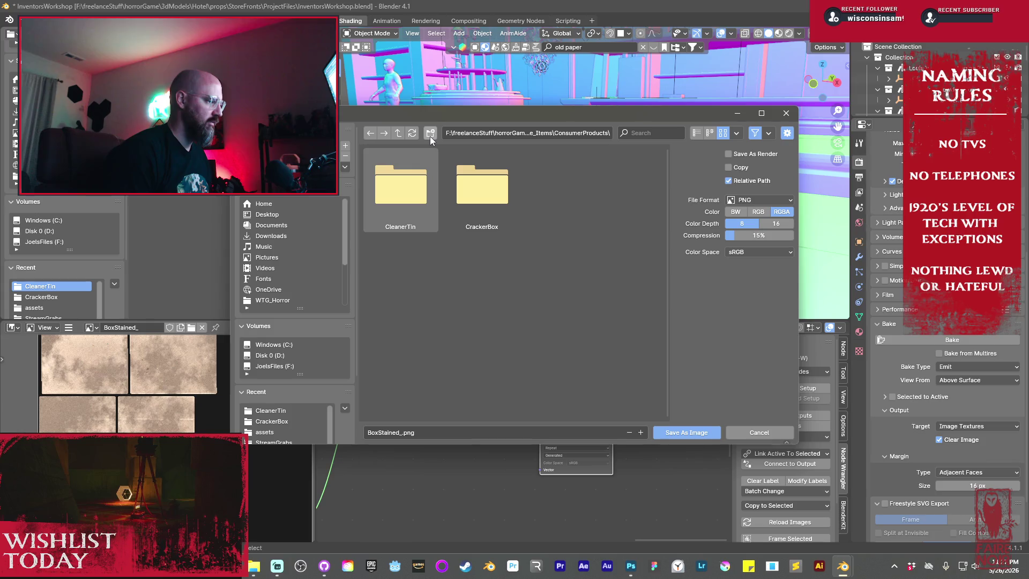
pyautogui.click(430, 135)
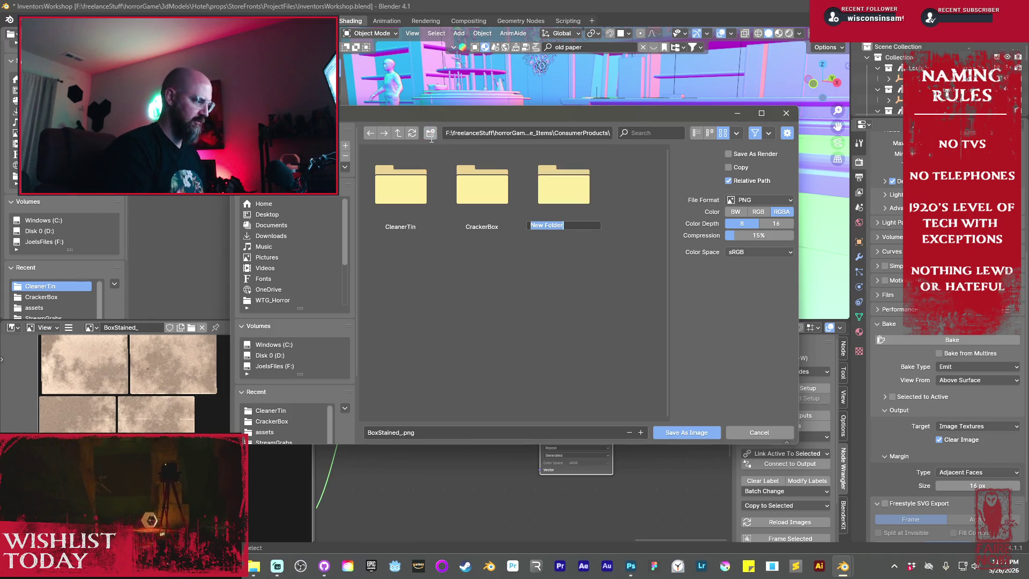
pyautogui.write('LargeBox')
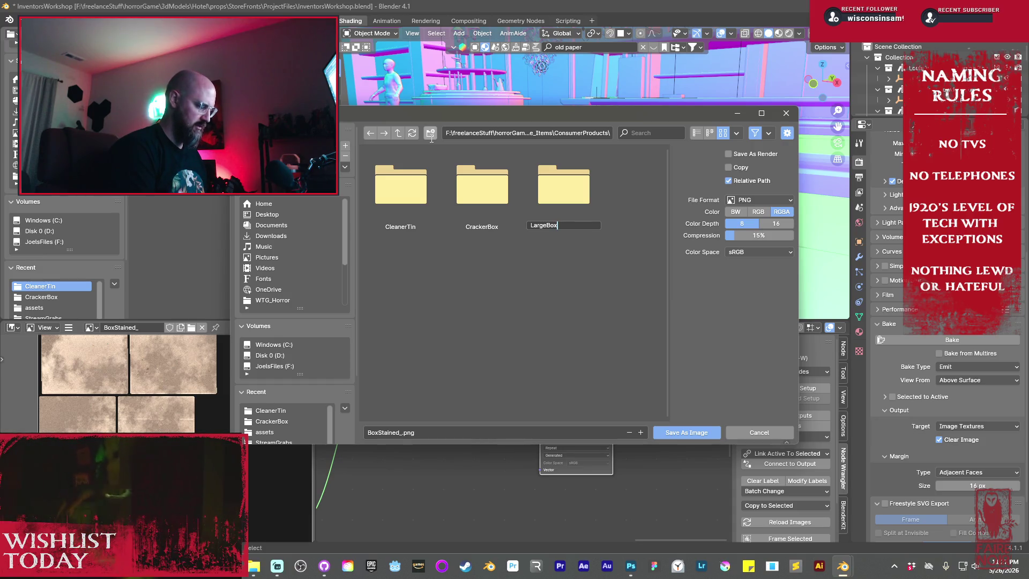
pyautogui.press('Return')
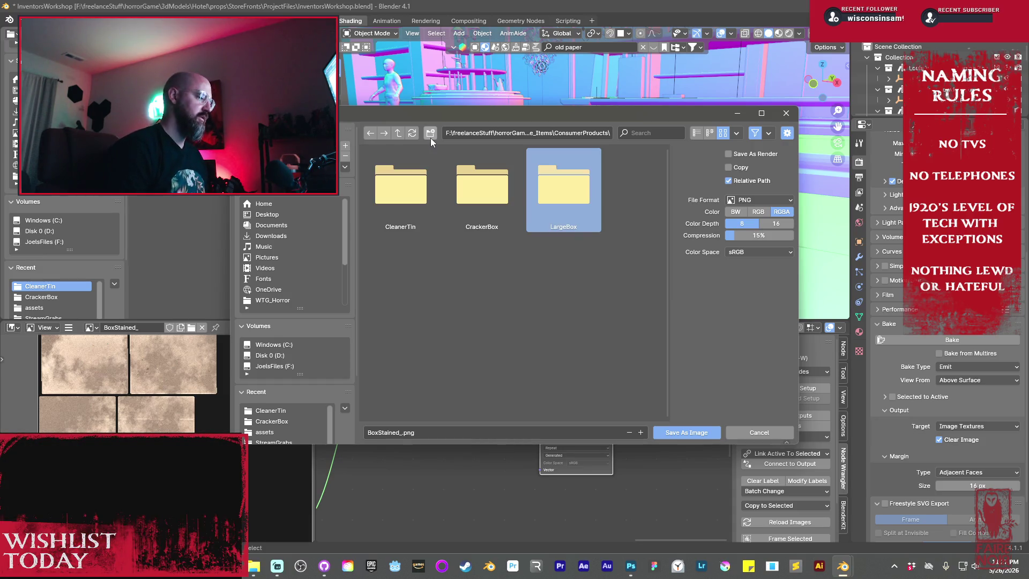
pyautogui.doubleClick(555, 187)
# - Save the baked texture there as BoxStainedLarge_Base_Diffuse_.png
pyautogui.click(398, 434)
pyautogui.press('BackSpace')
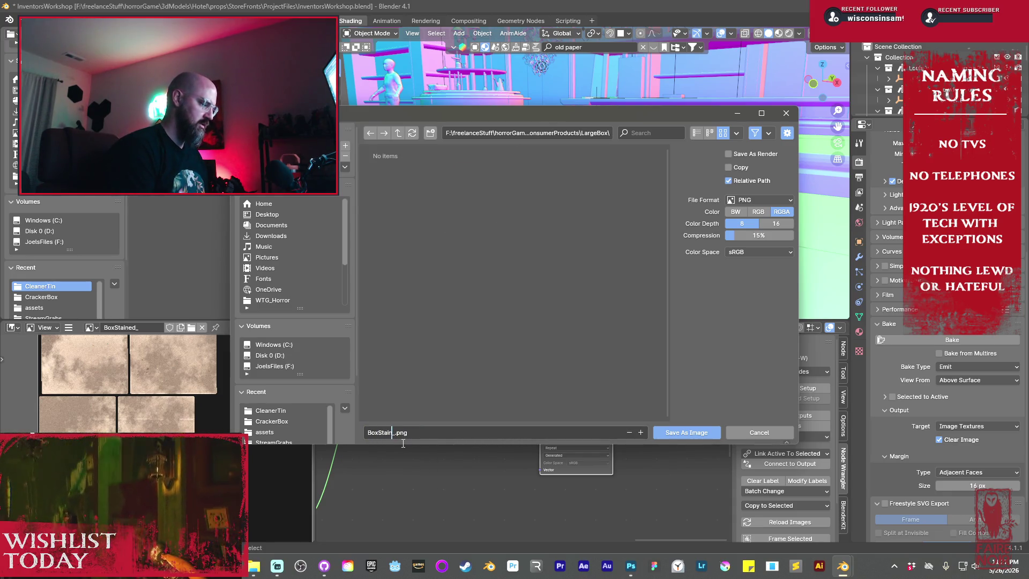
pyautogui.write('edLarge')
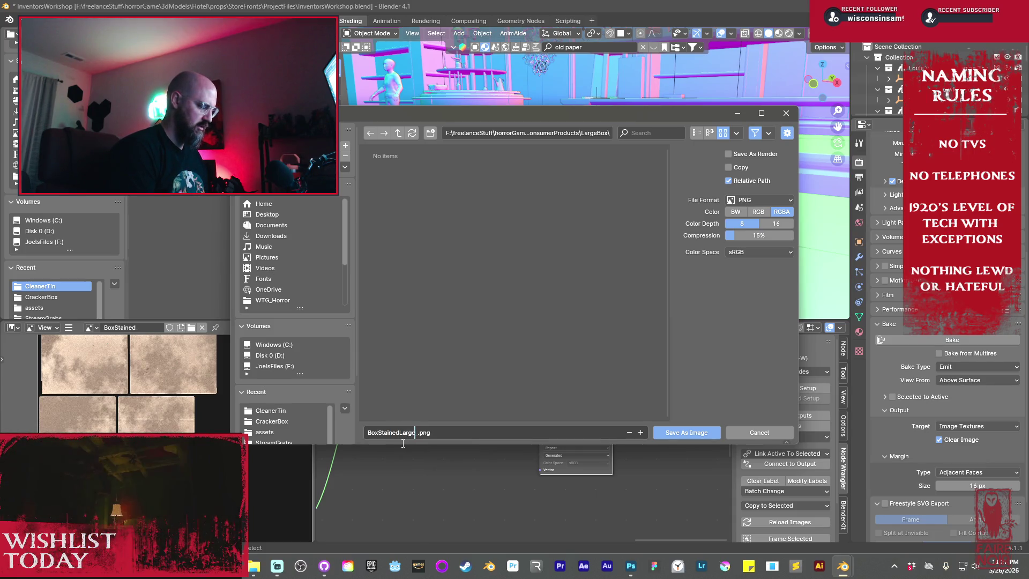
pyautogui.write('_Base_D')
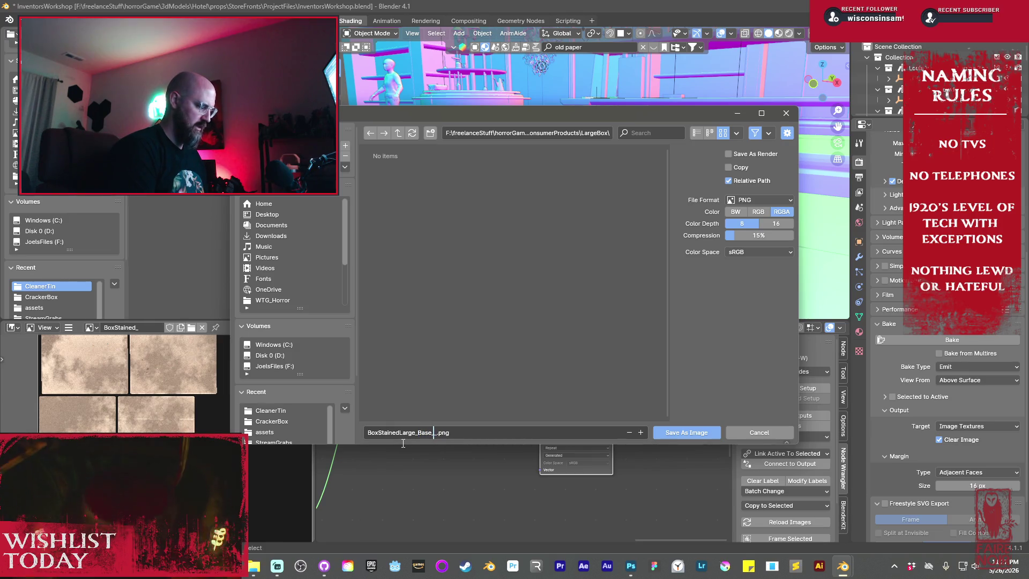
pyautogui.write('iffuse')
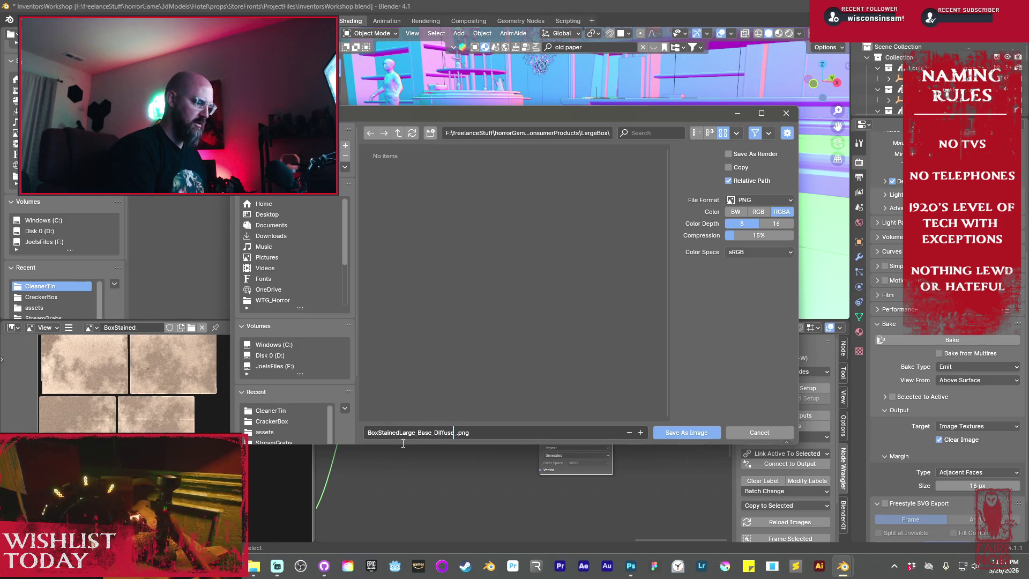
pyautogui.click(674, 434)
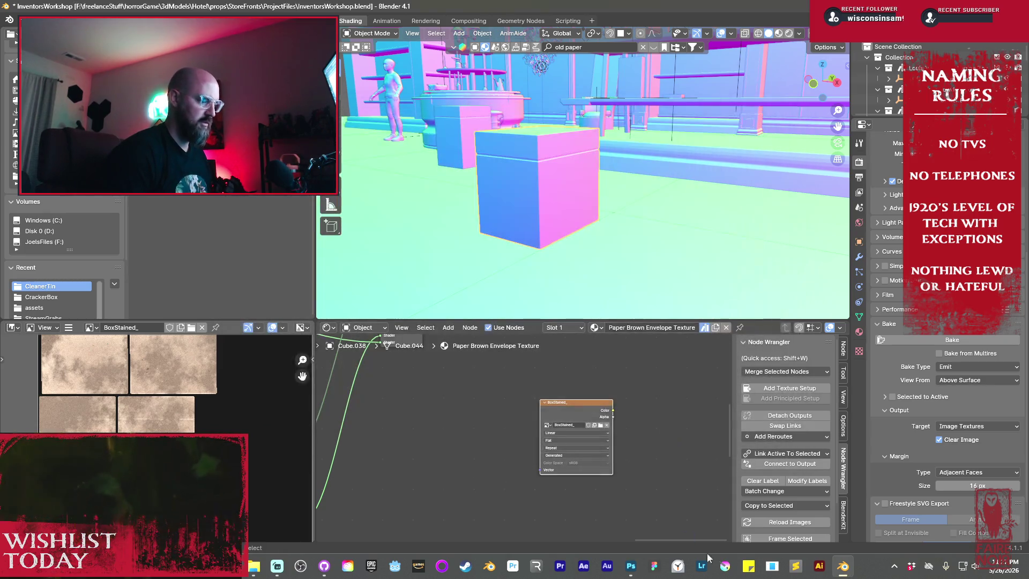
# - In Photoshop, open BoxStainedLarge_Base_Diffuse_.png from the LargeBox folder on the F: drive
pyautogui.click(638, 570)
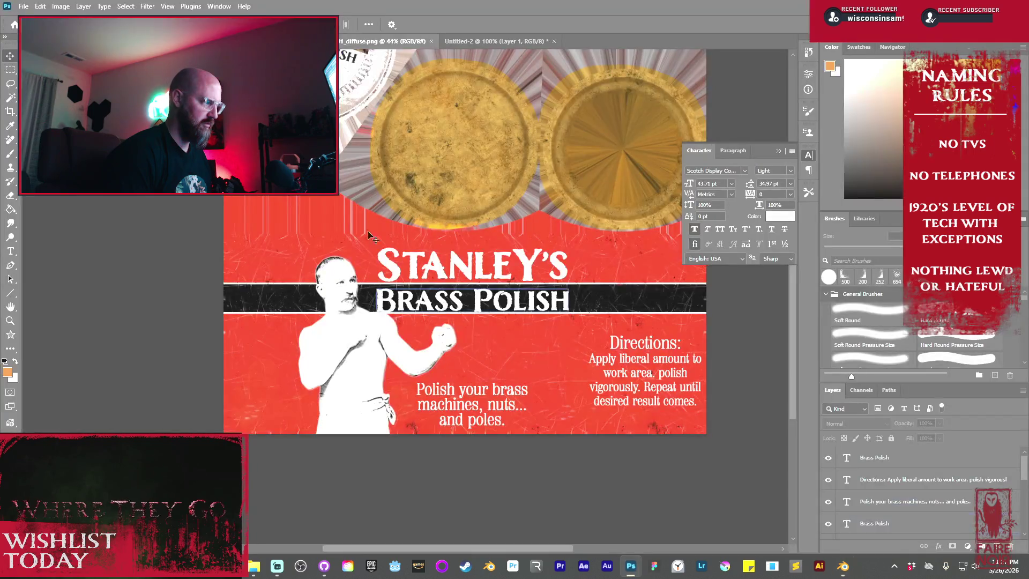
pyautogui.click(23, 7)
pyautogui.click(37, 33)
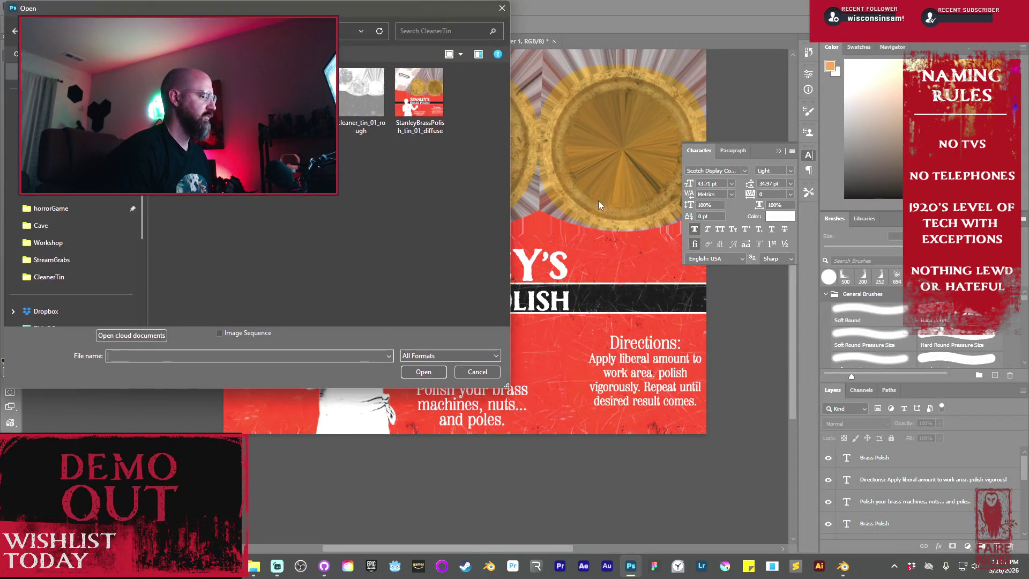
pyautogui.scroll(-2, 75, 257)
pyautogui.click(51, 293)
pyautogui.write('BoxStainedLarge_Base_Diffuse_')
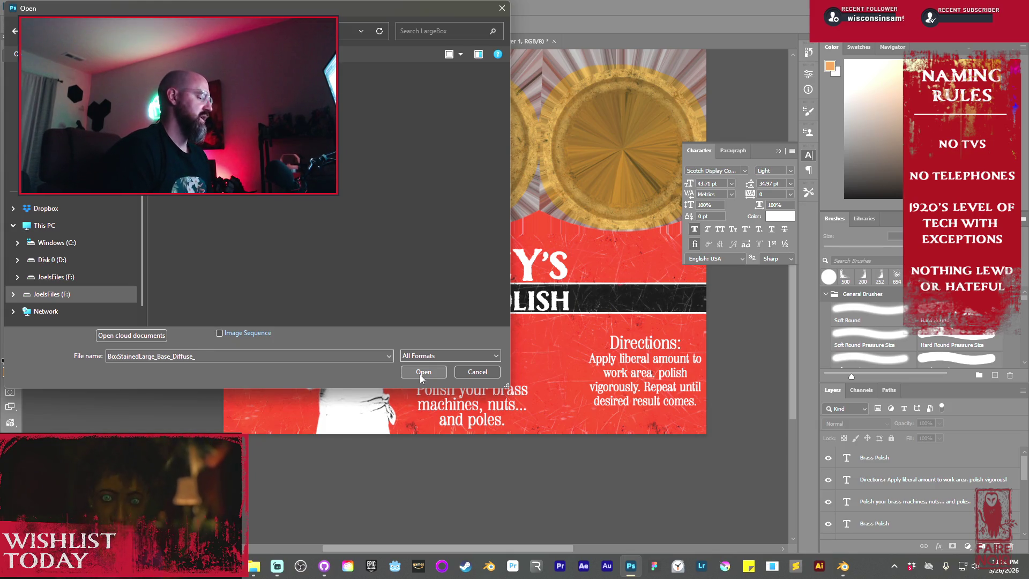
pyautogui.click(420, 372)
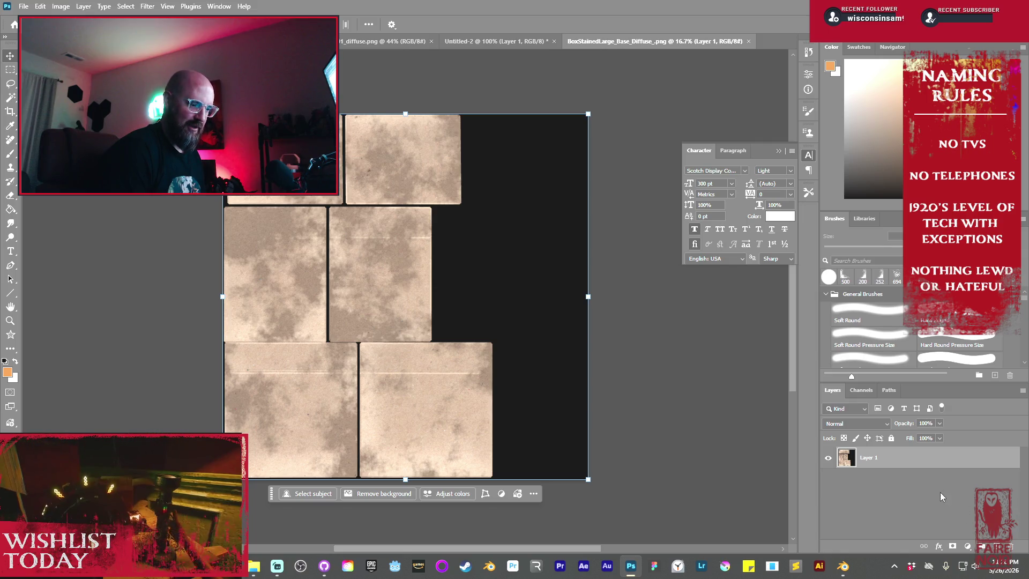
# - Duplicate the texture layer and convert the copy to a smart object
pyautogui.hotkey('ctrl', 'j')
pyautogui.rightClick(895, 455)
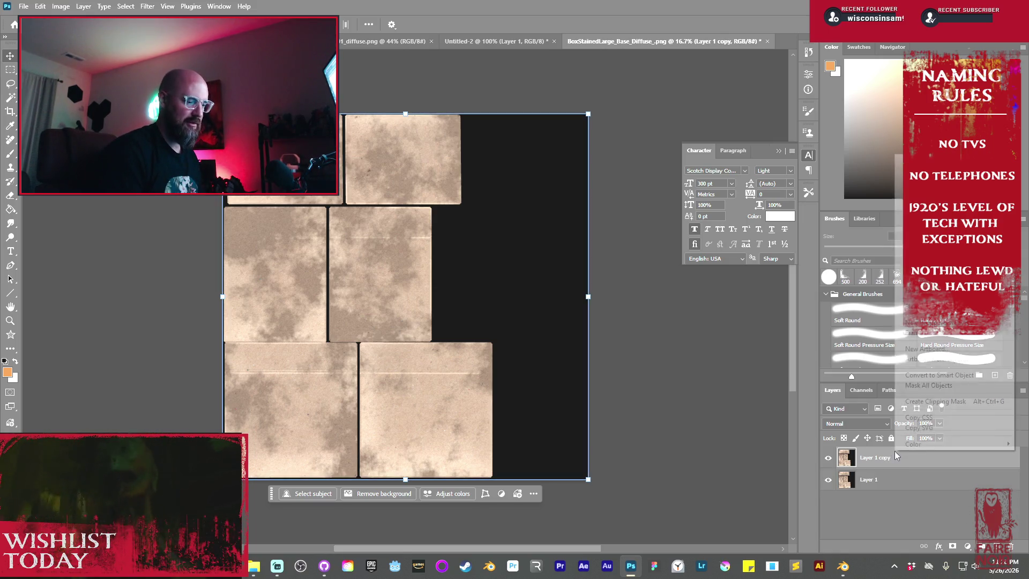
pyautogui.click(967, 375)
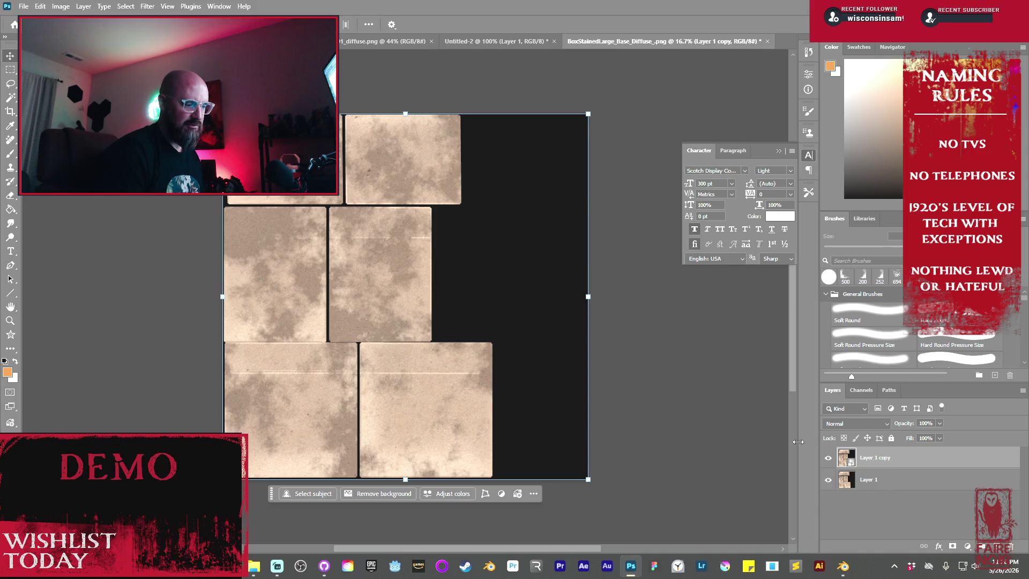
# - Apply a Camera Raw Filter raising exposure to +0.50 and lowering saturation to -20
pyautogui.click(148, 7)
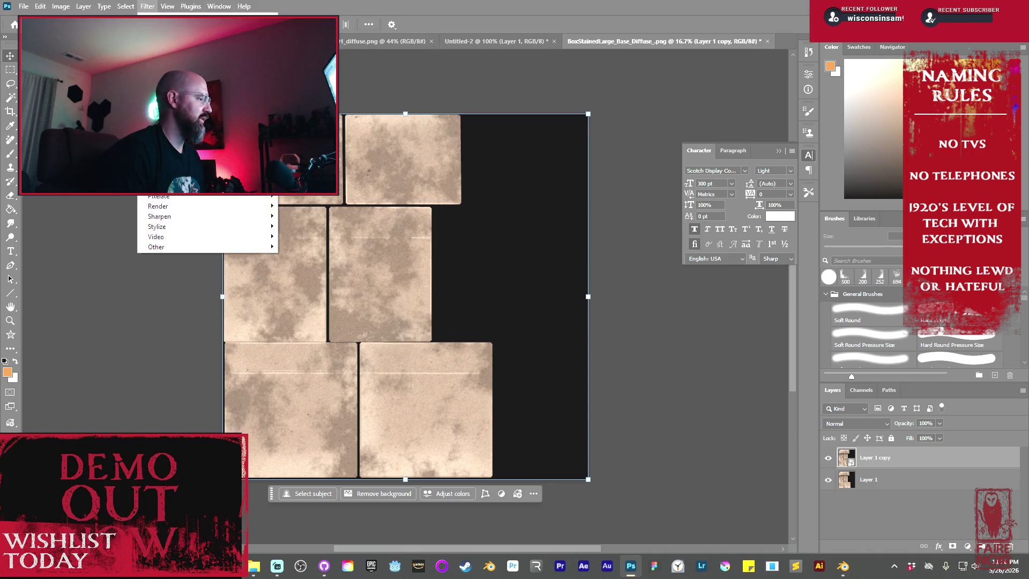
pyautogui.press('Escape')
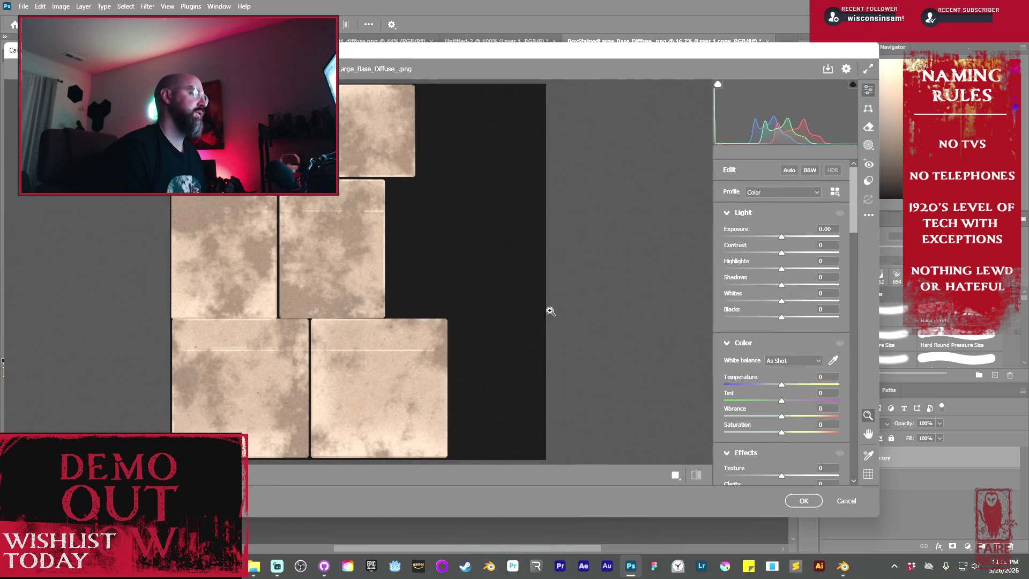
pyautogui.moveTo(781, 237); pyautogui.dragTo(788, 237)
pyautogui.scroll(-5, 796, 273)
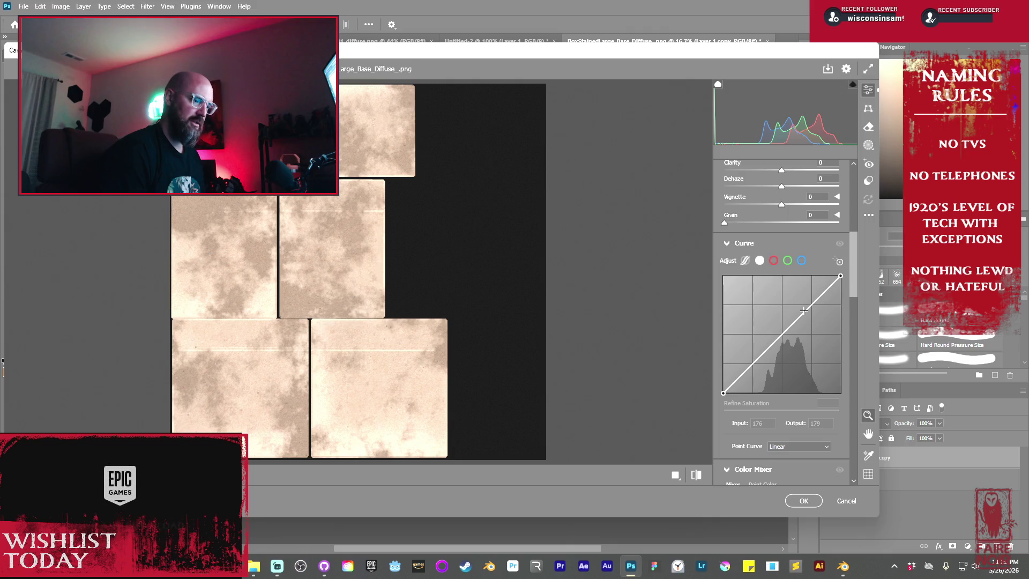
pyautogui.scroll(-3, 804, 316)
pyautogui.scroll(5, 798, 300)
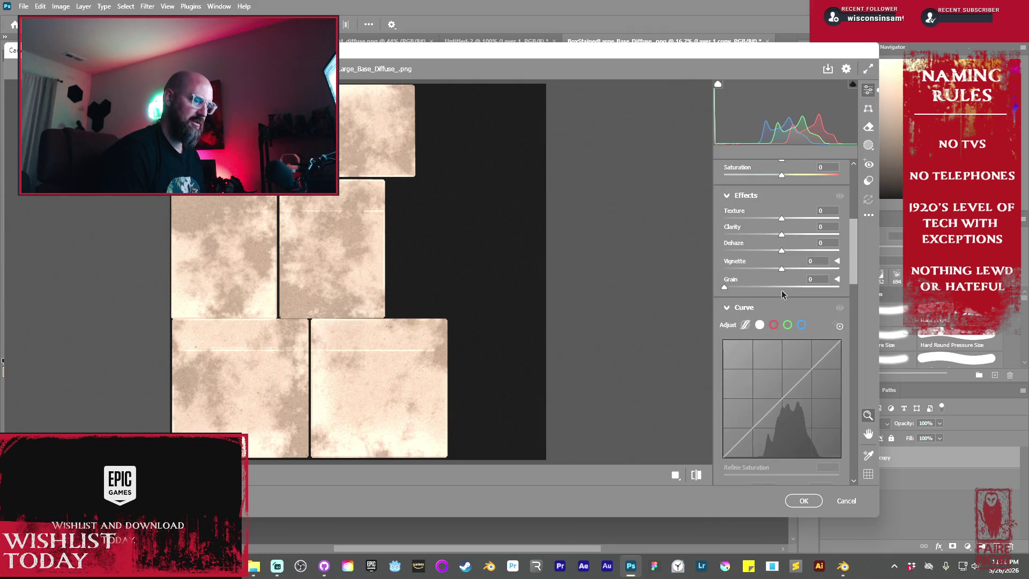
pyautogui.scroll(3, 788, 273)
pyautogui.click(781, 366)
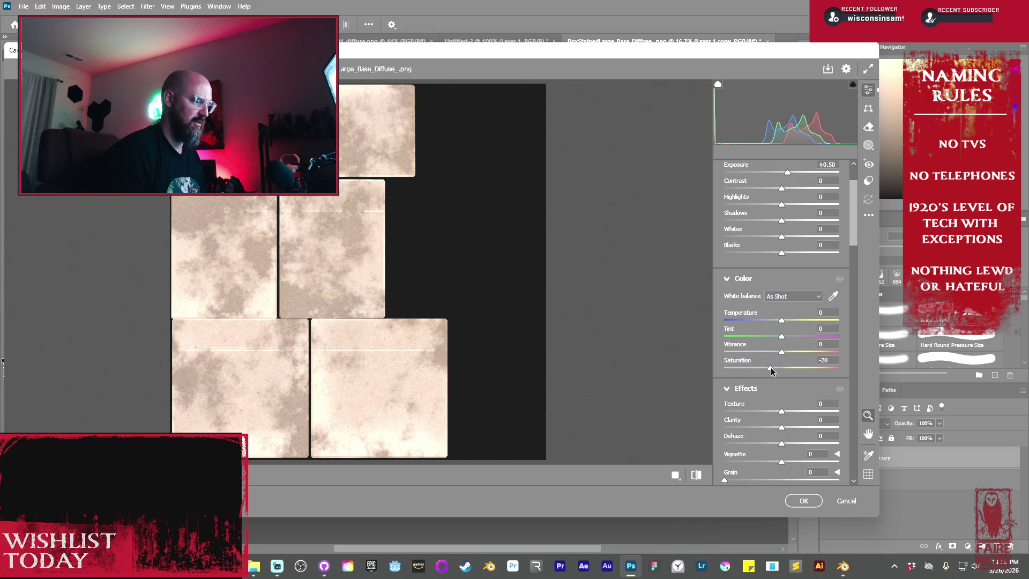
pyautogui.scroll(-10, 782, 375)
pyautogui.scroll(6, 793, 375)
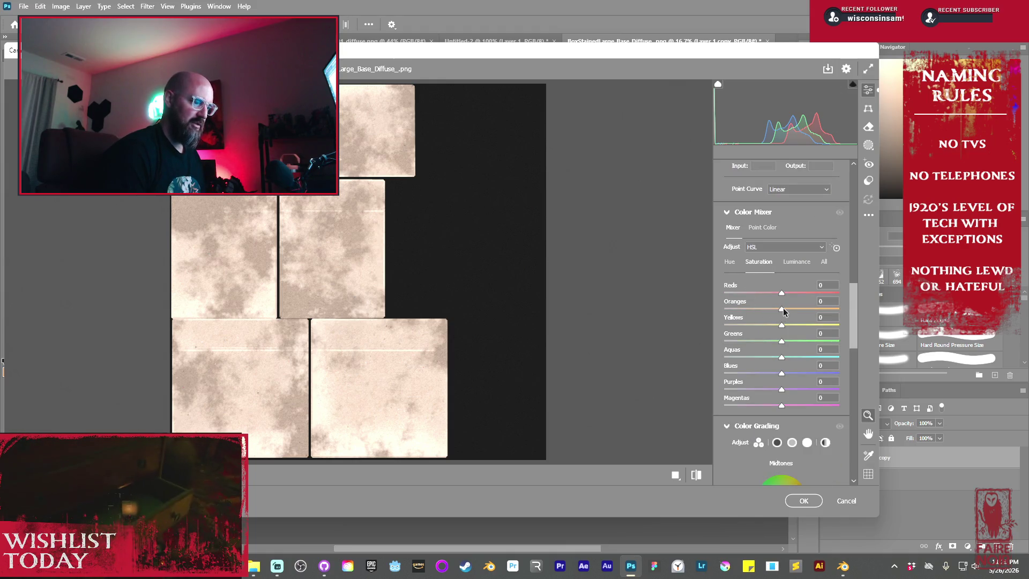
# - Desaturate the oranges and adjust color luminance in the Color Mixer, then apply the filter
pyautogui.moveTo(781, 310)
pyautogui.mouseDown()
pyautogui.moveTo(772, 309)
pyautogui.moveTo(806, 349)
pyautogui.mouseUp()
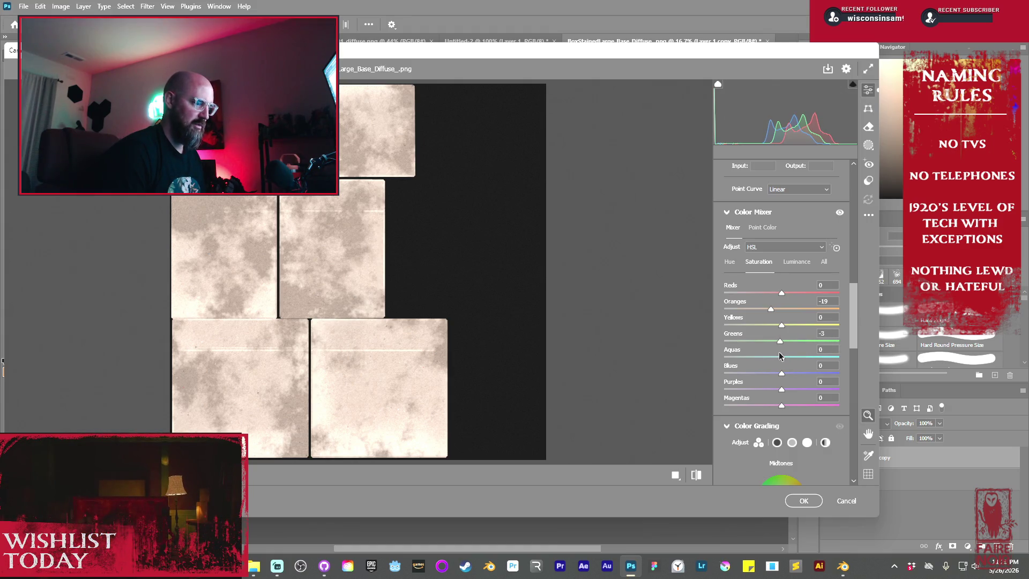
pyautogui.moveTo(782, 294)
pyautogui.mouseDown()
pyautogui.moveTo(767, 292)
pyautogui.moveTo(791, 294)
pyautogui.moveTo(751, 294)
pyautogui.moveTo(784, 294)
pyautogui.mouseUp()
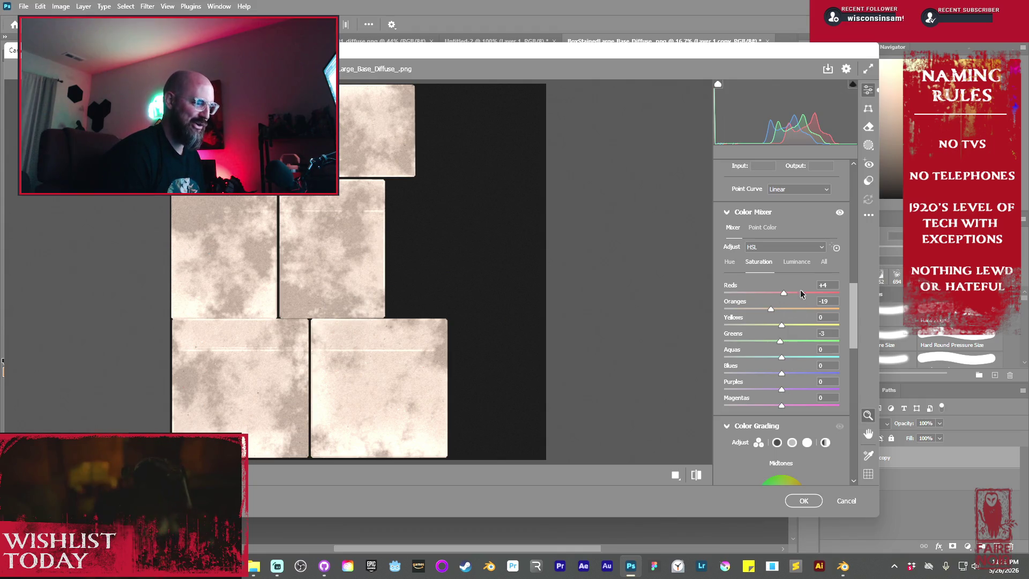
pyautogui.click(796, 265)
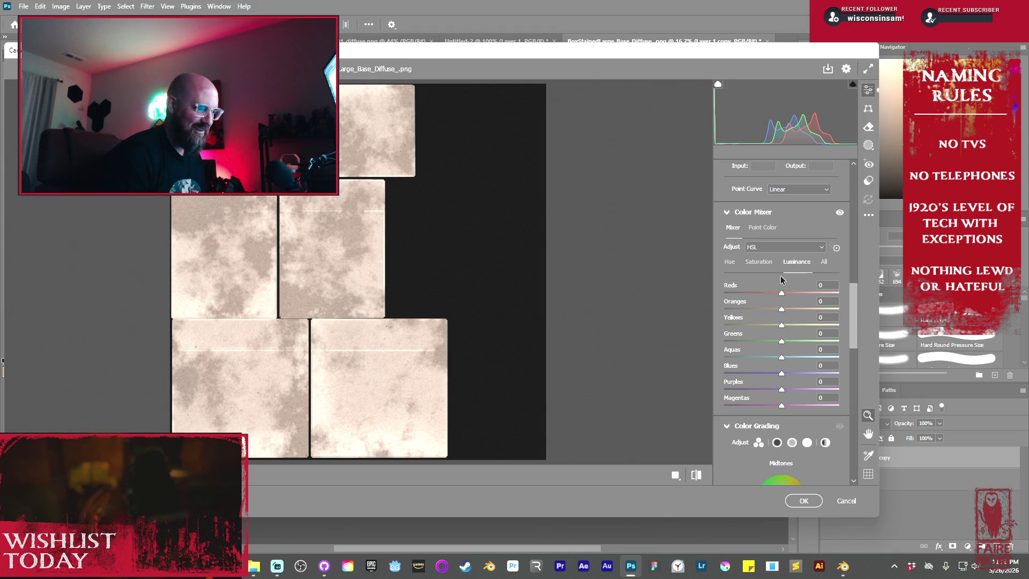
pyautogui.moveTo(796, 294); pyautogui.dragTo(798, 304)
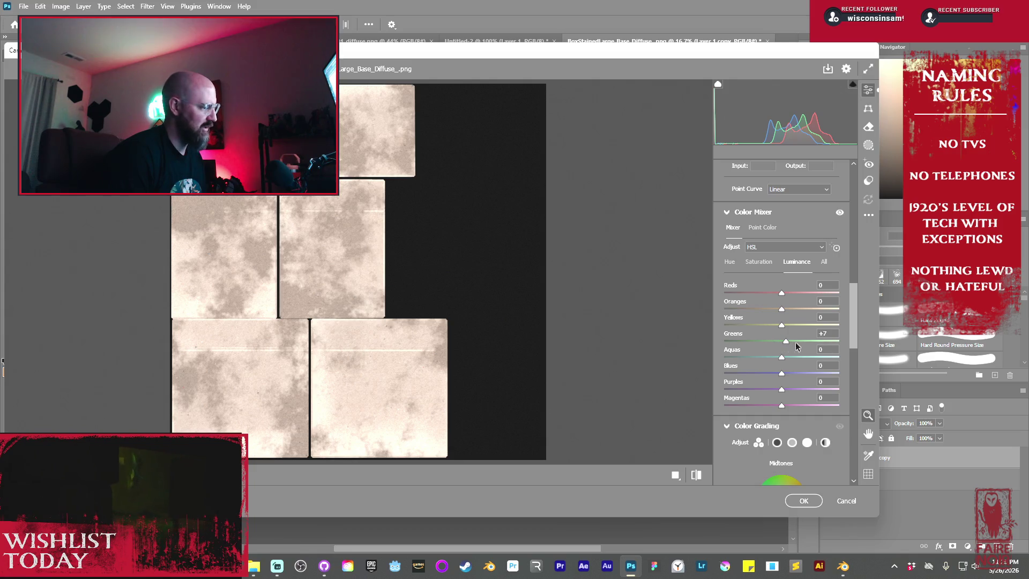
pyautogui.moveTo(782, 325); pyautogui.dragTo(864, 328)
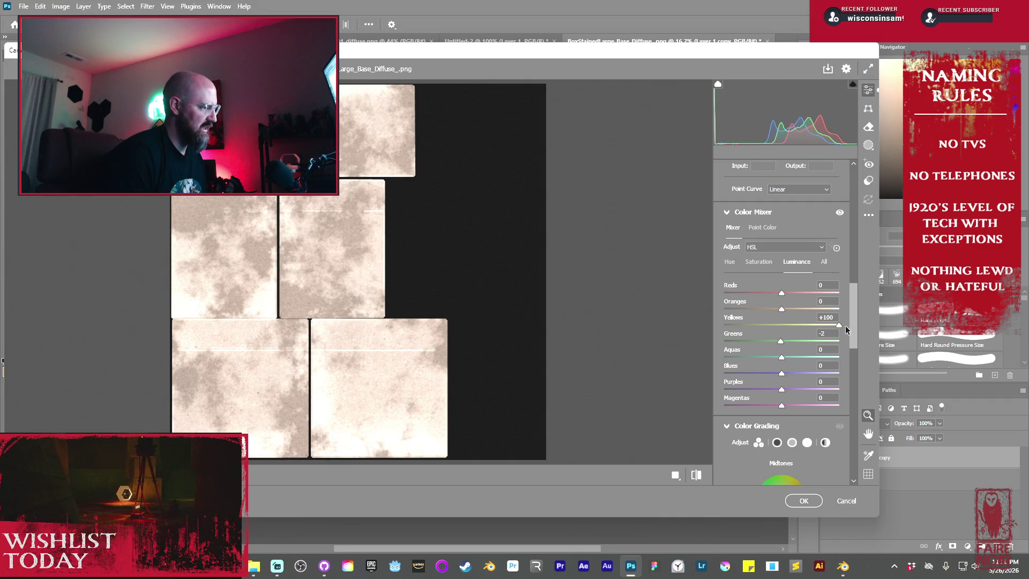
pyautogui.moveTo(844, 326); pyautogui.dragTo(780, 331)
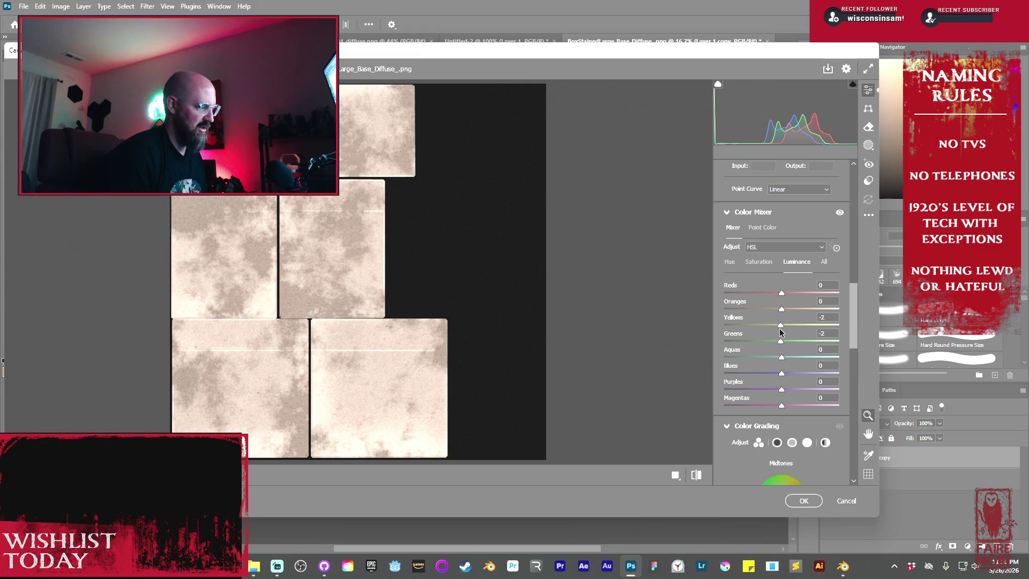
pyautogui.click(802, 502)
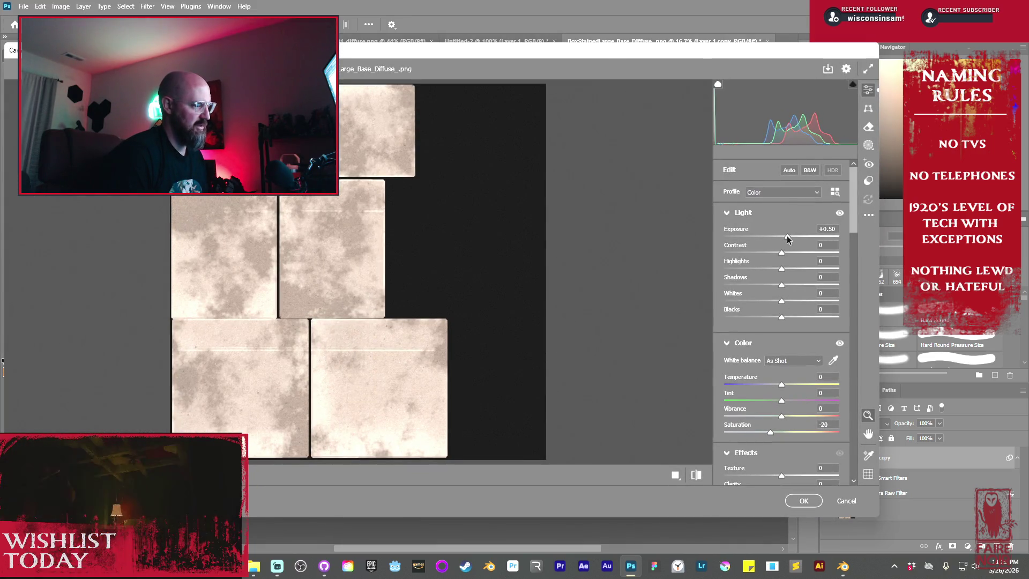
# - Strengthen the Camera Raw filter to exposure +0.80, shadows +74 and whites +23
pyautogui.moveTo(787, 237); pyautogui.dragTo(791, 236)
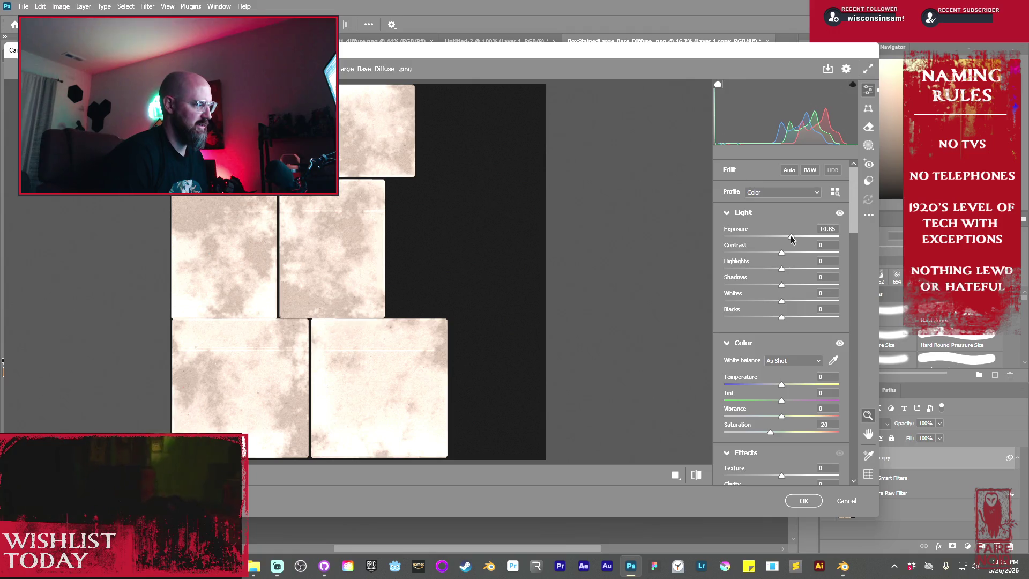
pyautogui.moveTo(782, 284); pyautogui.dragTo(821, 291)
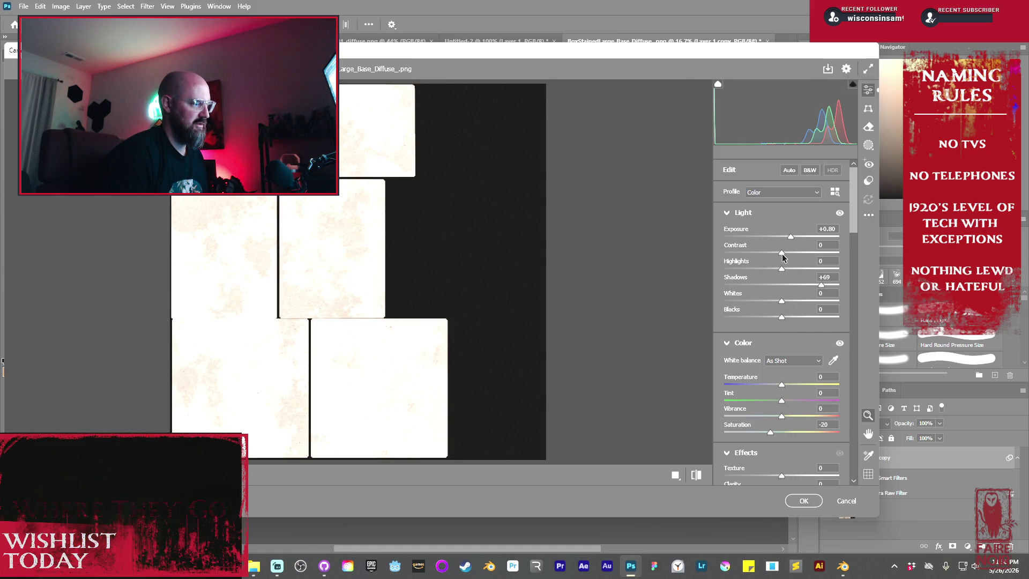
pyautogui.moveTo(823, 285); pyautogui.dragTo(794, 300)
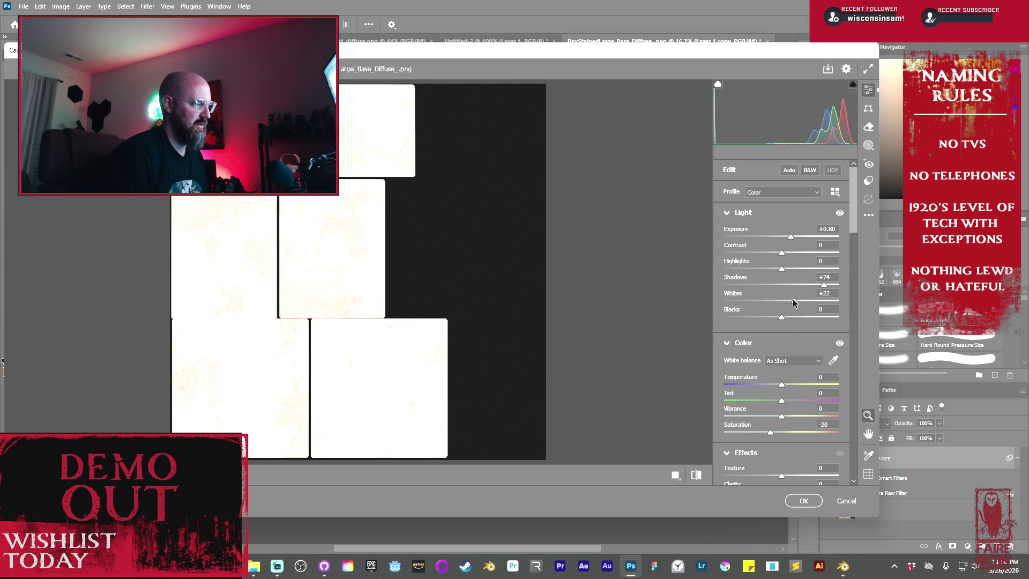
pyautogui.click(804, 501)
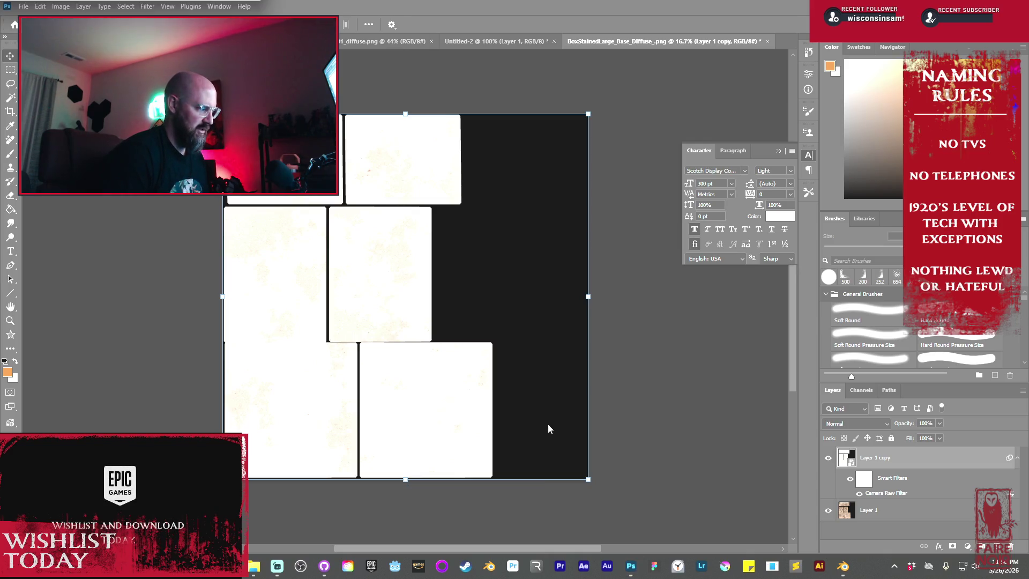
# - Paste the helmeted-man photo into the texture and move it onto the lower-right panel
pyautogui.click(421, 429)
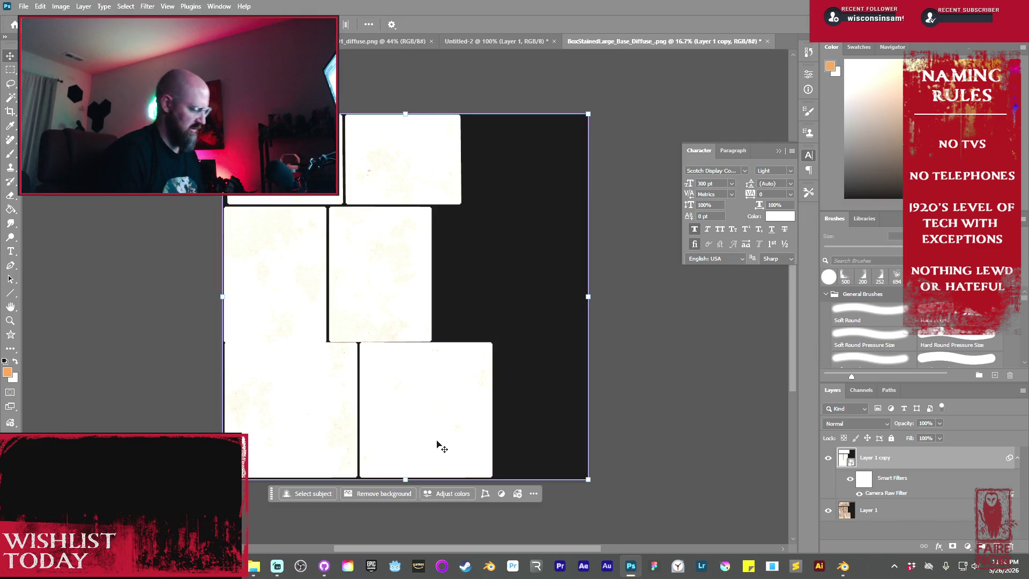
pyautogui.hotkey('ctrl', 'v')
pyautogui.moveTo(412, 298)
pyautogui.mouseDown()
pyautogui.moveTo(440, 415)
pyautogui.moveTo(425, 415)
pyautogui.mouseUp()
pyautogui.scroll(1, 428, 423)
pyautogui.scroll(-2, 433, 431)
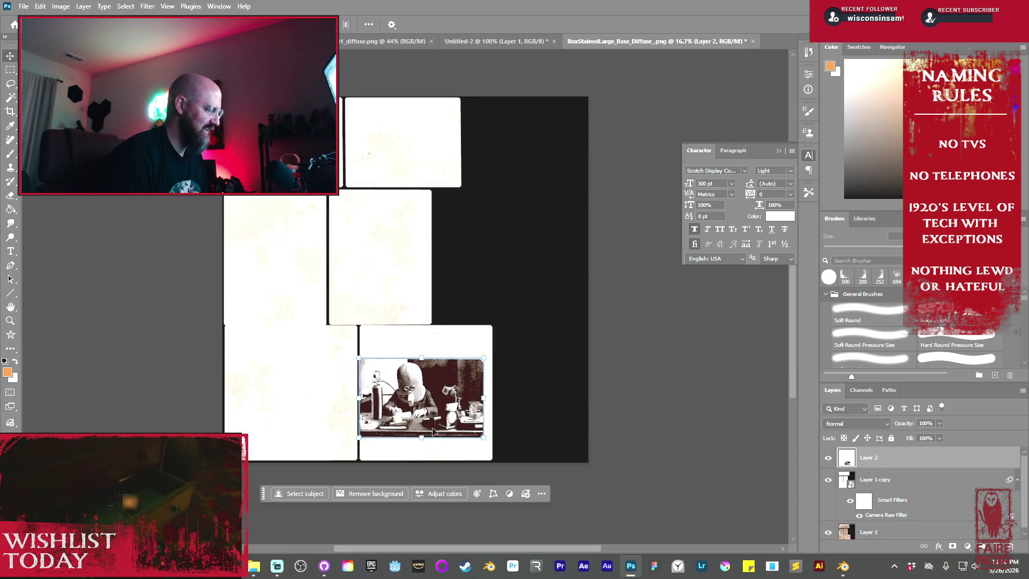
pyautogui.keyDown('alt'); pyautogui.scroll(4, 444, 426); pyautogui.keyUp('alt')
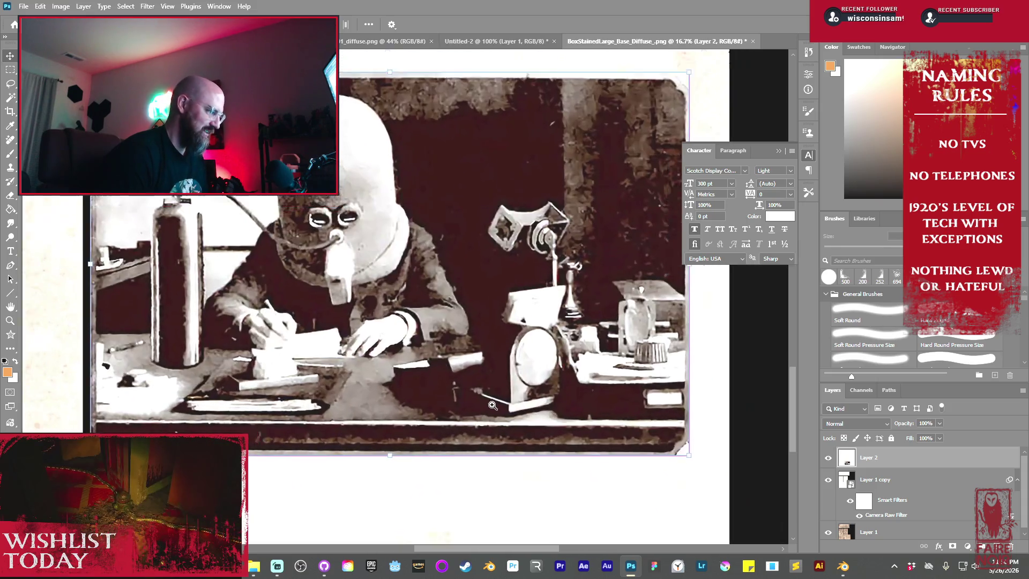
pyautogui.keyDown('alt'); pyautogui.scroll(-3, 493, 404); pyautogui.keyUp('alt')
# - Enlarge and position the photo over the lower panels, then add a layer mask to it
pyautogui.moveTo(558, 437)
pyautogui.mouseDown()
pyautogui.moveTo(580, 479)
pyautogui.moveTo(637, 515)
pyautogui.mouseUp()
pyautogui.moveTo(482, 425); pyautogui.dragTo(484, 426)
pyautogui.moveTo(642, 496); pyautogui.dragTo(657, 504)
pyautogui.moveTo(513, 454); pyautogui.dragTo(509, 450)
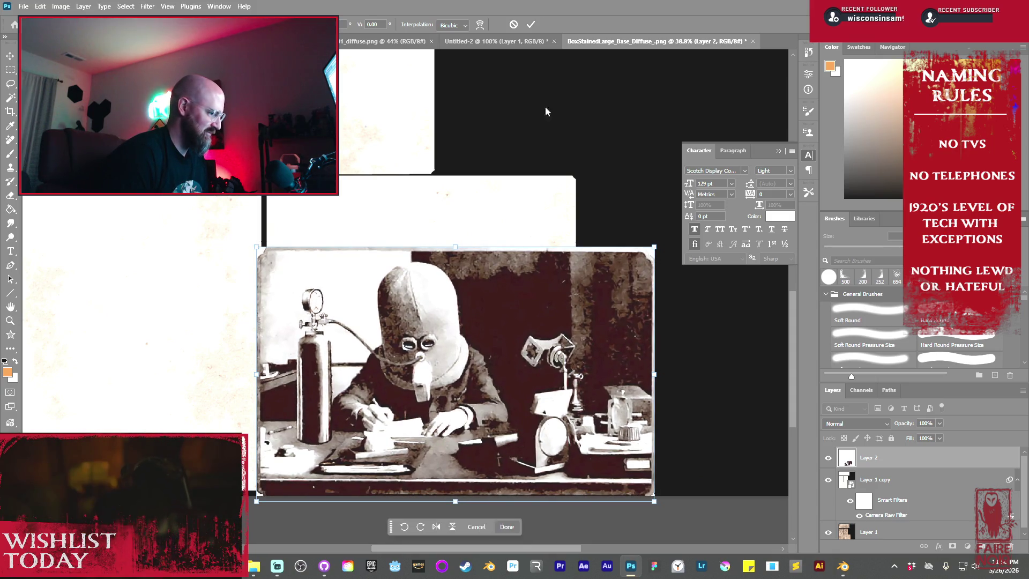
pyautogui.click(530, 24)
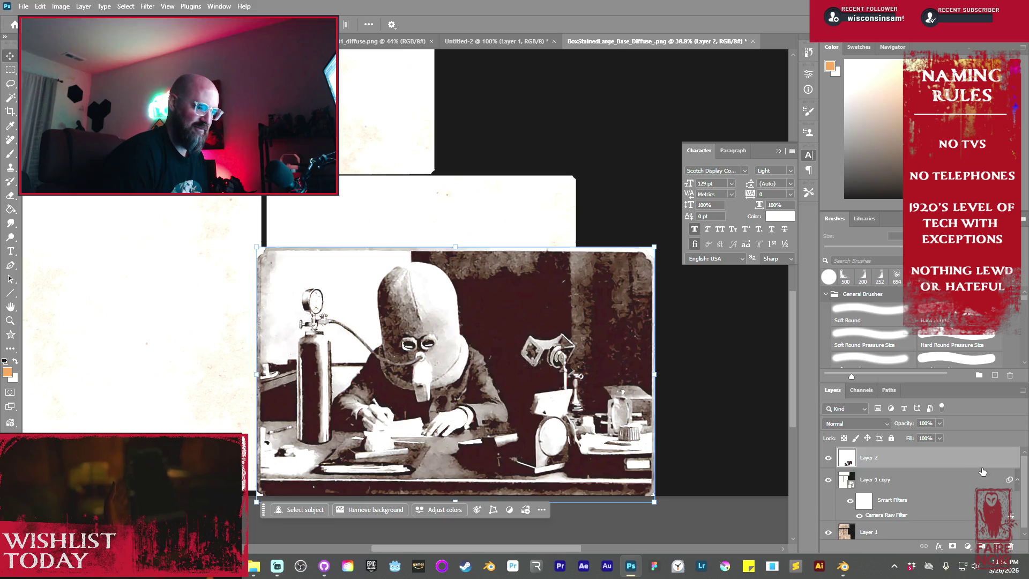
pyautogui.click(952, 546)
pyautogui.press('d')
pyautogui.press('b')
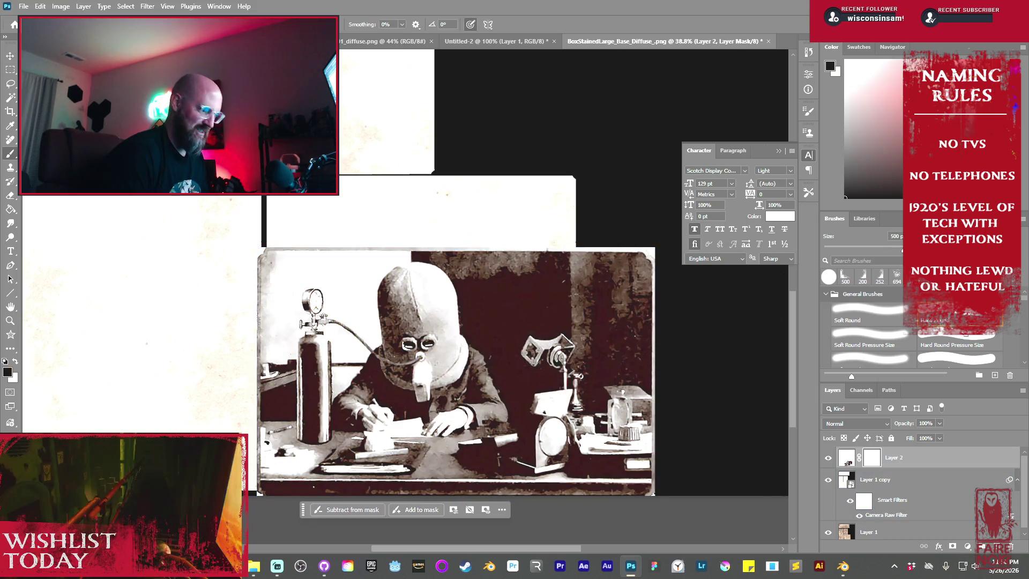
# - On Layer 2's mask, hide the photo strip on the right and restore the bottom edge and corner
pyautogui.press('[')
pyautogui.press('[')
pyautogui.press('[')
pyautogui.press('[')
pyautogui.press('[')
pyautogui.moveTo(593, 236); pyautogui.dragTo(597, 490)
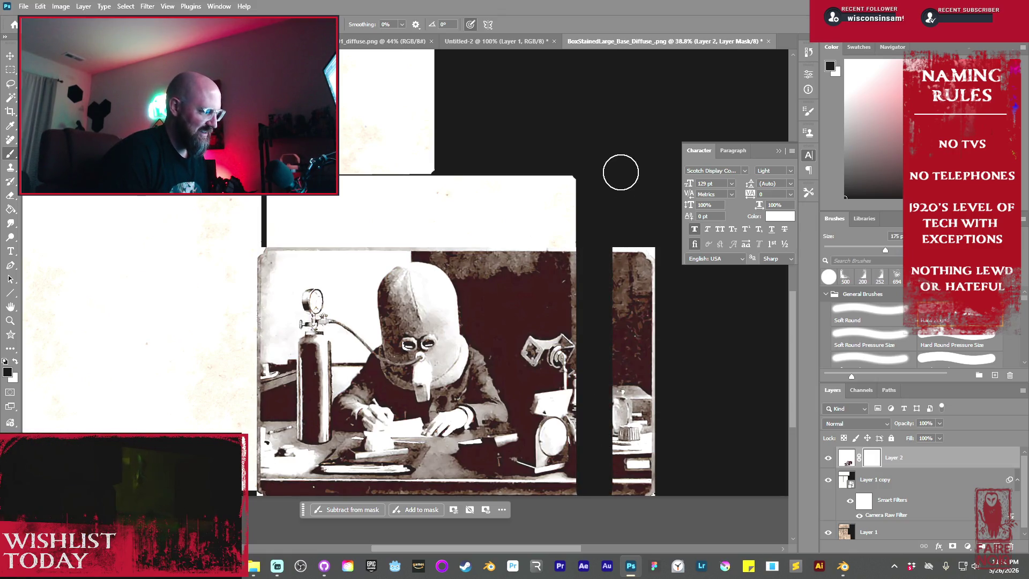
pyautogui.moveTo(620, 246)
pyautogui.mouseDown()
pyautogui.moveTo(650, 268)
pyautogui.moveTo(639, 317)
pyautogui.mouseUp()
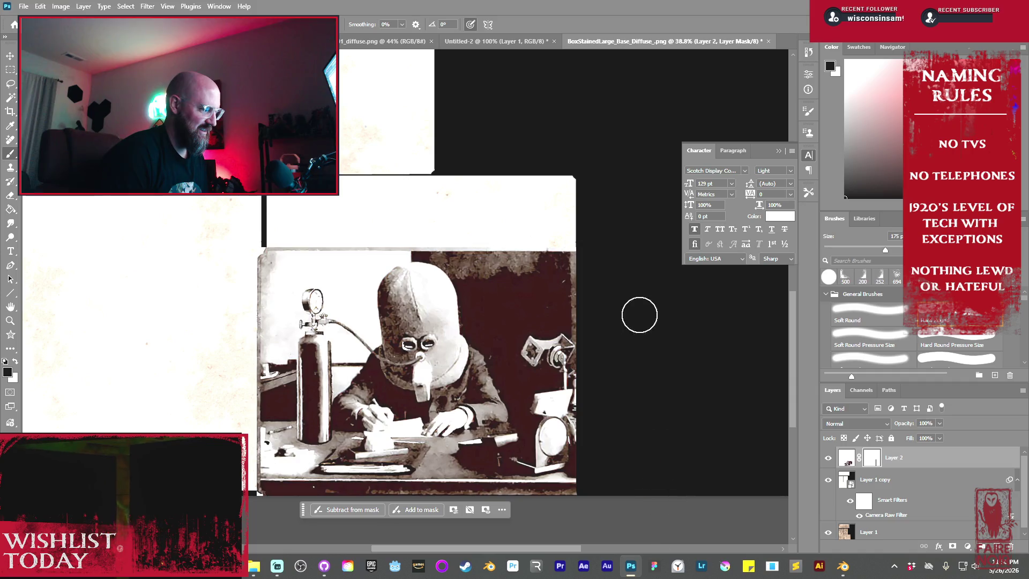
pyautogui.moveTo(592, 240); pyautogui.dragTo(591, 469)
pyautogui.scroll(-5, 605, 532)
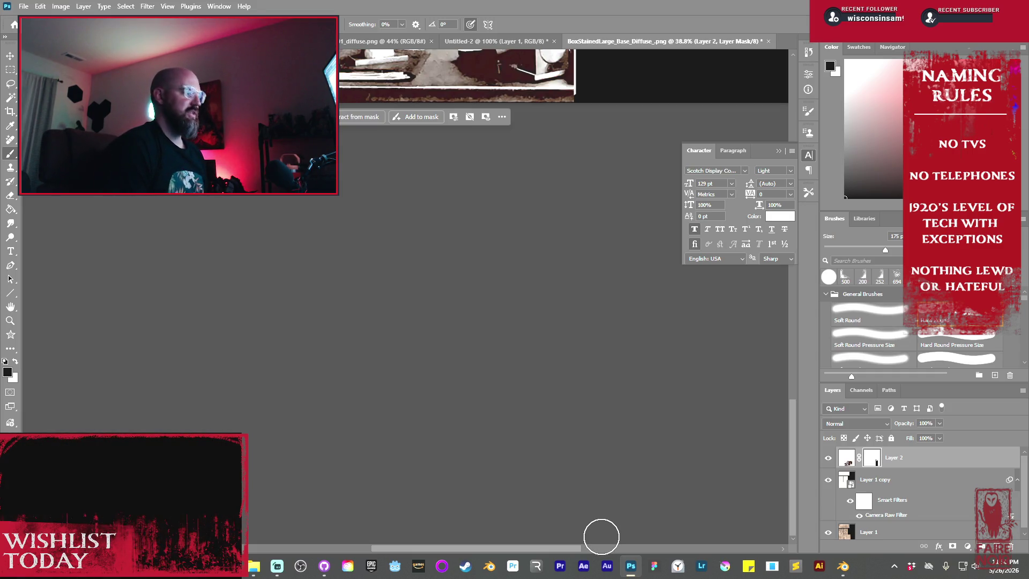
pyautogui.scroll(1, 448, 191)
pyautogui.scroll(1, 441, 220)
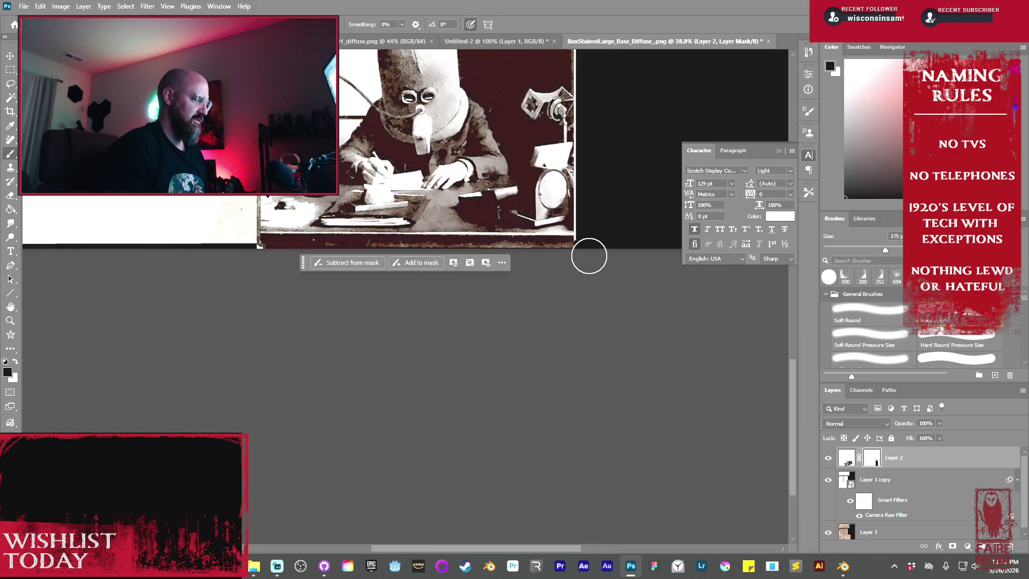
pyautogui.moveTo(588, 252); pyautogui.dragTo(267, 269)
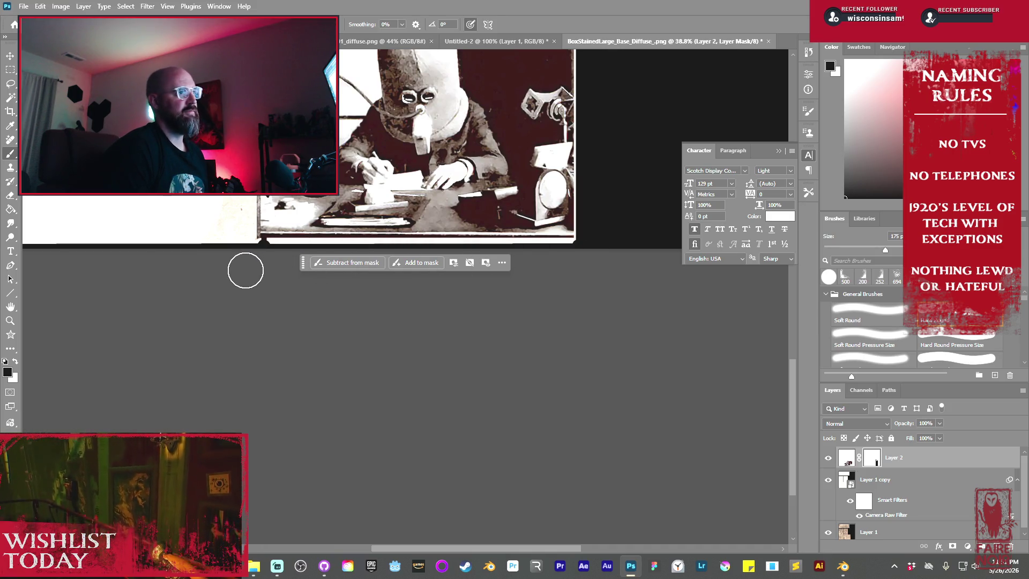
pyautogui.click(243, 243)
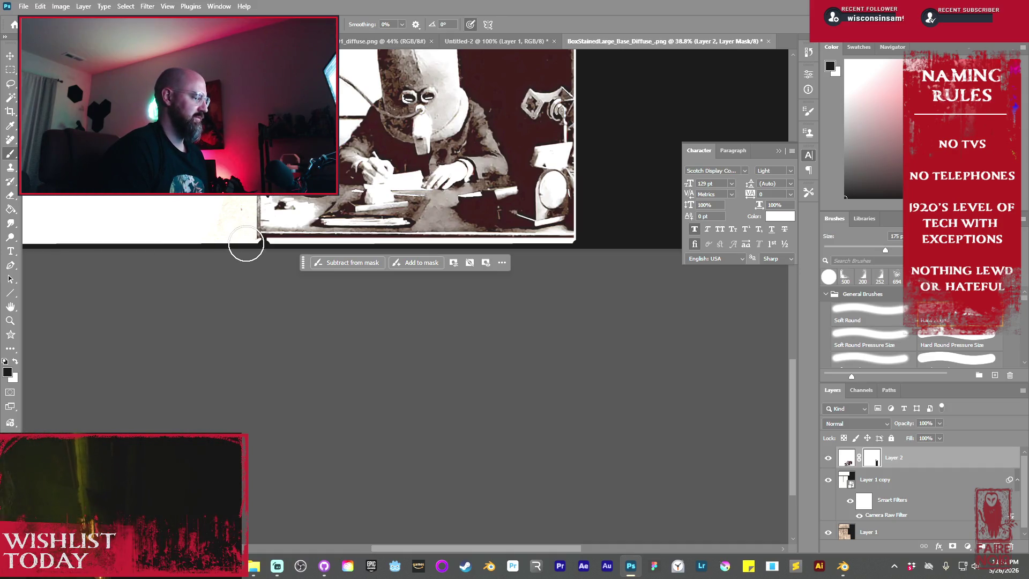
pyautogui.scroll(10, 248, 245)
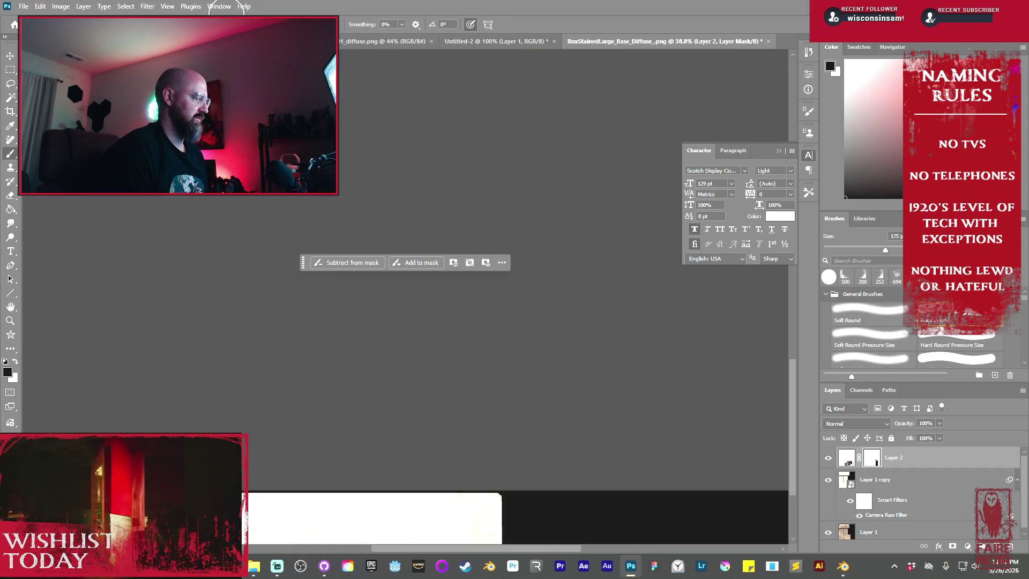
pyautogui.scroll(-2, 220, 305)
pyautogui.scroll(-10, 285, 375)
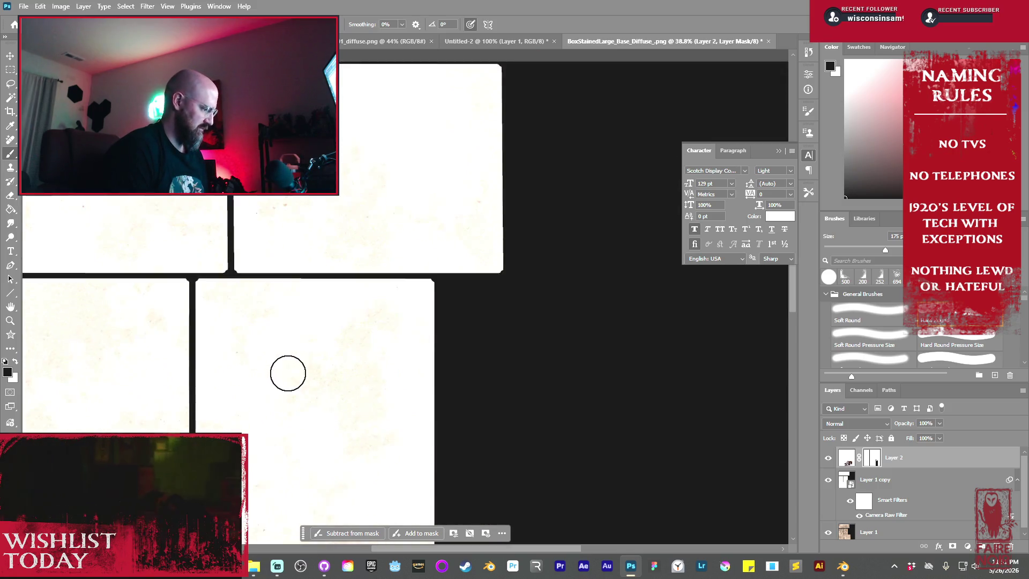
pyautogui.scroll(-3, 293, 363)
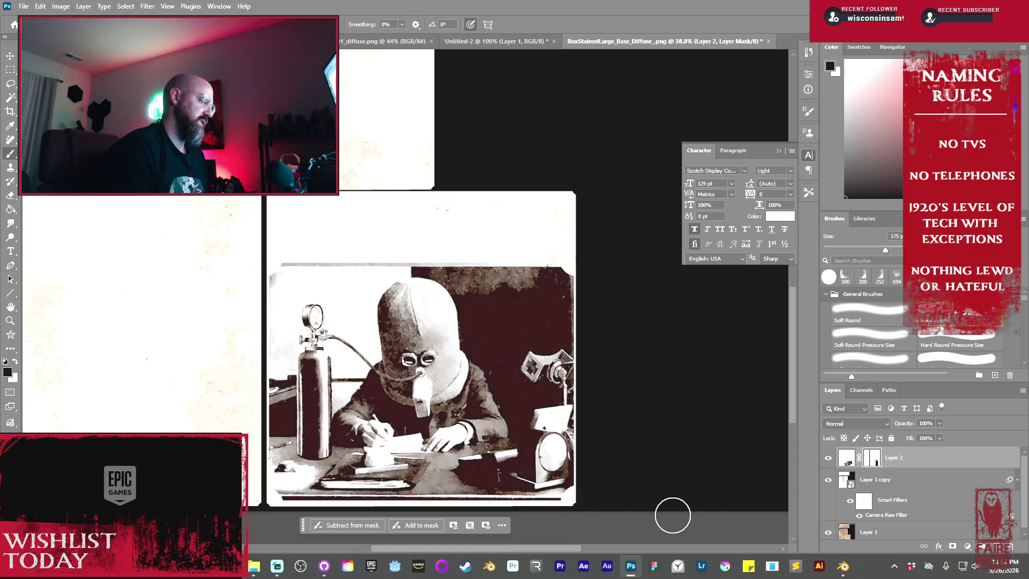
# - Shrink the brush to 10 px and paint a straight mask line down the photo's right edge
pyautogui.press('[')
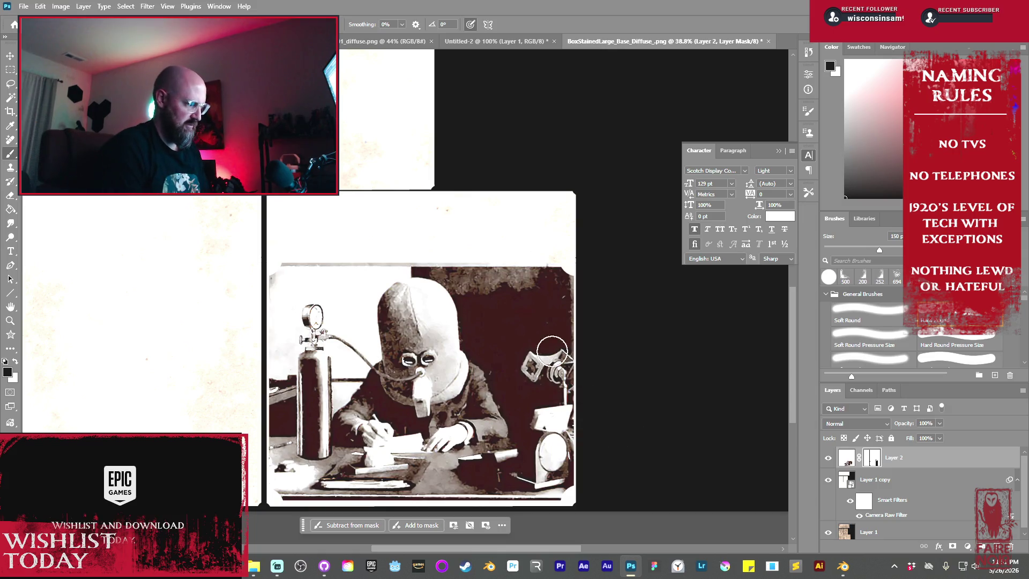
pyautogui.press('[')
pyautogui.press('[')
pyautogui.press('[')
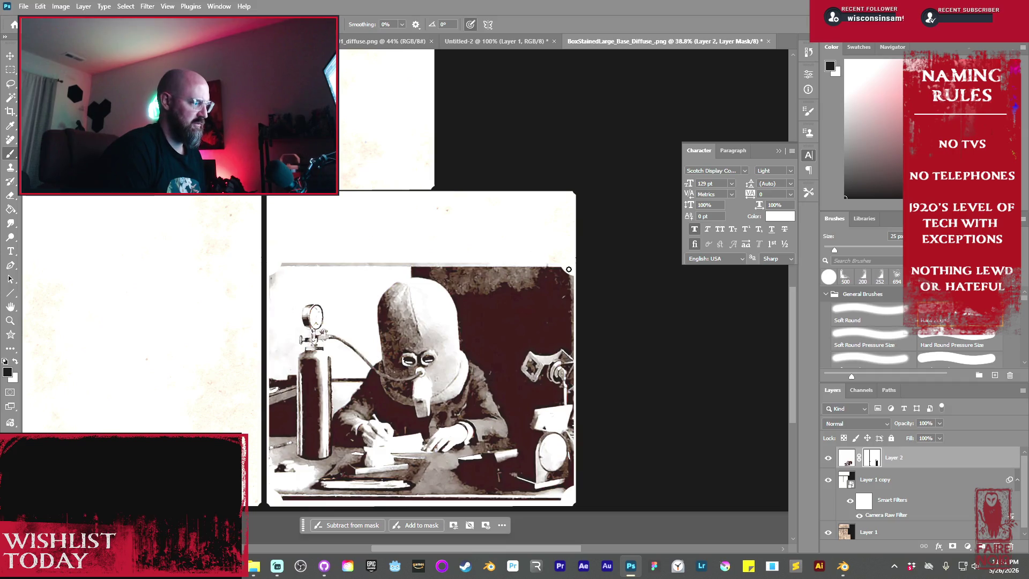
pyautogui.scroll(-7, 564, 381)
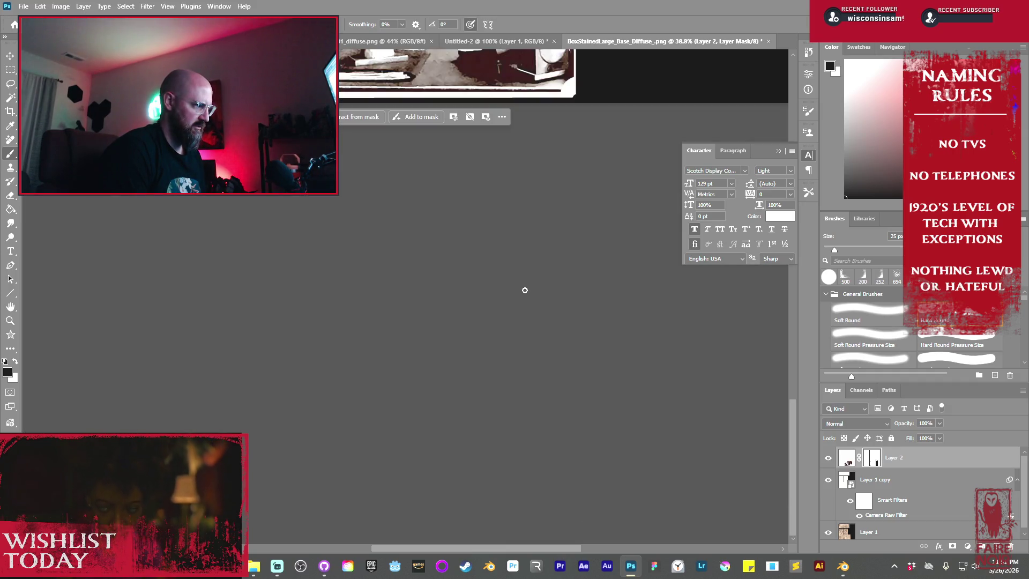
pyautogui.scroll(1, 524, 289)
pyautogui.scroll(5, 538, 289)
pyautogui.press('[')
pyautogui.press('[')
pyautogui.press('[')
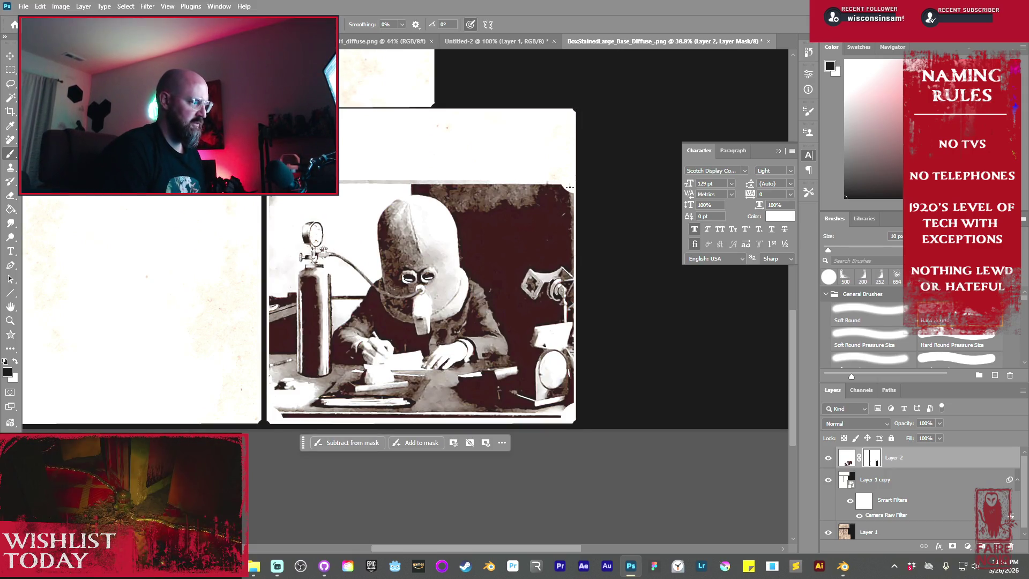
pyautogui.click(568, 186)
pyautogui.keyDown('shift'); pyautogui.click(568, 411); pyautogui.keyUp('shift')
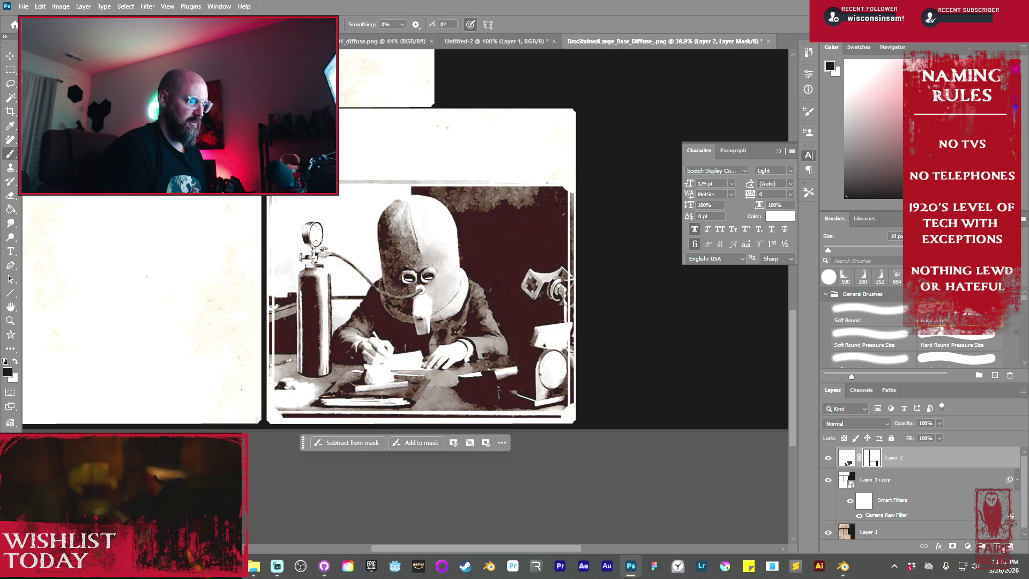
# - Add a new layer with placeholder text on the photo, reducing its size from 129 pt
pyautogui.hotkey('ctrl', 'shift', 'alt', 'n')
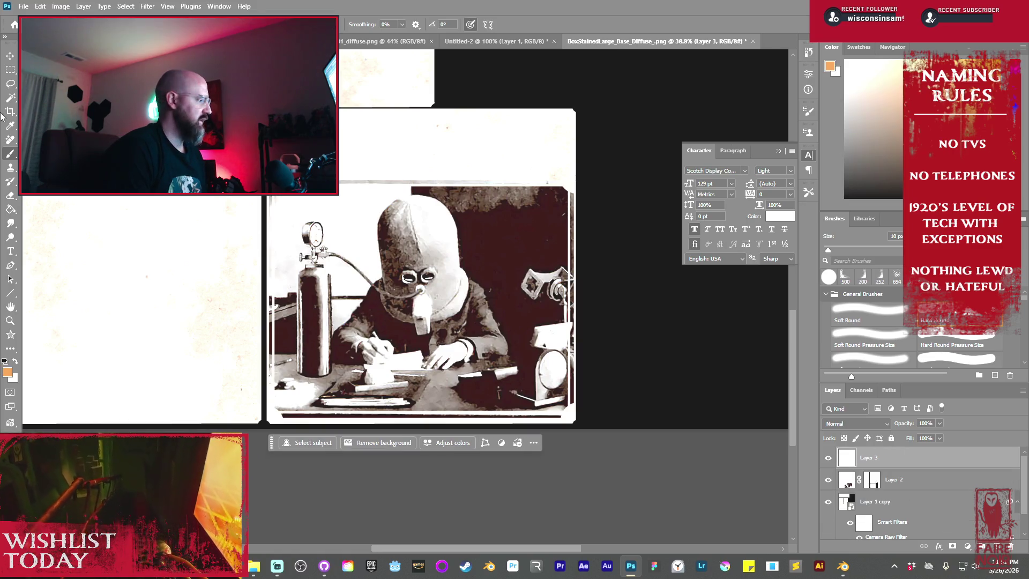
pyautogui.click(11, 251)
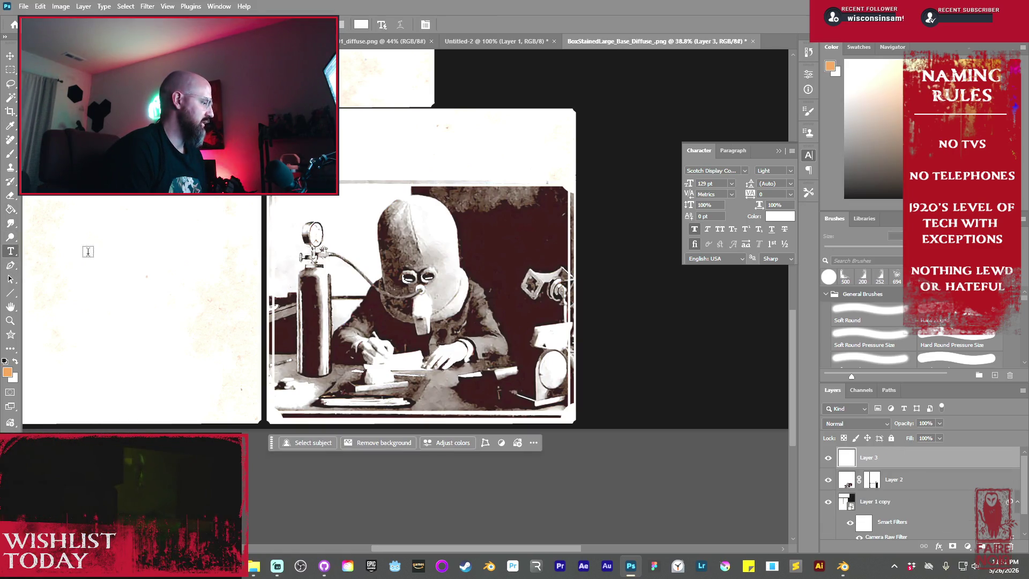
pyautogui.click(484, 241)
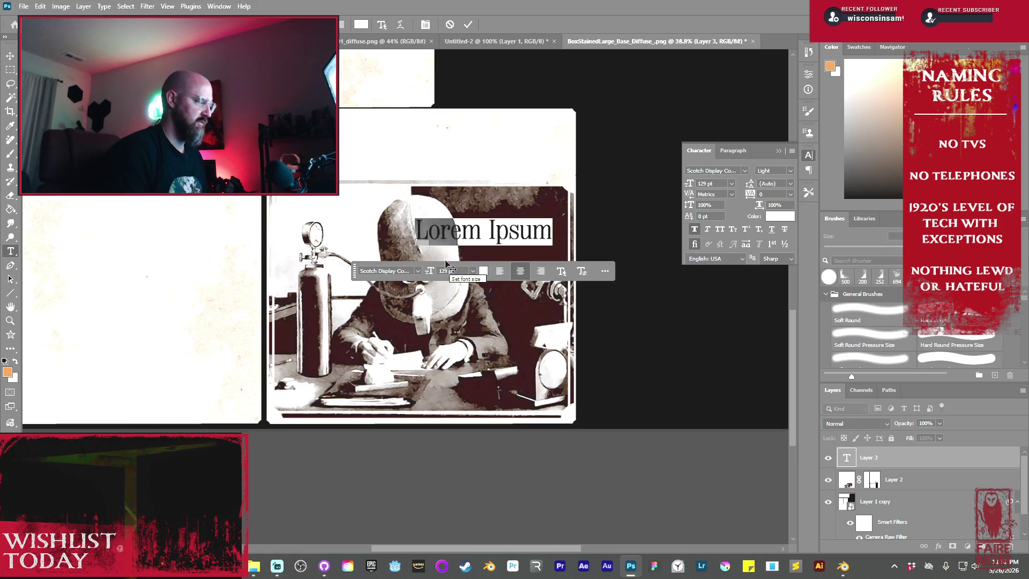
pyautogui.moveTo(430, 271); pyautogui.dragTo(406, 301)
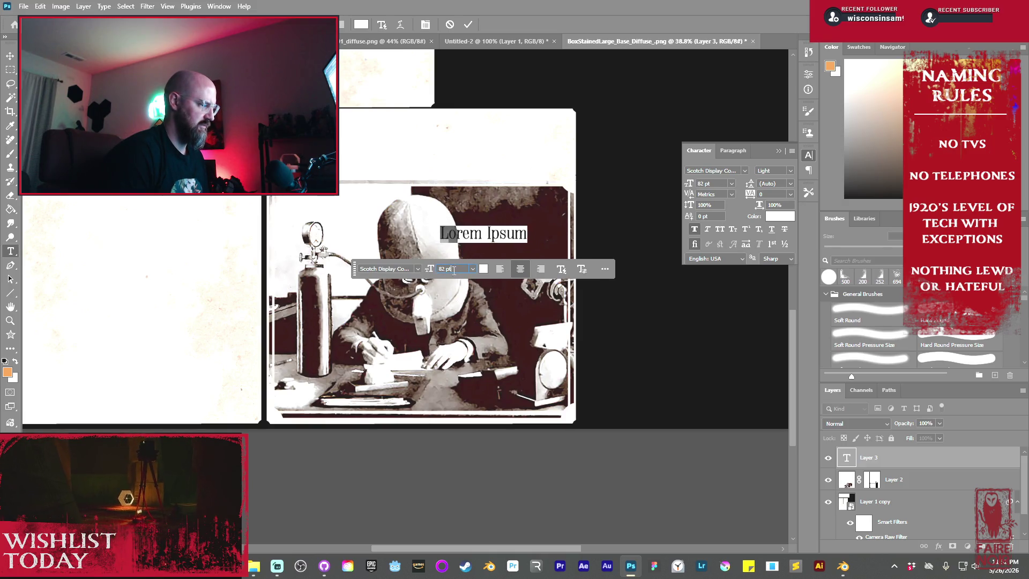
pyautogui.press('BackSpace')
pyautogui.press('BackSpace')
pyautogui.press('BackSpace')
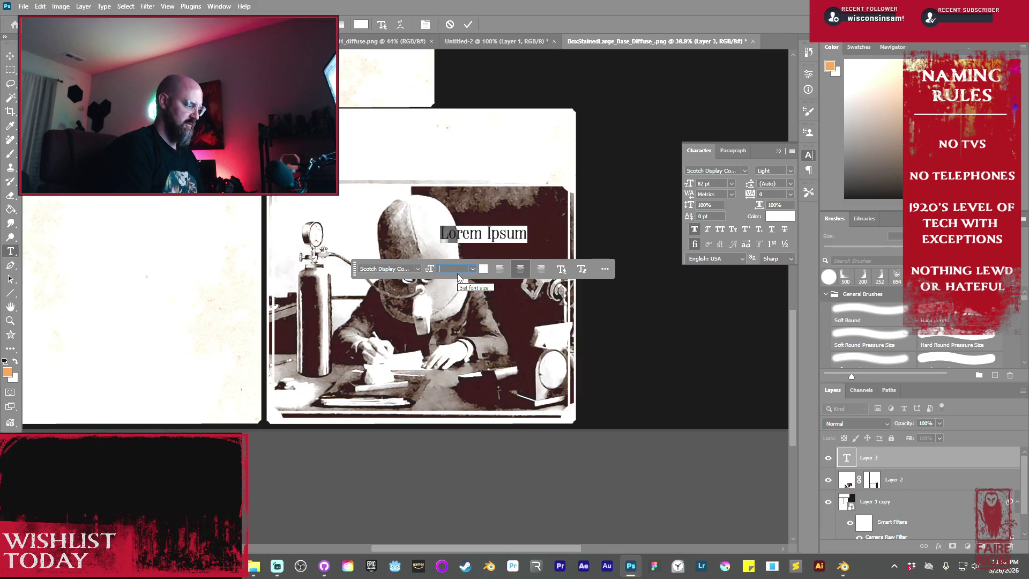
pyautogui.write('4Now')
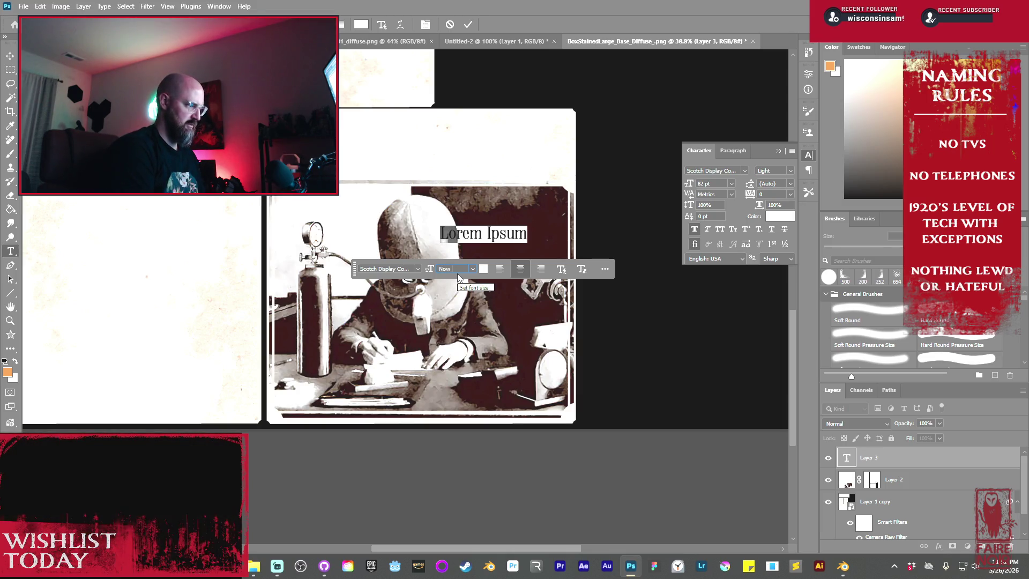
pyautogui.press('BackSpace')
pyautogui.press('BackSpace')
pyautogui.press('BackSpace')
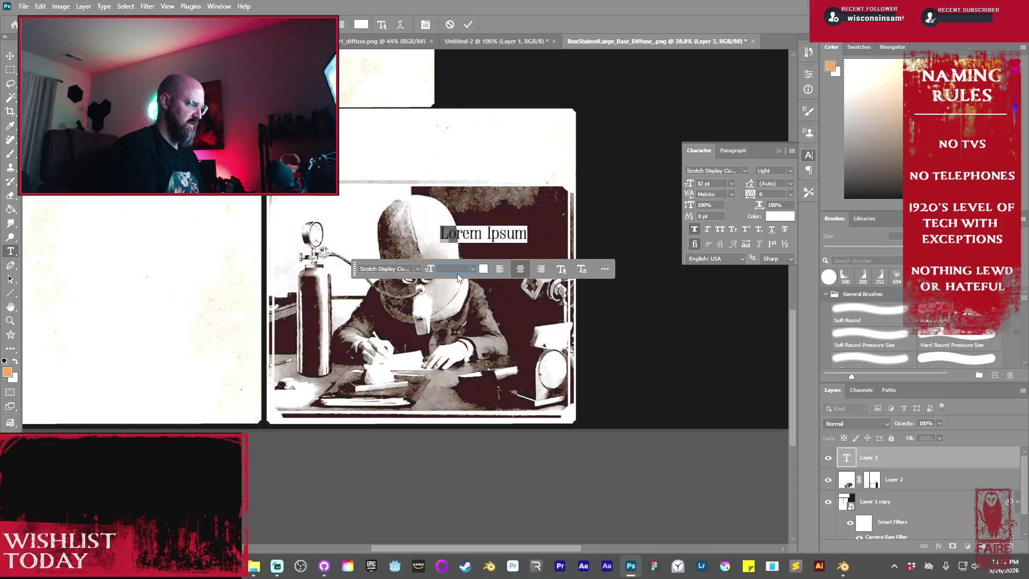
pyautogui.write('0')
pyautogui.press('Return')
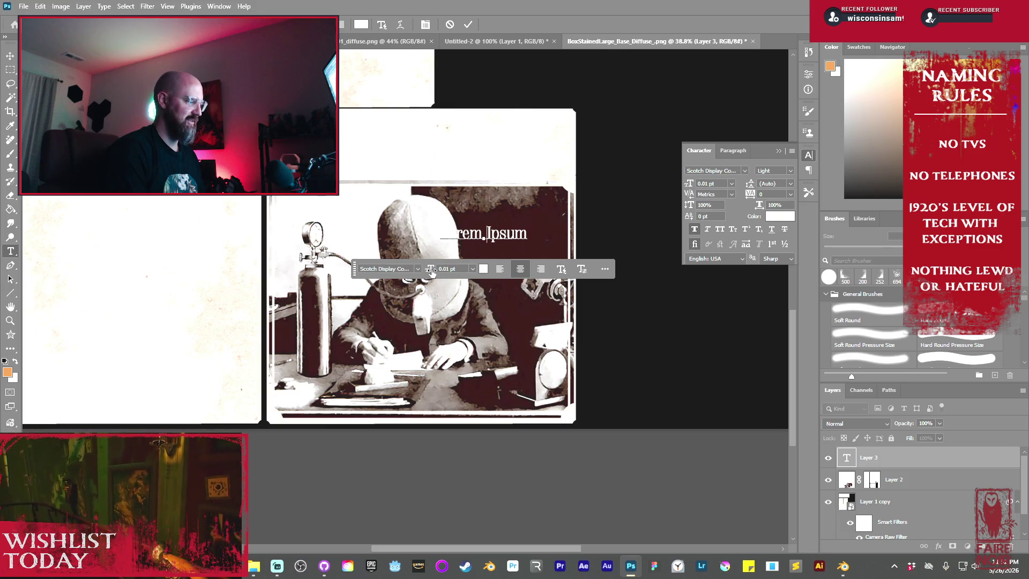
pyautogui.click(472, 268)
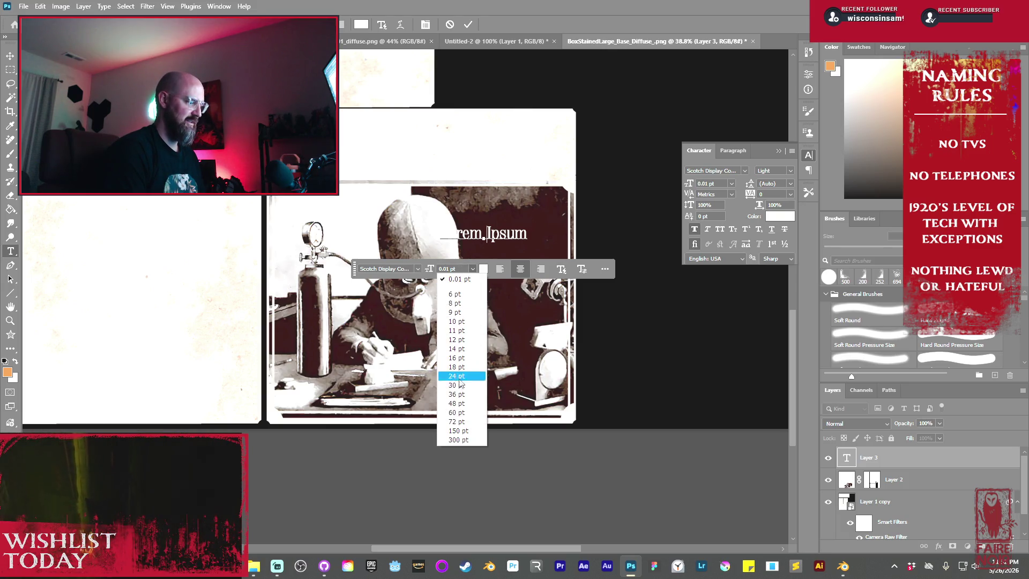
pyautogui.click(455, 422)
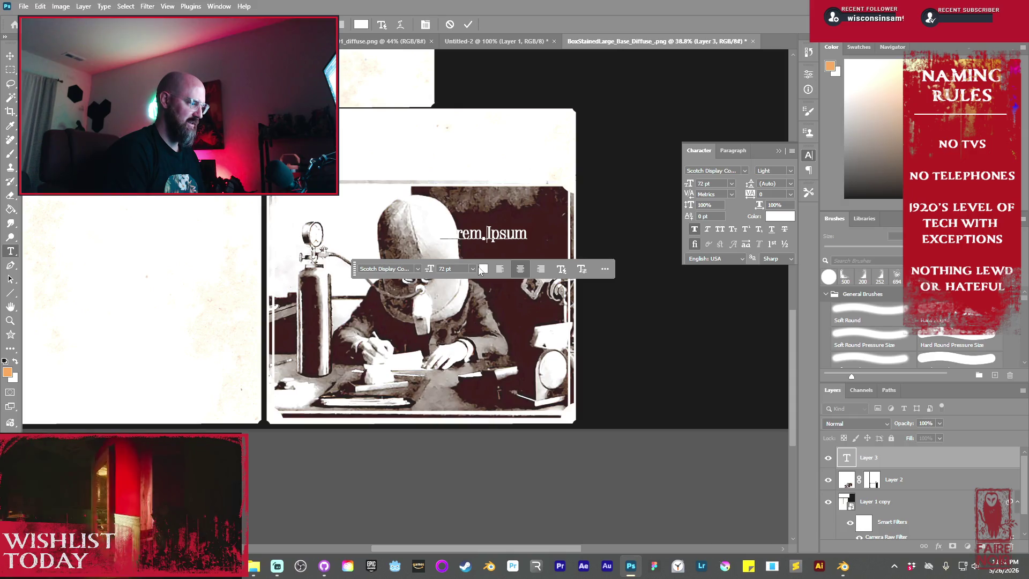
# - Replace the placeholder with the two-line caption 'Now With Breathing Tube!' and commit it
pyautogui.click(505, 233)
pyautogui.moveTo(536, 238); pyautogui.dragTo(443, 241)
pyautogui.click(446, 249)
pyautogui.hotkey('ctrl', 'a')
pyautogui.write('Wit')
pyautogui.write('Now with')
pyautogui.press('BackSpace')
pyautogui.press('BackSpace')
pyautogui.press('BackSpace')
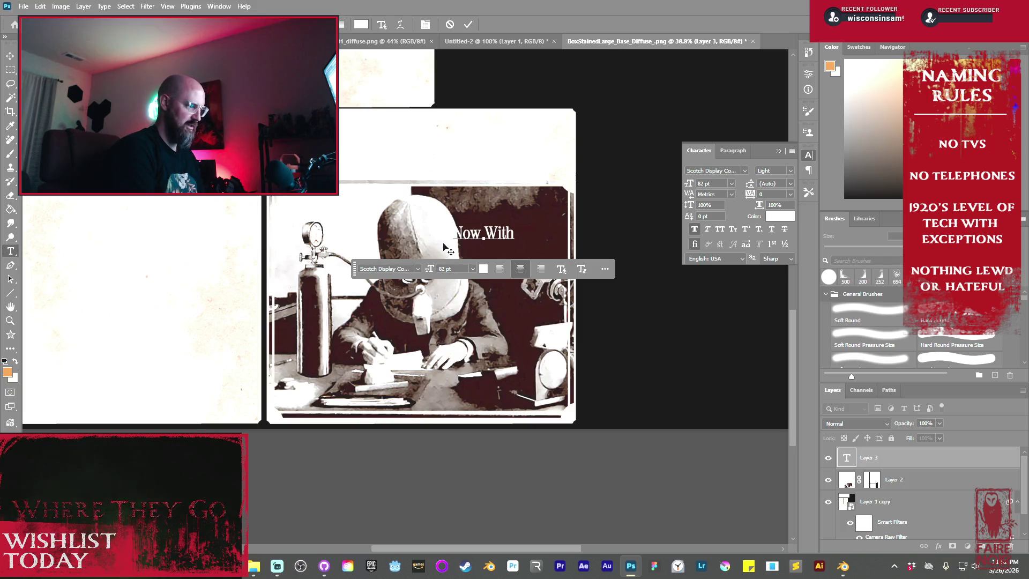
pyautogui.press('Return')
pyautogui.write('eath ')
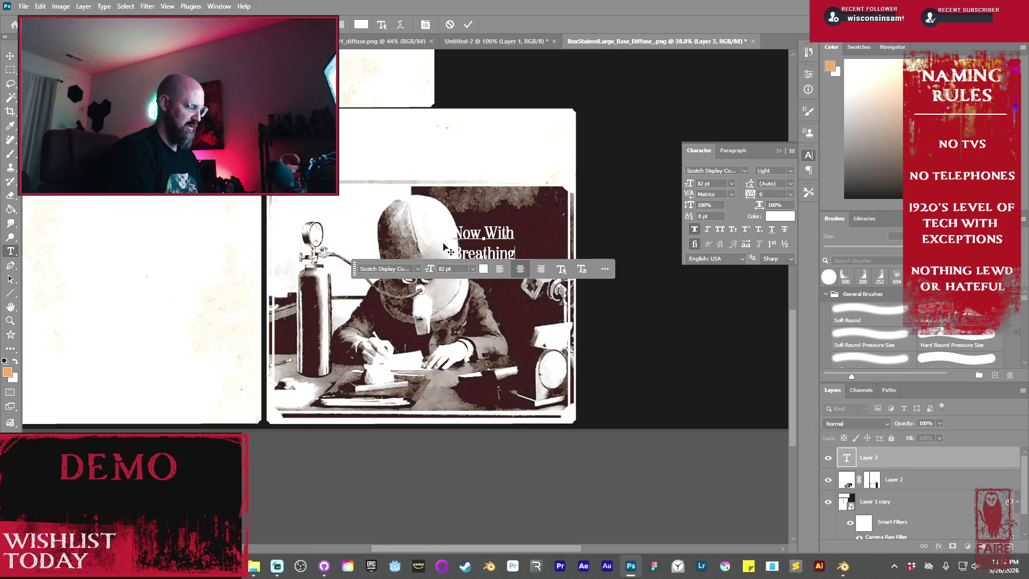
pyautogui.write(' Tub')
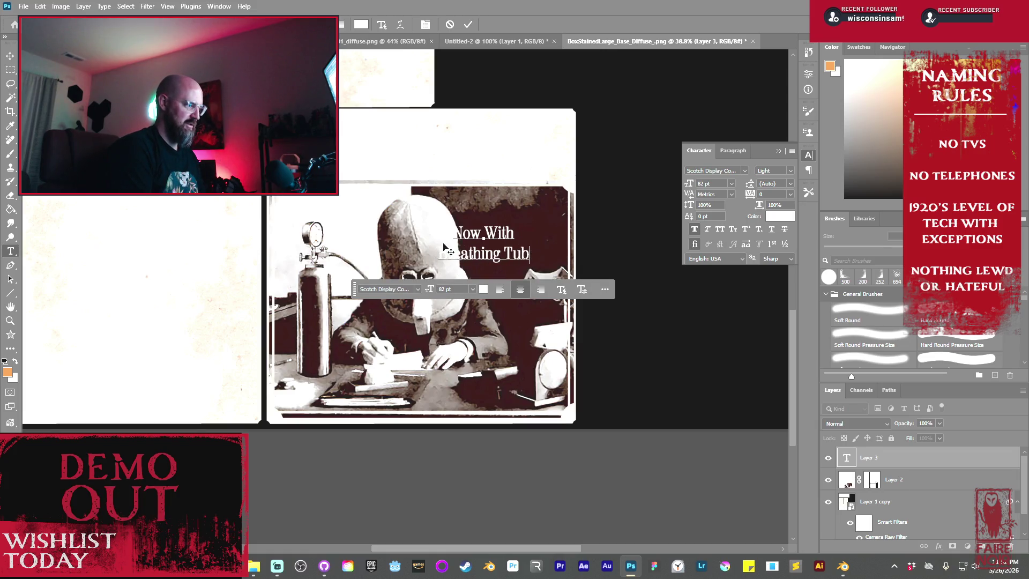
pyautogui.write('e!')
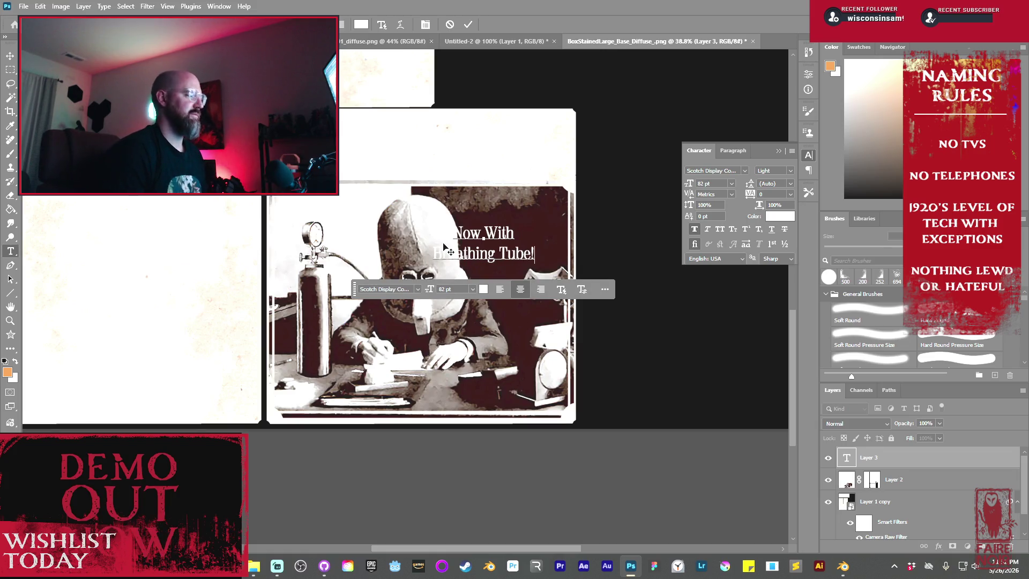
pyautogui.click(469, 25)
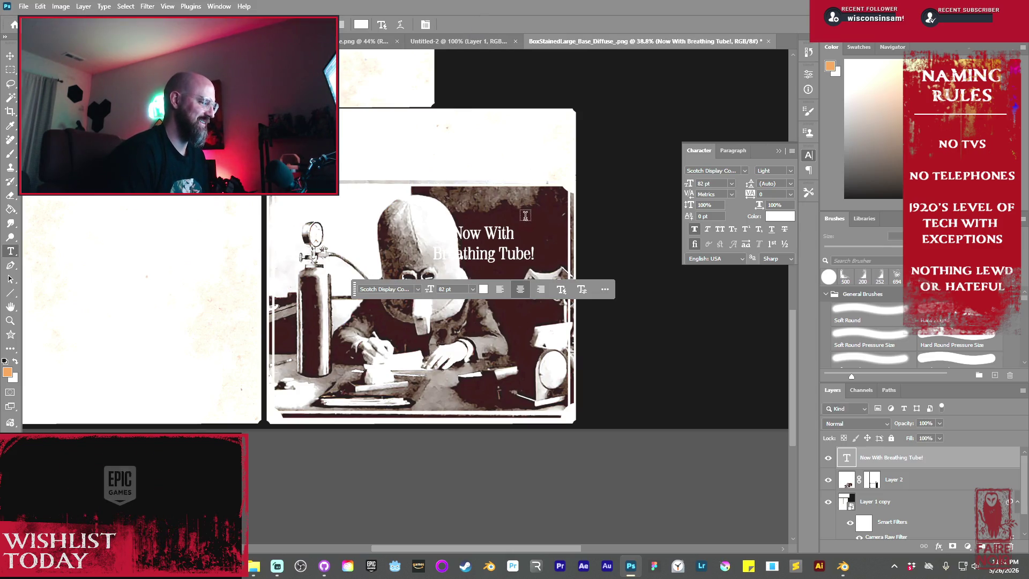
# - Revert to the smaller caption and set its text colour to black (000000)
pyautogui.hotkey('ctrl', 'z')
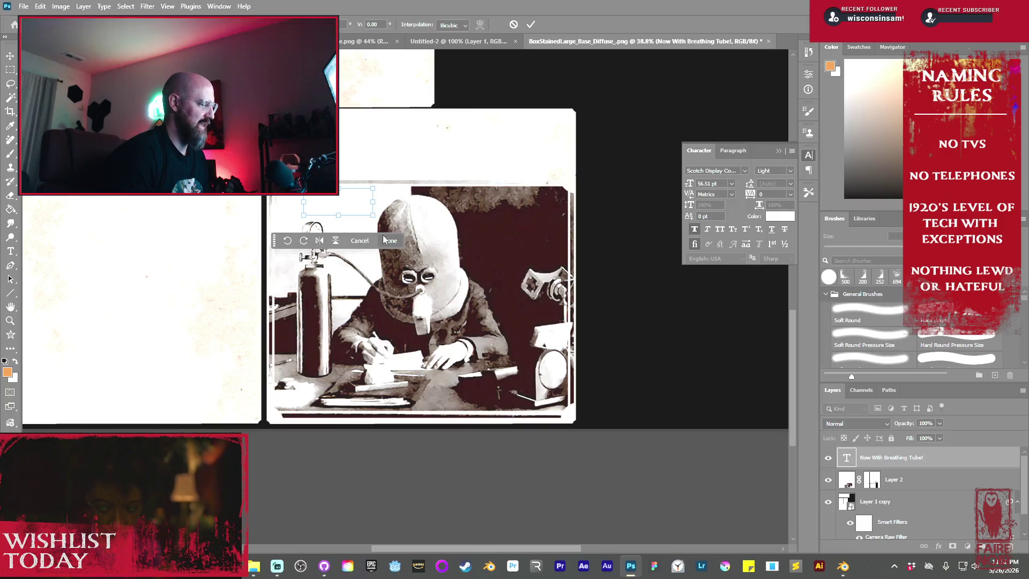
pyautogui.press('v')
pyautogui.click(338, 243)
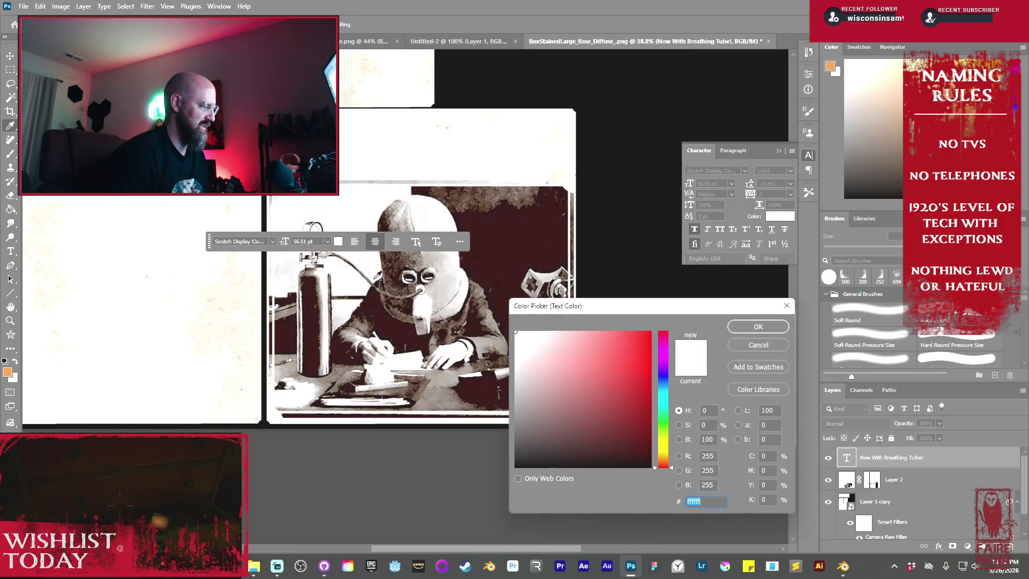
pyautogui.write('000000')
pyautogui.click(769, 327)
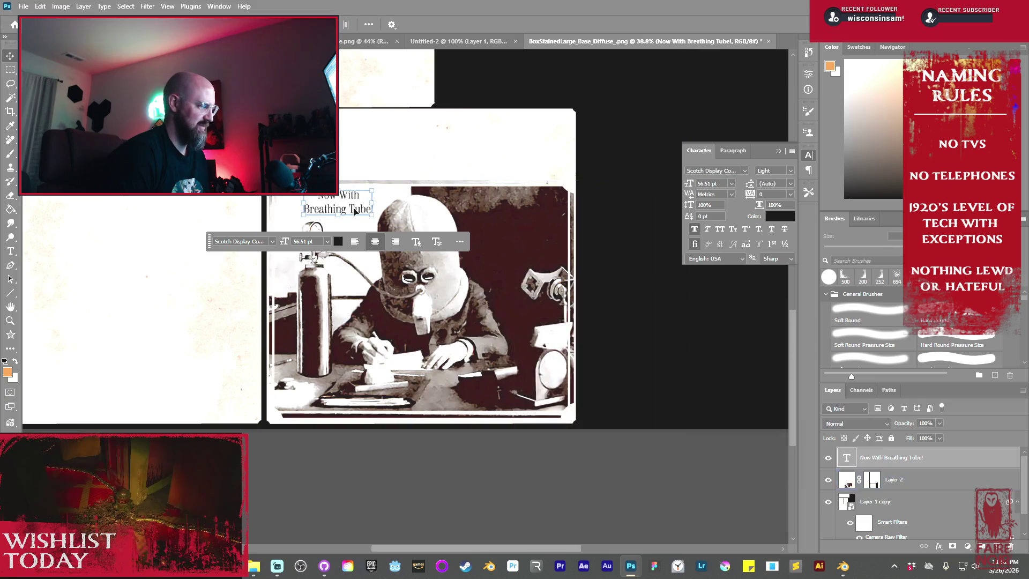
# - Duplicate the caption onto the photo's dark upper-right, colour it white (ffffff), and start typing 'Stay Focused'
pyautogui.click(609, 134)
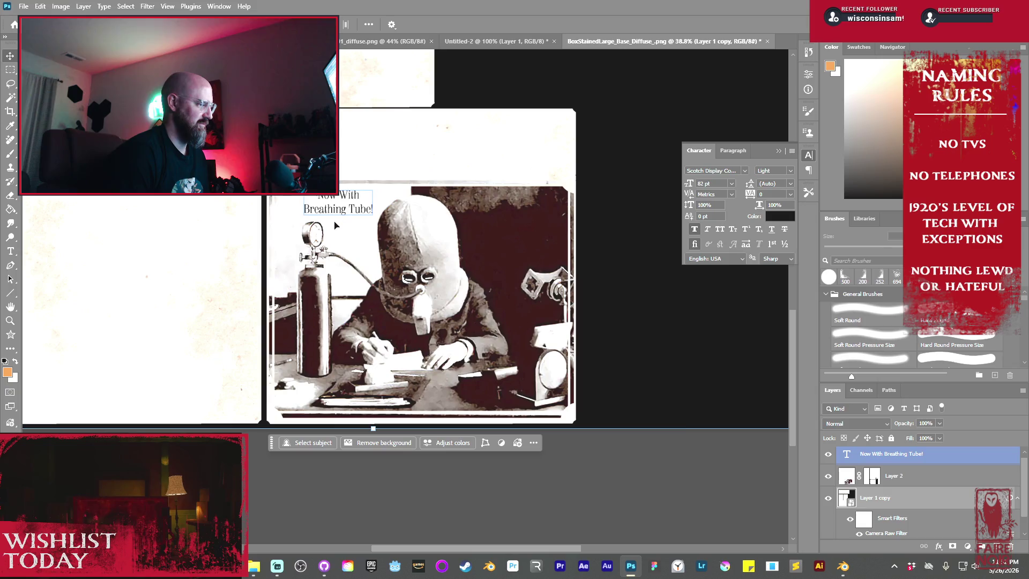
pyautogui.click(365, 336)
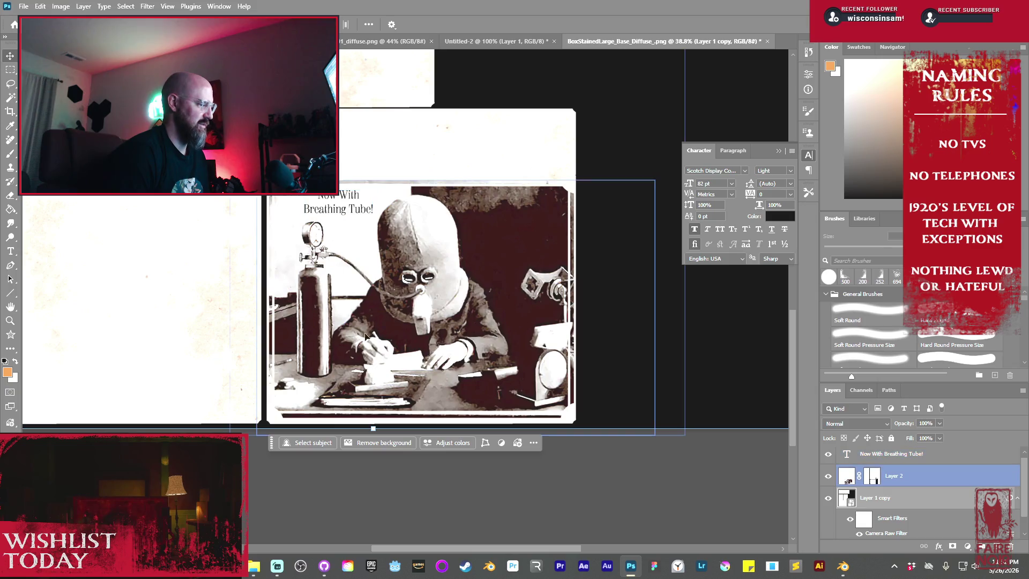
pyautogui.click(350, 210)
pyautogui.moveTo(351, 208)
pyautogui.keyDown('alt'); pyautogui.mouseDown()
pyautogui.moveTo(541, 214)
pyautogui.moveTo(529, 233)
pyautogui.mouseUp(); pyautogui.keyUp('alt')
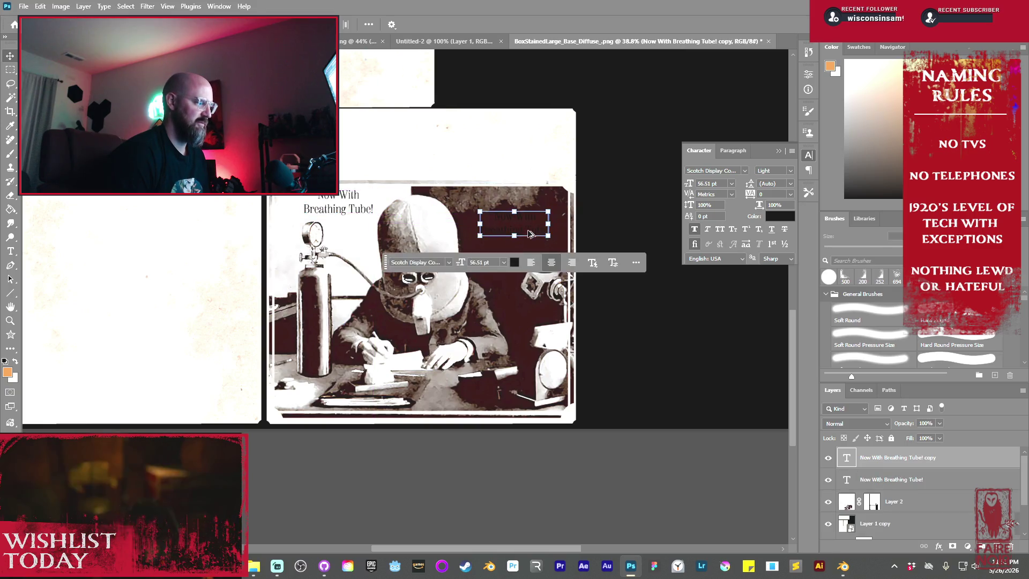
pyautogui.click(513, 262)
pyautogui.write('ffffff')
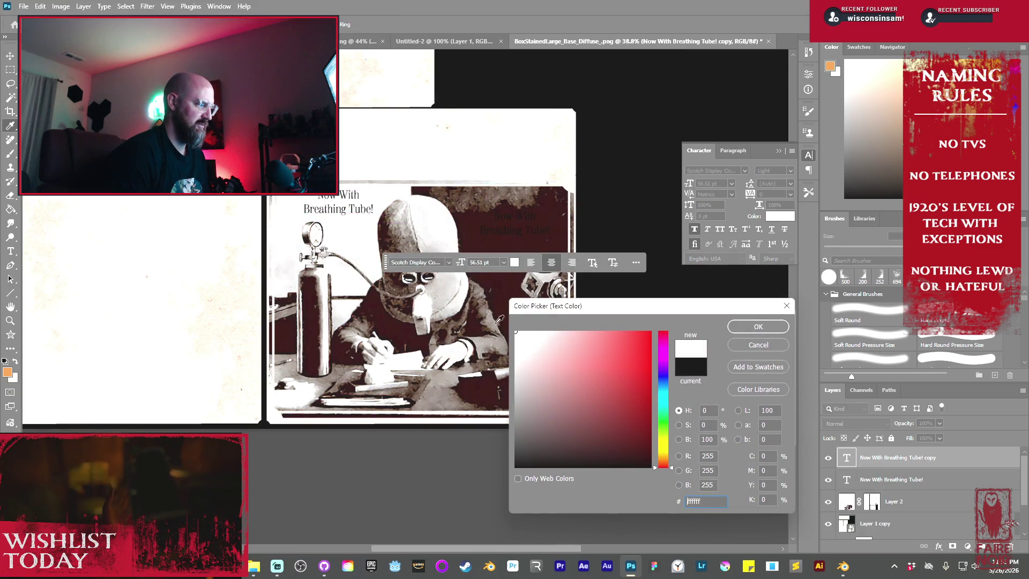
pyautogui.click(758, 326)
pyautogui.doubleClick(507, 219)
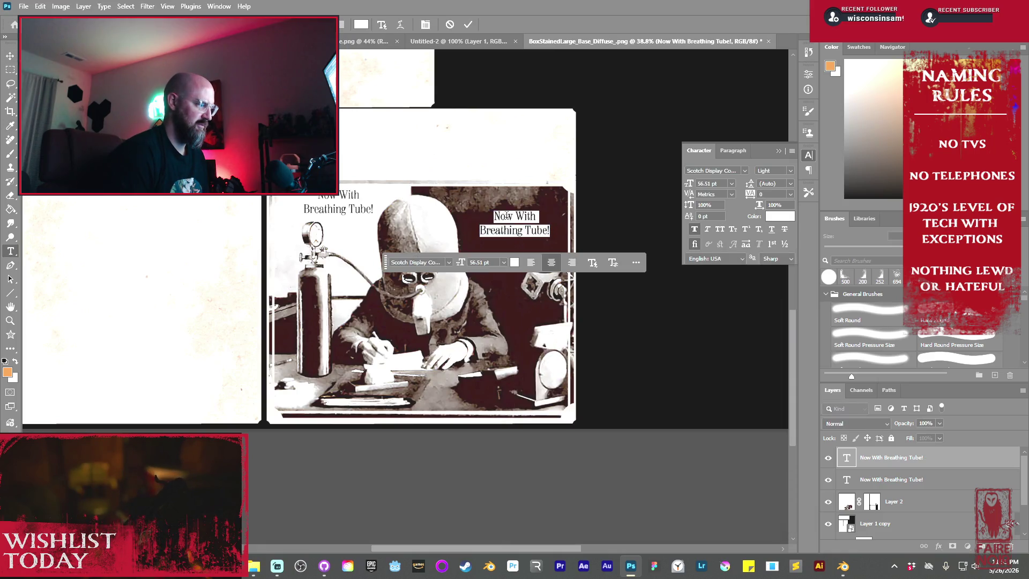
pyautogui.write('Stay Focused at')
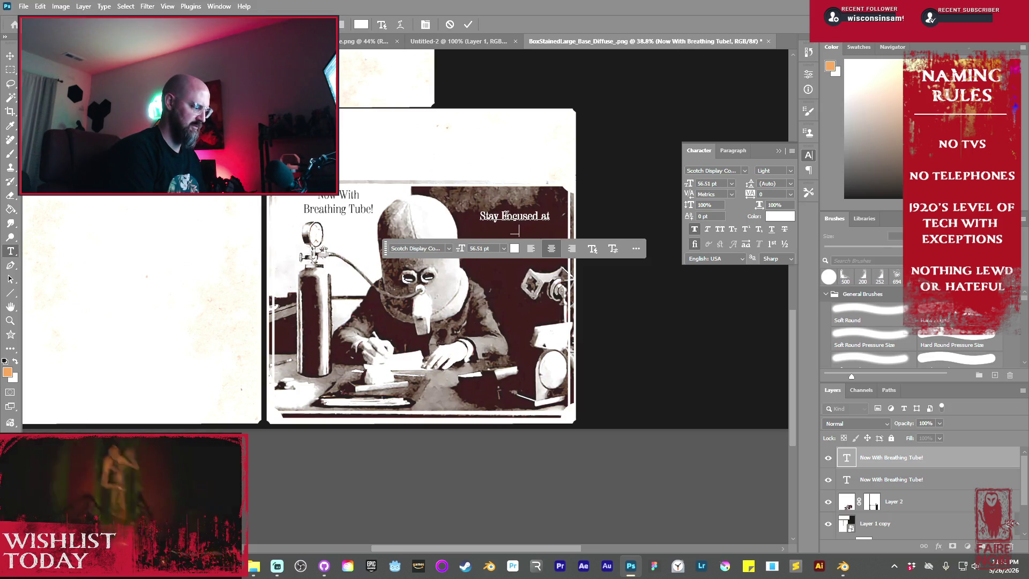
# - Finish the caption as 'Stay Focused At Work. Away From The Distractions Of The World', fixing typos, and commit
pyautogui.write('Work')
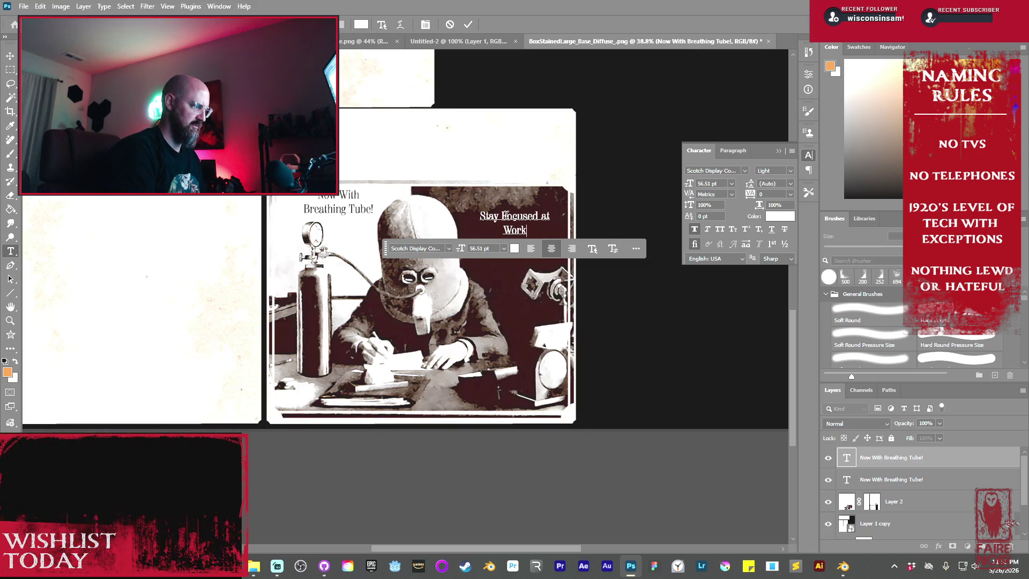
pyautogui.write('. Aw')
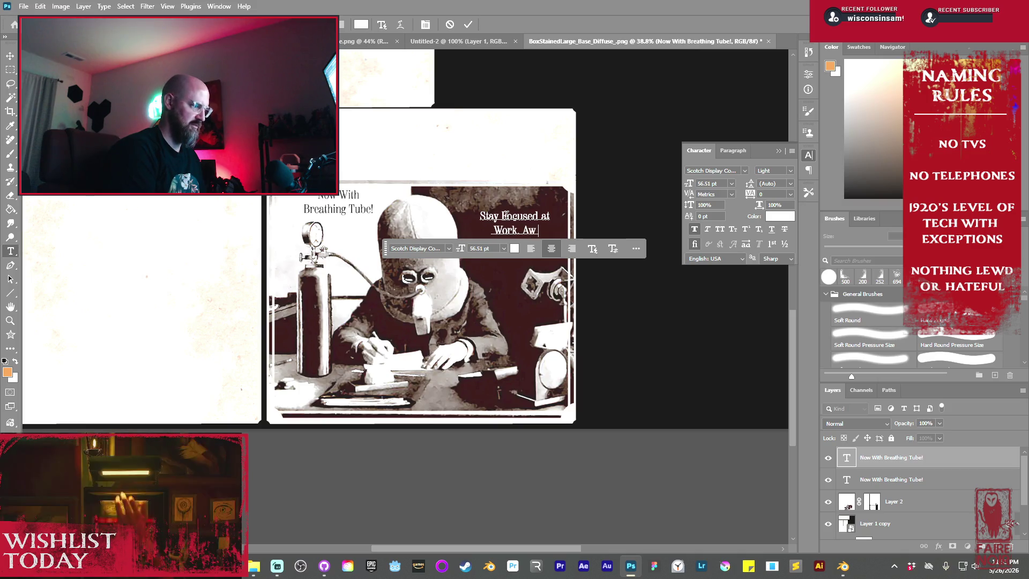
pyautogui.write('ay from teh')
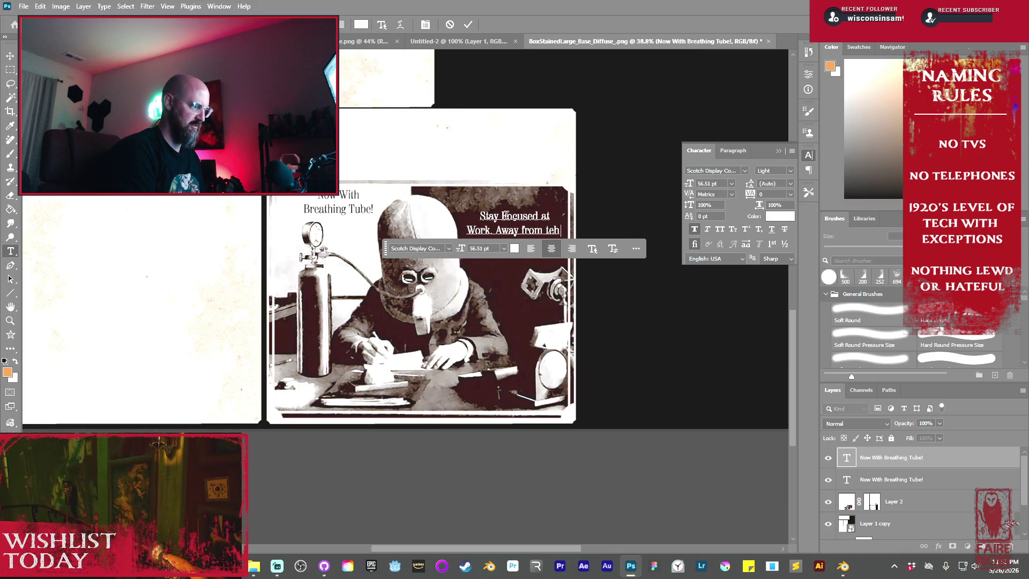
pyautogui.write('e')
pyautogui.write('t')
pyautogui.press('BackSpace')
pyautogui.press('BackSpace')
pyautogui.press('BackSpace')
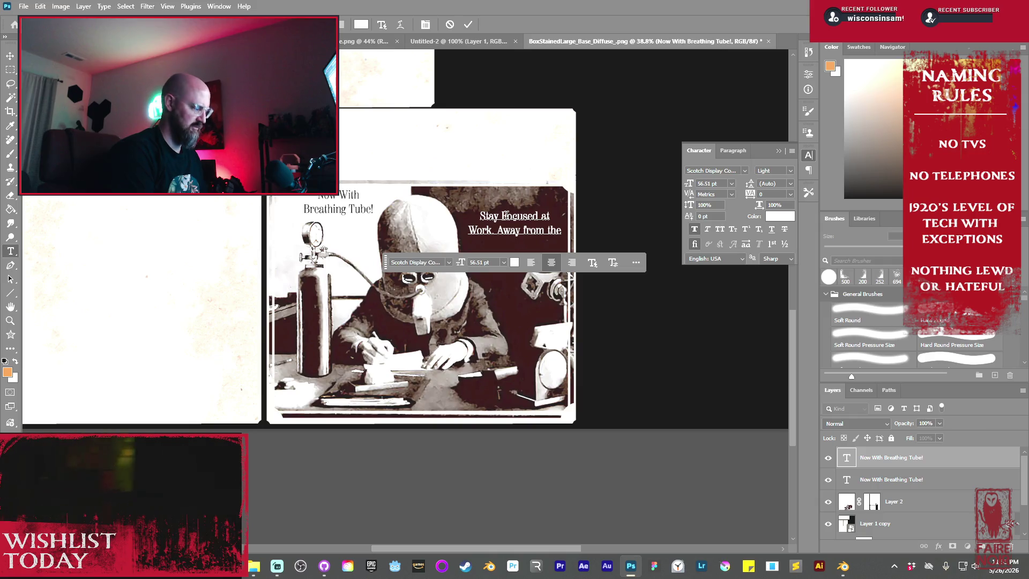
pyautogui.write('Distractions ofe')
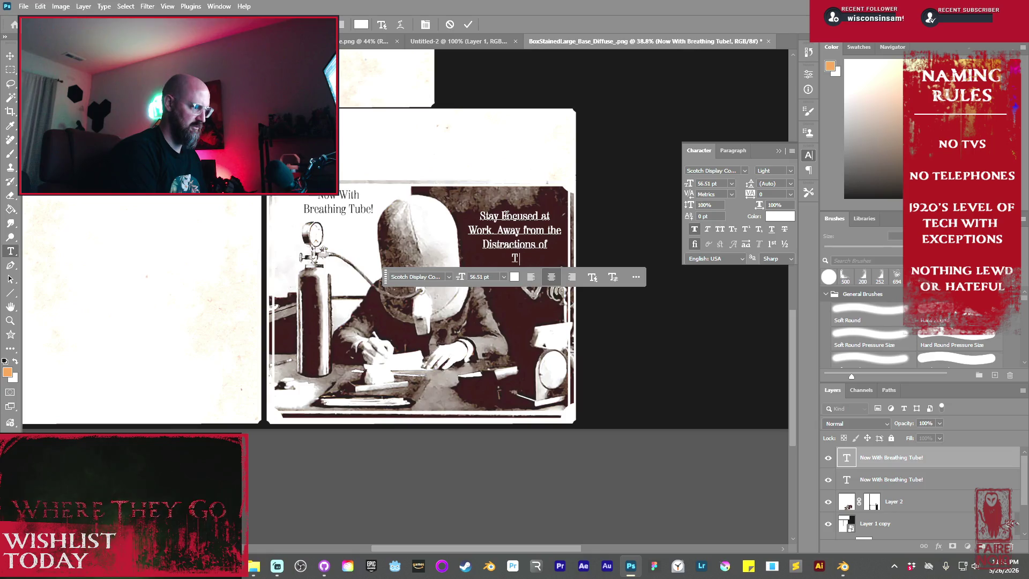
pyautogui.write('herld')
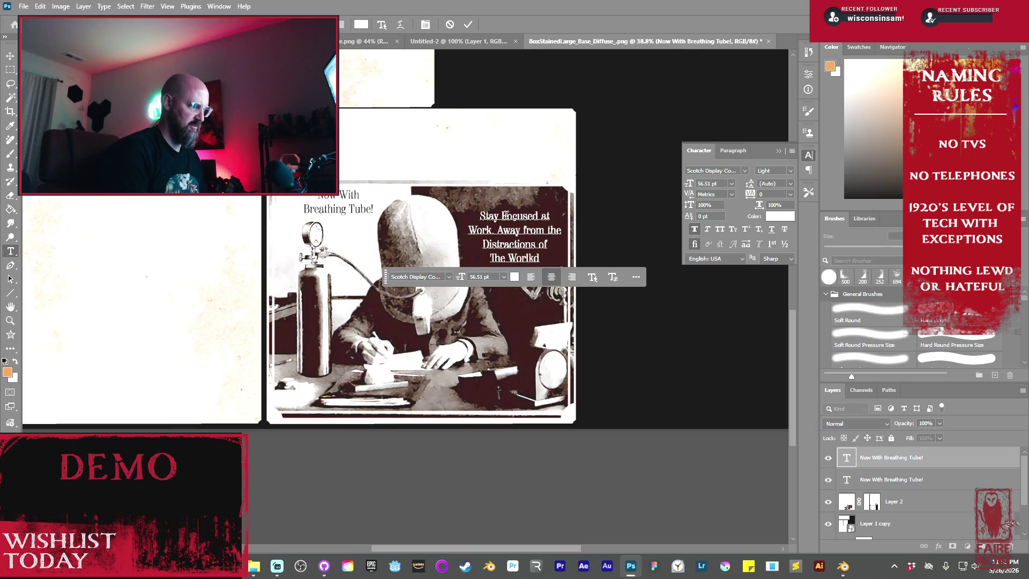
pyautogui.press('BackSpace')
pyautogui.press('BackSpace')
pyautogui.write('d')
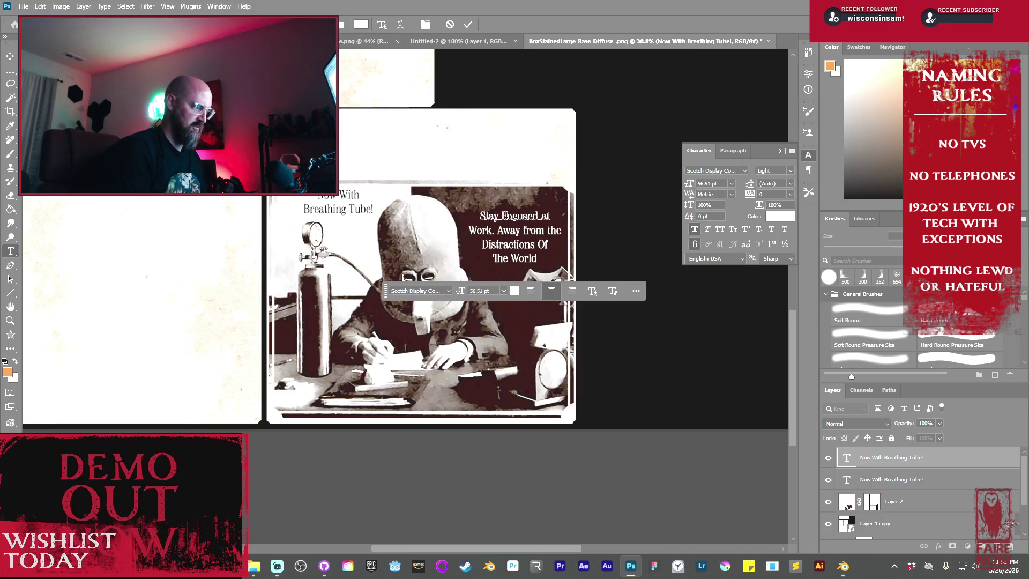
pyautogui.press('Delete')
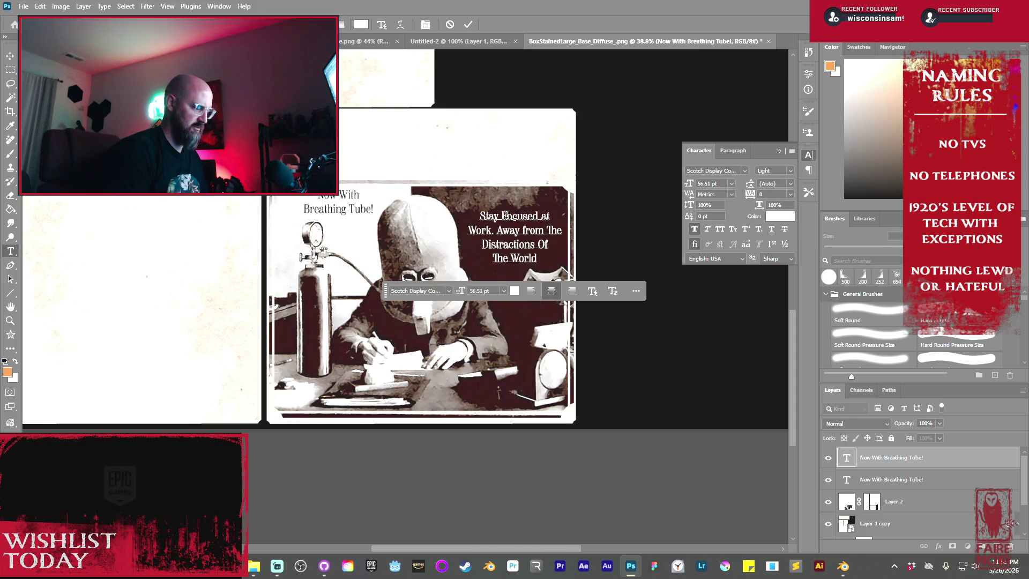
pyautogui.keyDown('shift'); pyautogui.click(504, 215); pyautogui.keyUp('shift')
pyautogui.write('F')
pyautogui.hotkey('ctrl', 'z')
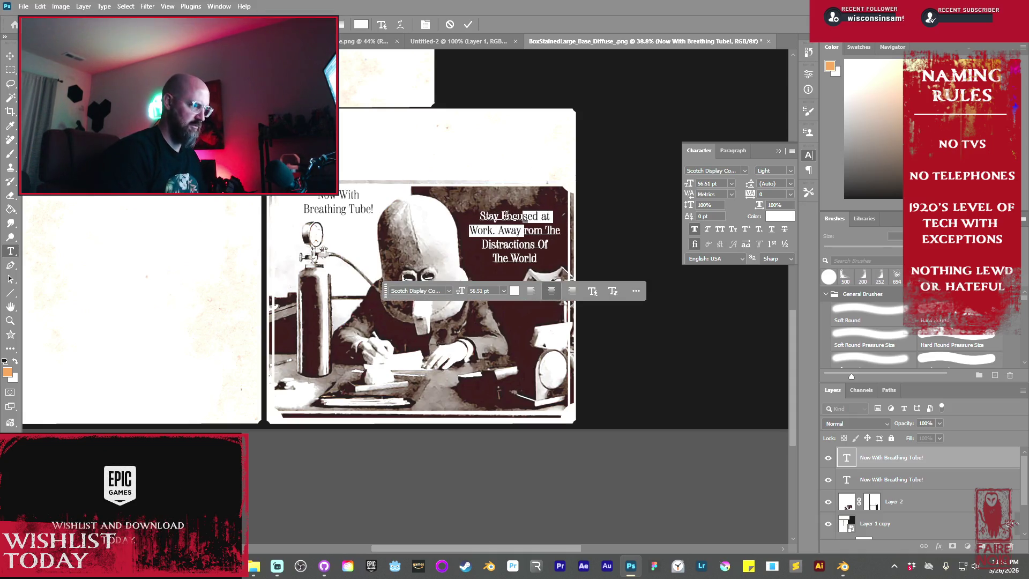
pyautogui.write('F')
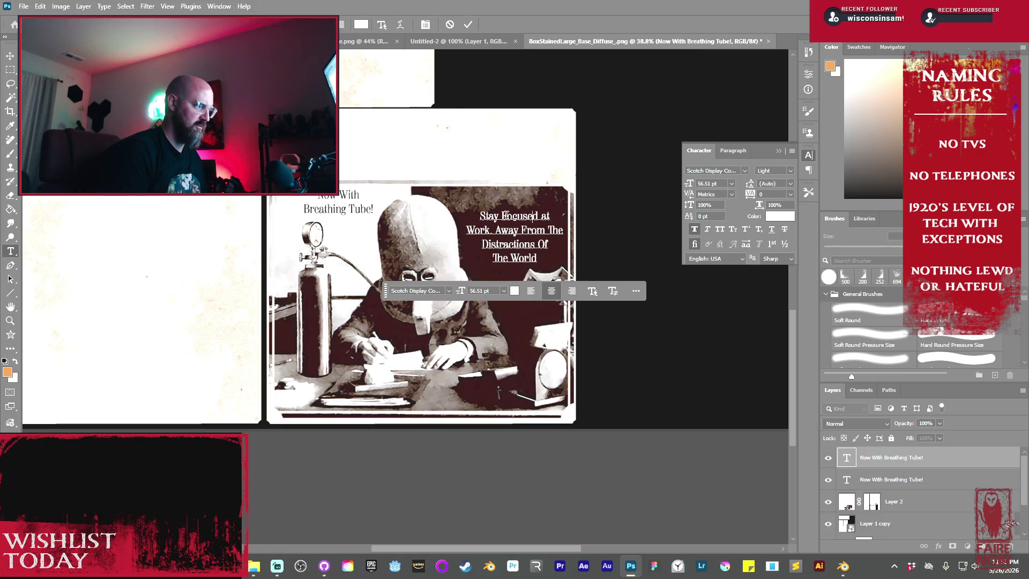
pyautogui.write('A')
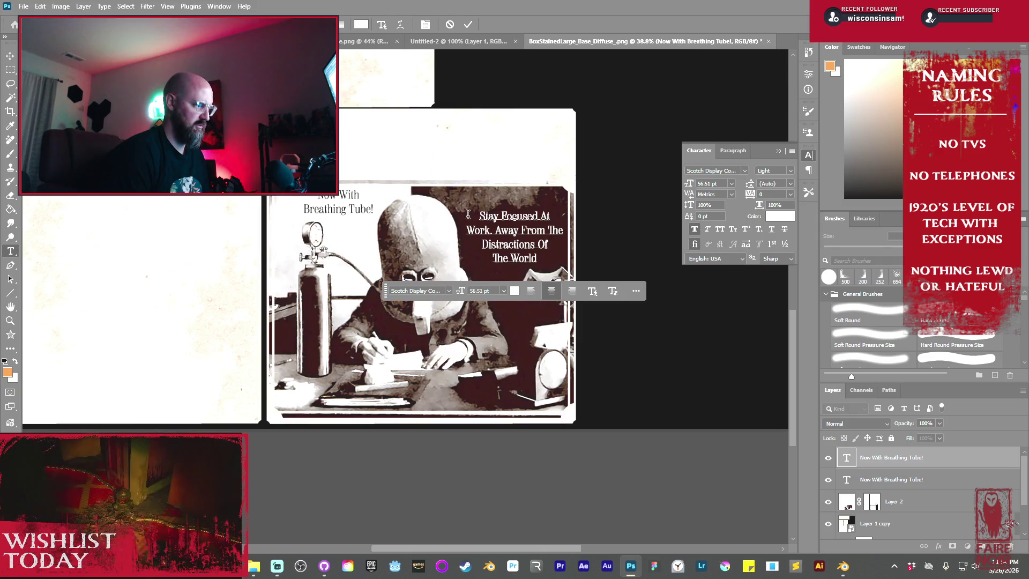
pyautogui.click(468, 24)
pyautogui.press('v')
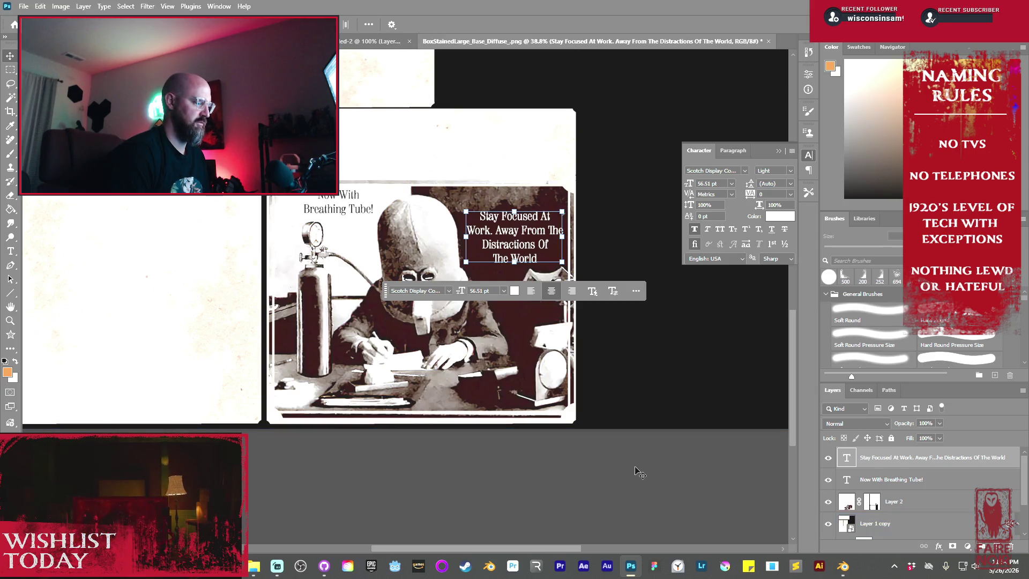
# - Recentre the view on the ad panel and select the Now With Breathing Tube! caption
pyautogui.click(309, 261)
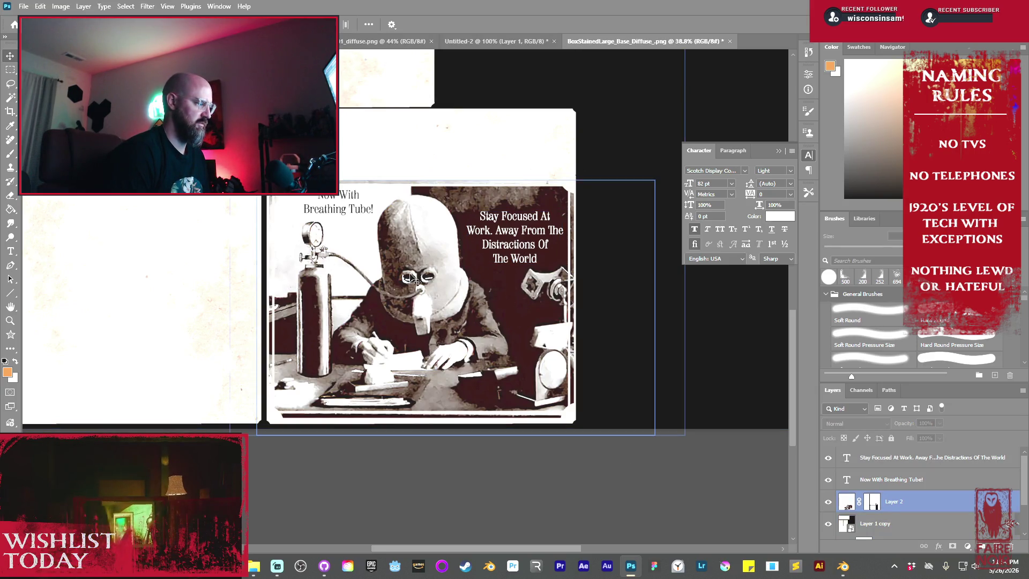
pyautogui.moveTo(412, 292); pyautogui.dragTo(448, 320)
pyautogui.click(555, 268)
pyautogui.click(372, 238)
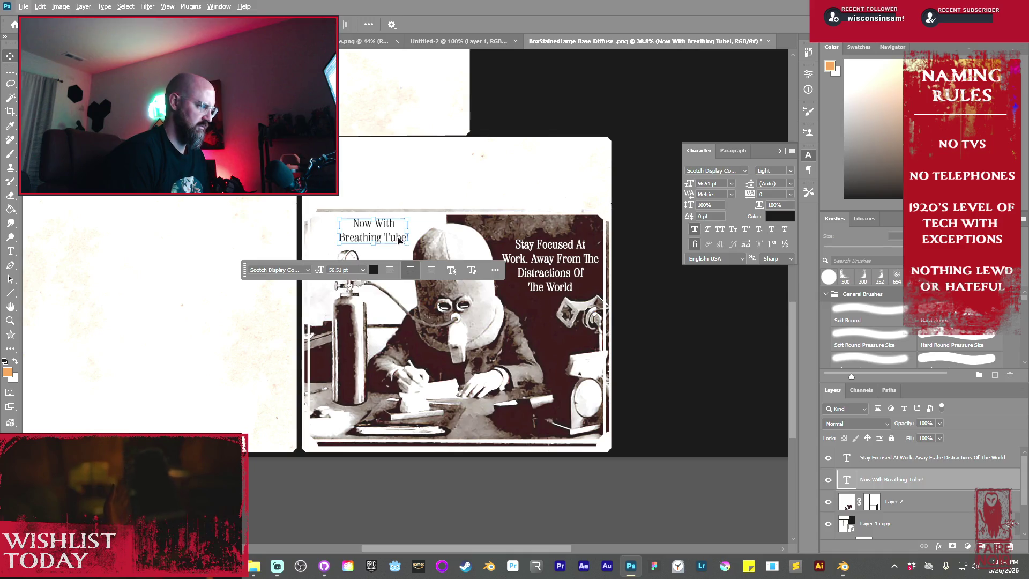
# - Move the Now With Breathing Tube! caption above the picture and retype it as 'The'
pyautogui.moveTo(390, 241)
pyautogui.mouseDown()
pyautogui.moveTo(396, 203)
pyautogui.moveTo(480, 179)
pyautogui.mouseUp()
pyautogui.doubleClick(479, 179)
pyautogui.hotkey('ctrl', 'a')
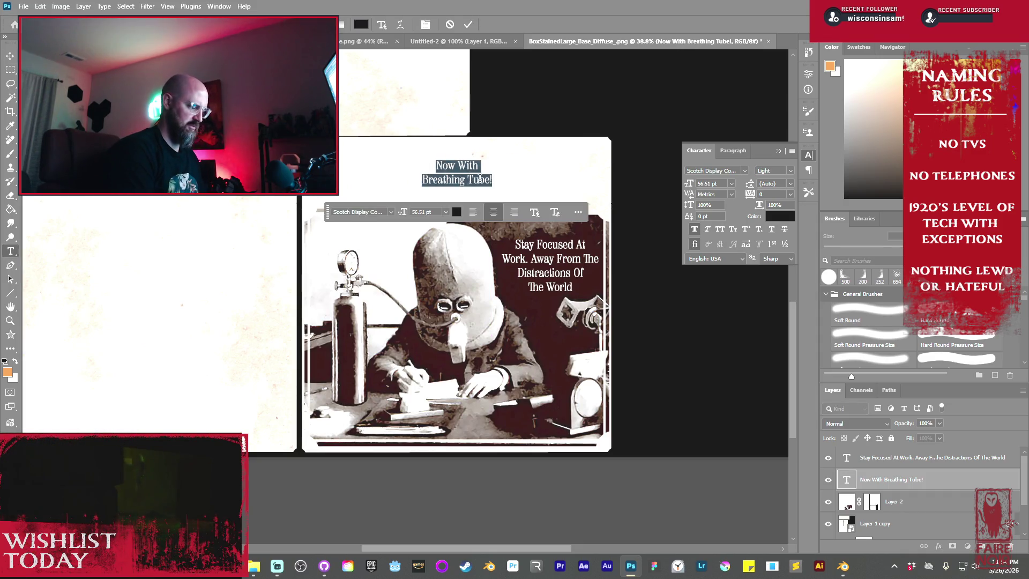
pyautogui.write('The')
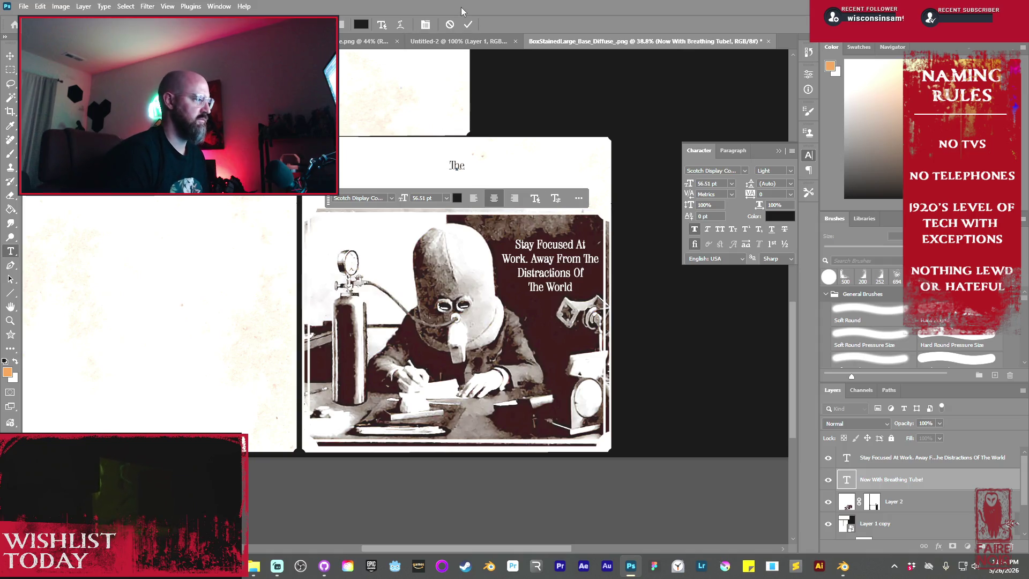
pyautogui.click(469, 25)
# - Scale up and reposition the 'The' text
pyautogui.click(448, 156)
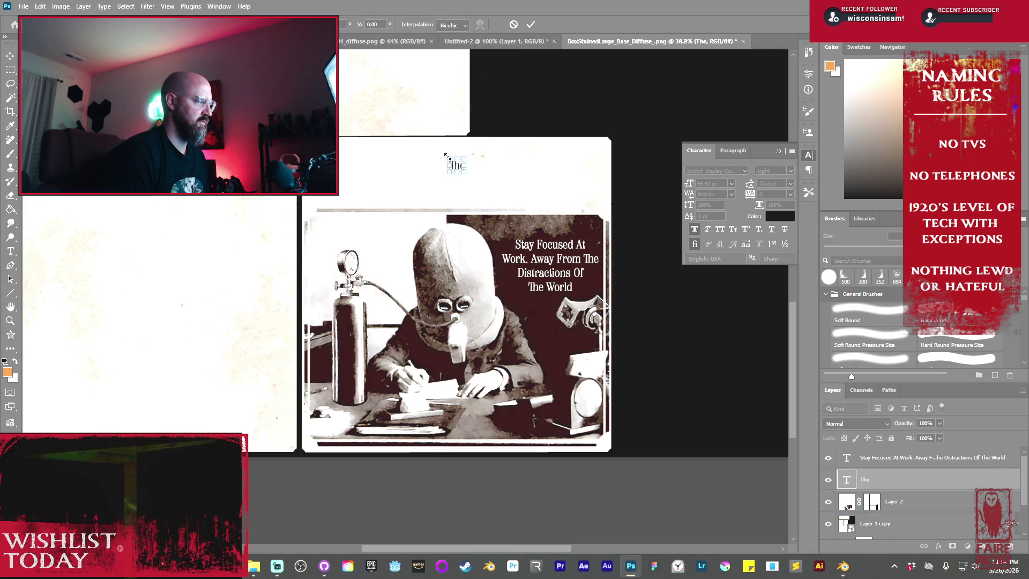
pyautogui.moveTo(439, 151); pyautogui.dragTo(418, 156)
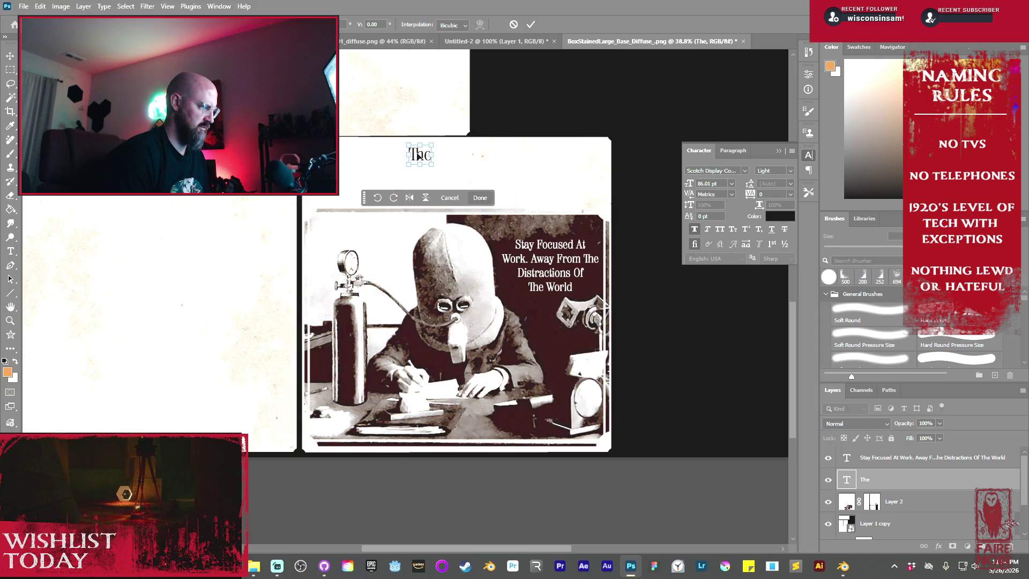
pyautogui.click(478, 198)
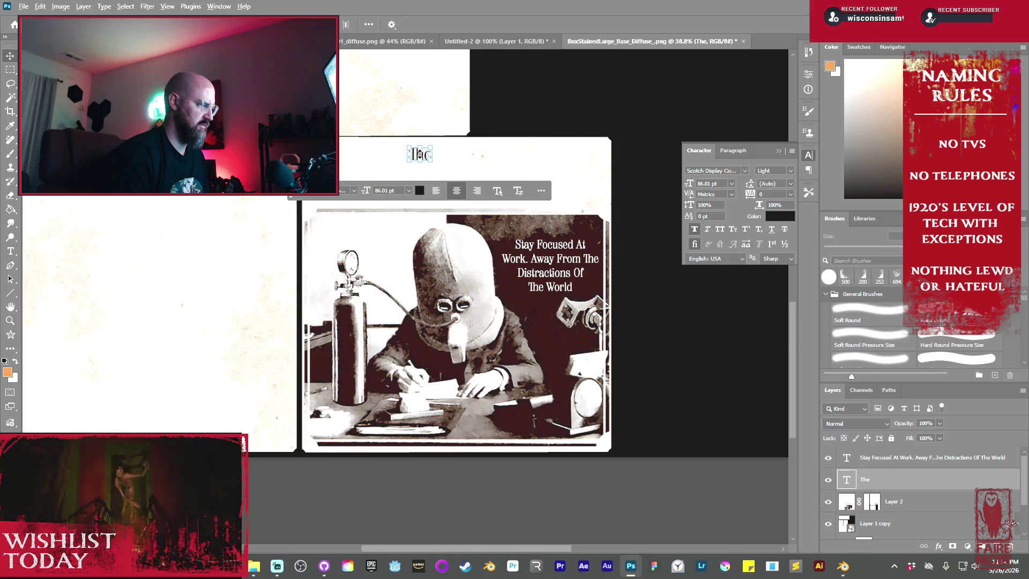
pyautogui.hotkey('ctrl', 't')
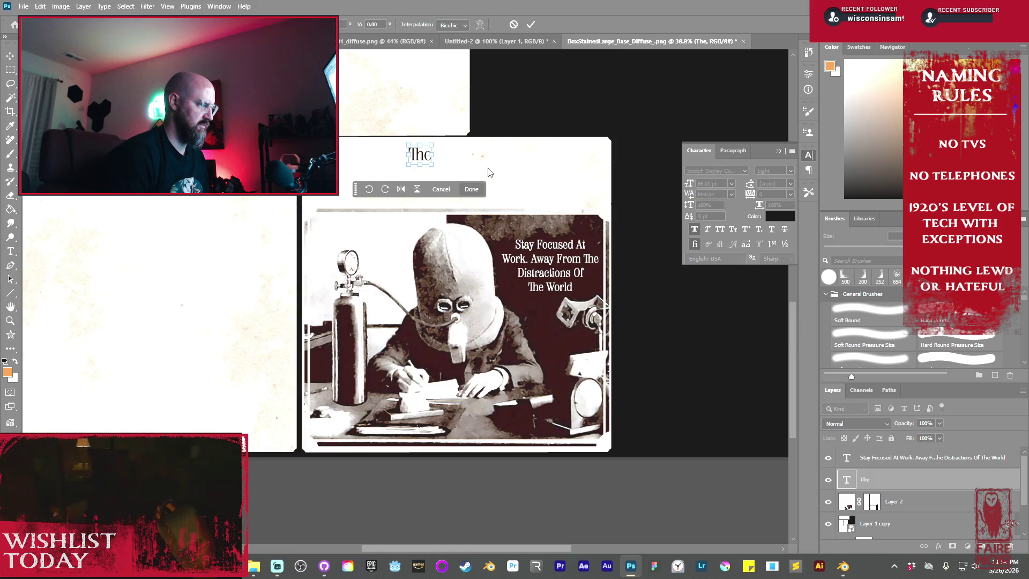
pyautogui.press('Return')
# - Alt-drag a copy of 'The' below it, dismissing the eyedropper's rasterize warning
pyautogui.moveTo(419, 152)
pyautogui.keyDown('alt'); pyautogui.mouseDown()
pyautogui.moveTo(424, 174)
pyautogui.moveTo(453, 174)
pyautogui.moveTo(439, 176)
pyautogui.mouseUp(); pyautogui.keyUp('alt')
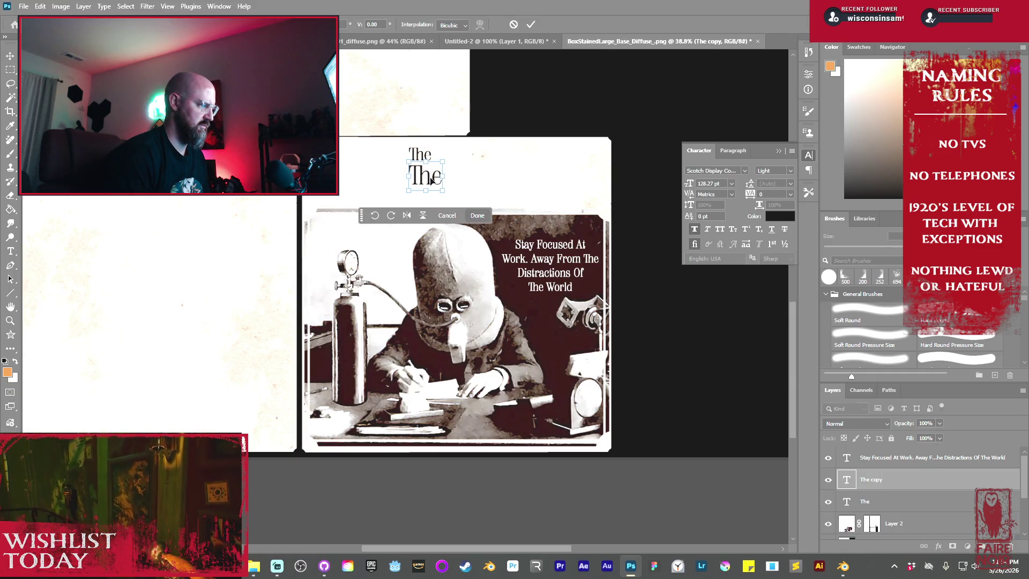
pyautogui.press('i')
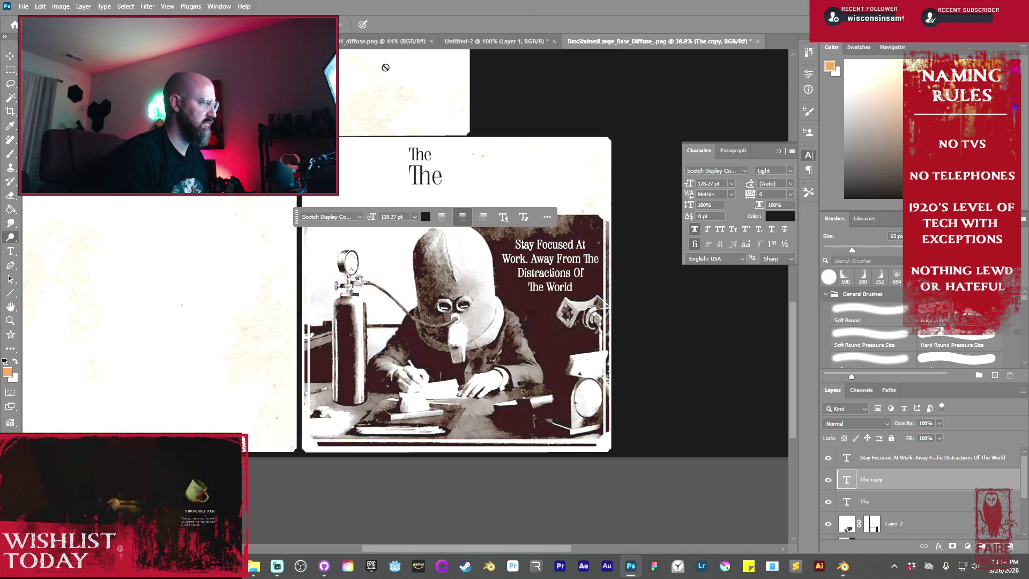
pyautogui.click(476, 185)
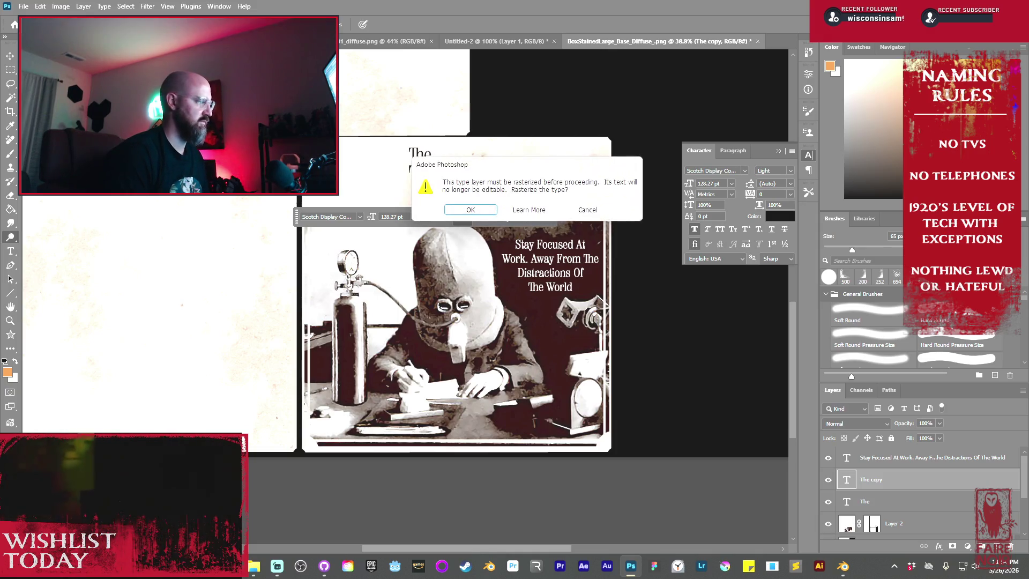
pyautogui.press('Return')
pyautogui.click(10, 56)
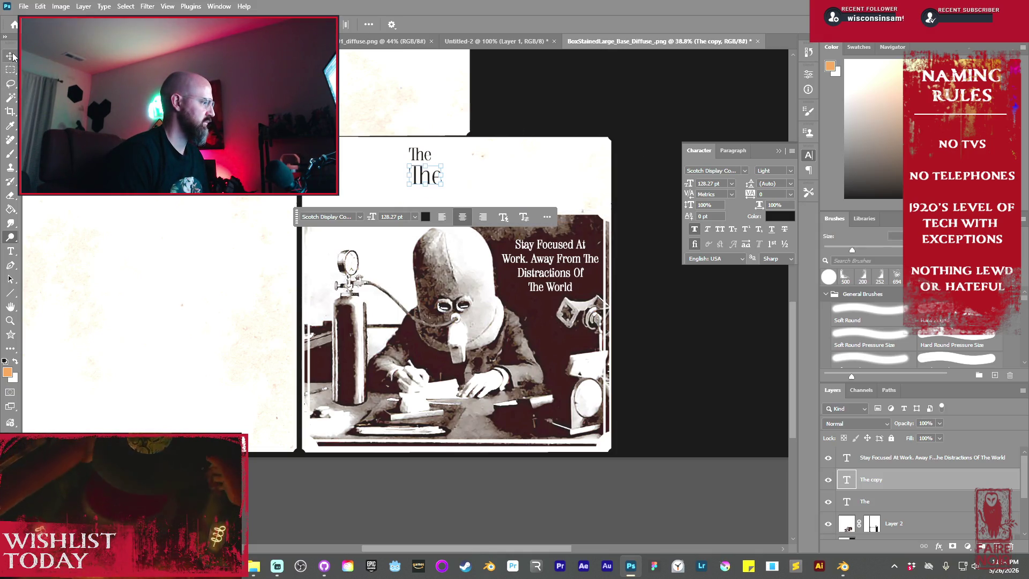
# - Retype the larger copy as 'Isolator Mask', left-align it, and line it up under 'The'
pyautogui.doubleClick(432, 174)
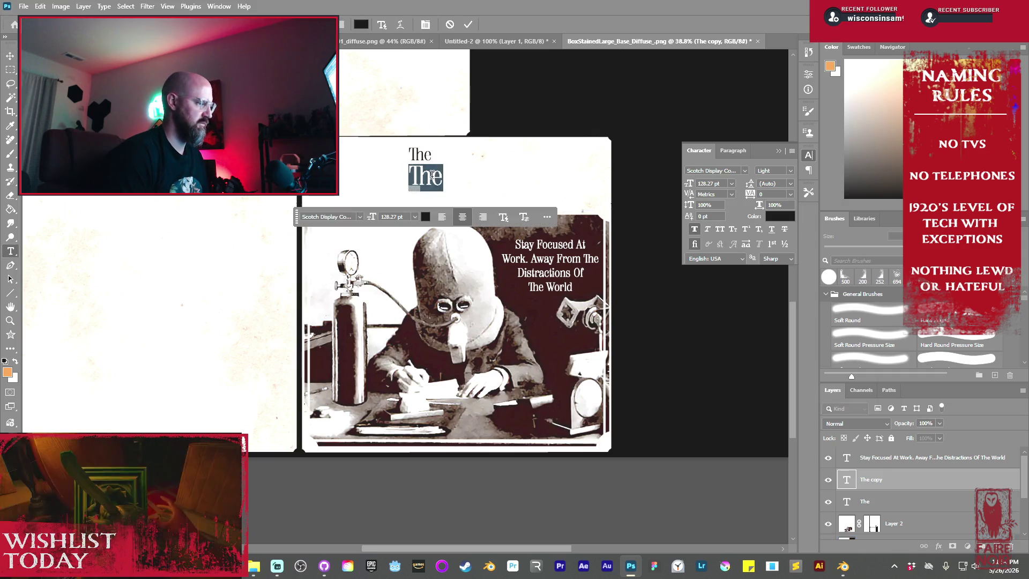
pyautogui.press('BackSpace')
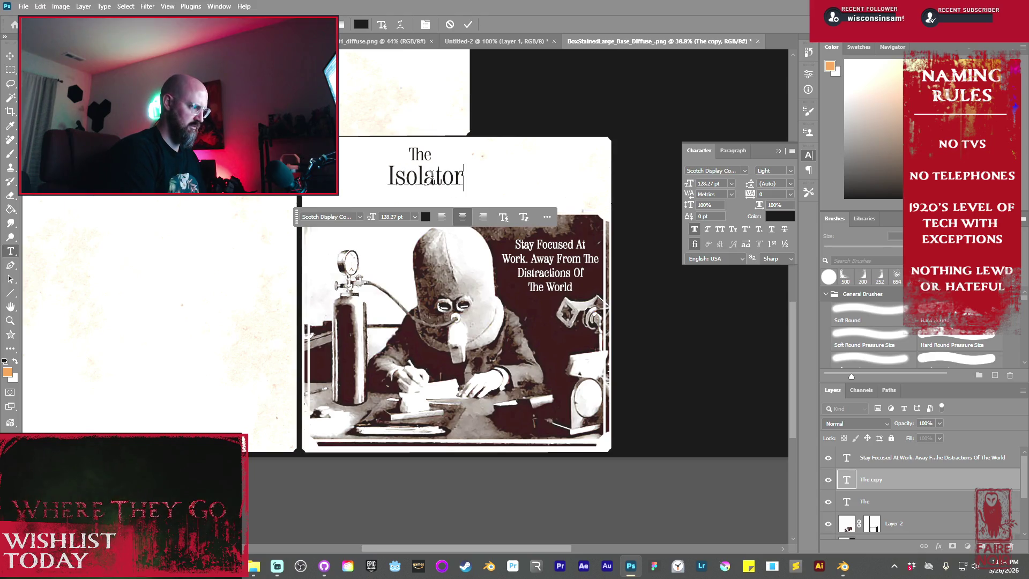
pyautogui.write(' Mask')
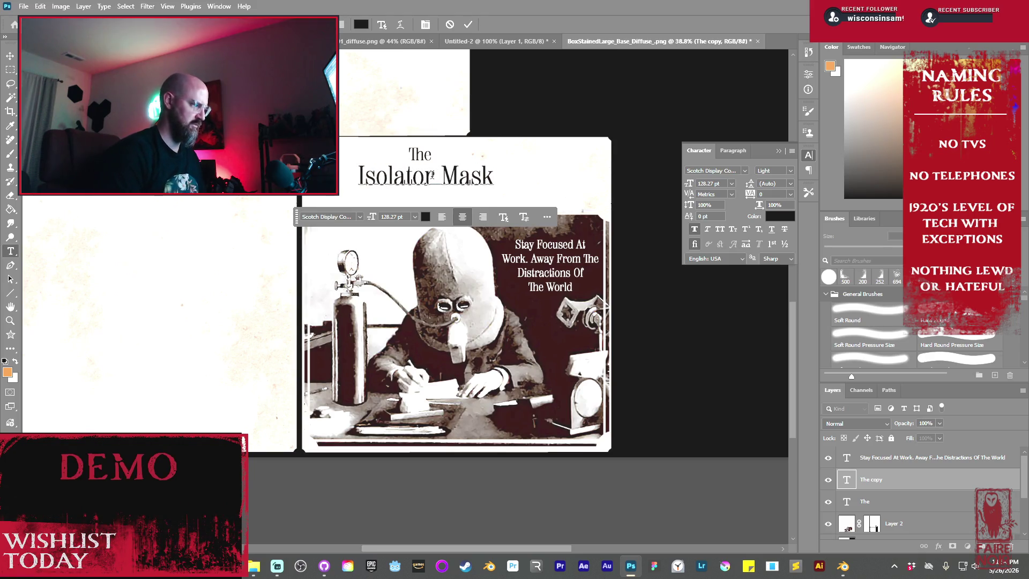
pyautogui.hotkey('ctrl', 'a')
pyautogui.click(442, 217)
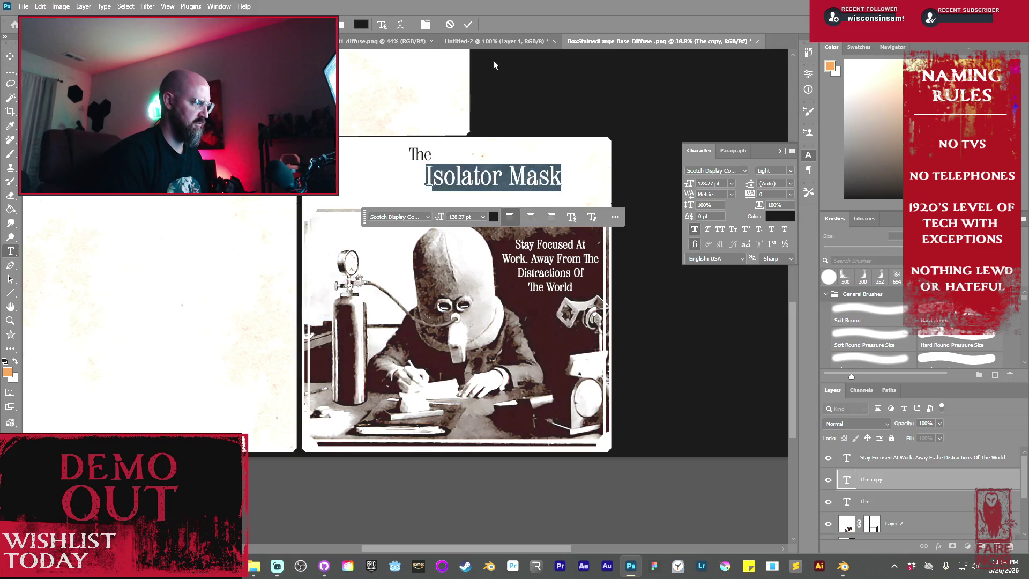
pyautogui.click(469, 25)
pyautogui.moveTo(476, 179); pyautogui.dragTo(459, 178)
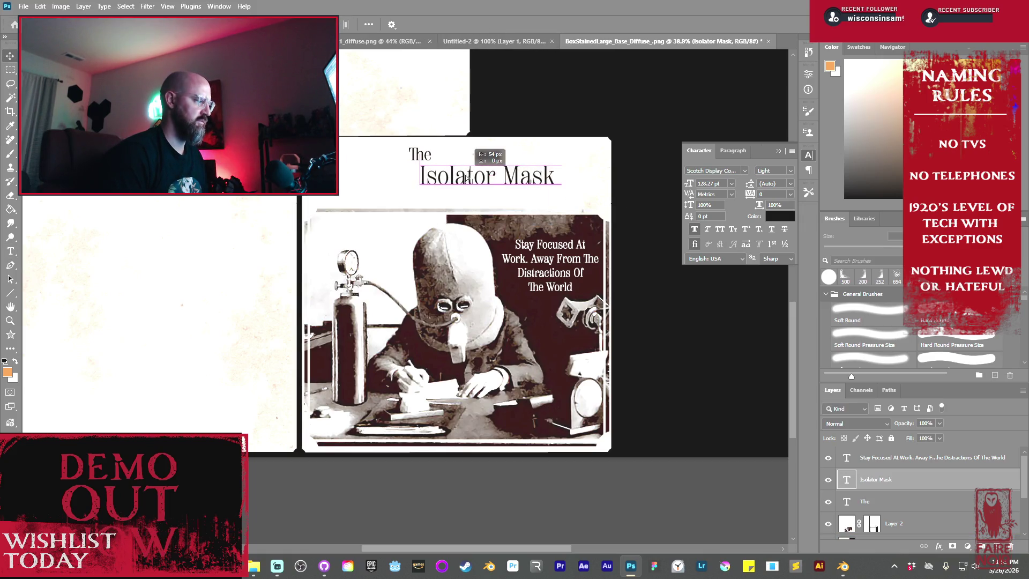
# - Left-align 'The' and nudge both title lines so their left edges match
pyautogui.hotkey('ctrl', 't')
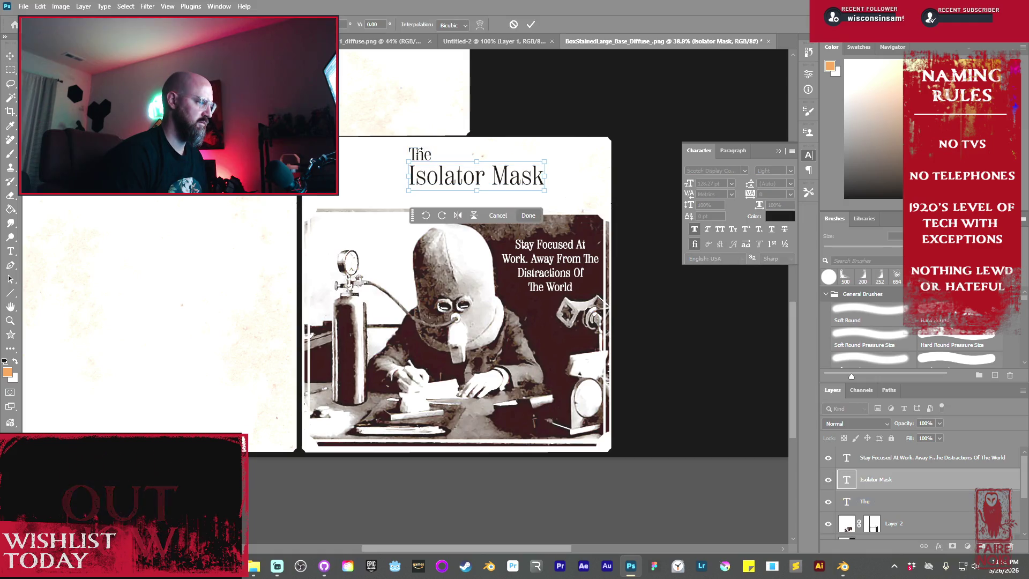
pyautogui.click(532, 25)
pyautogui.click(419, 154)
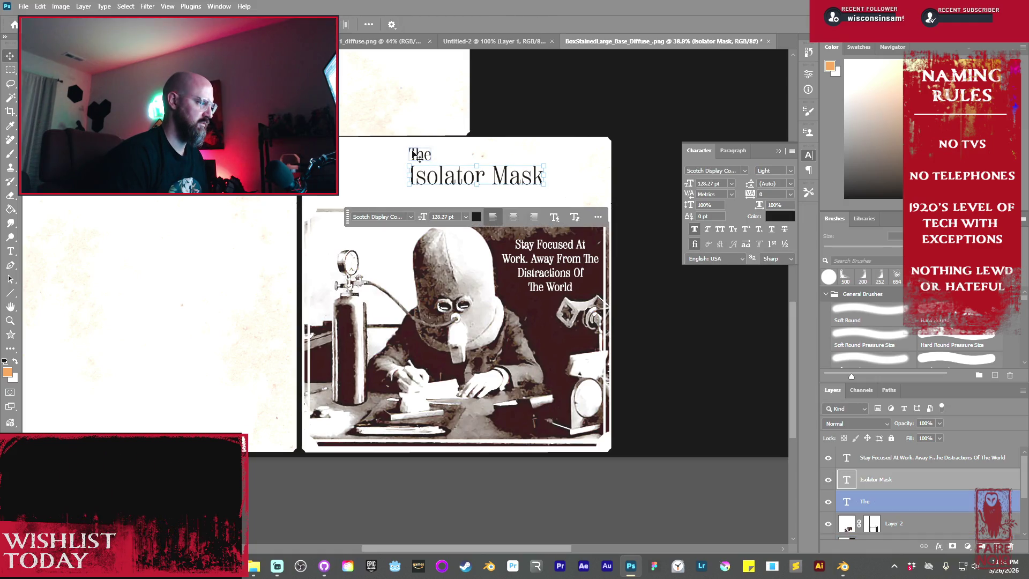
pyautogui.click(437, 191)
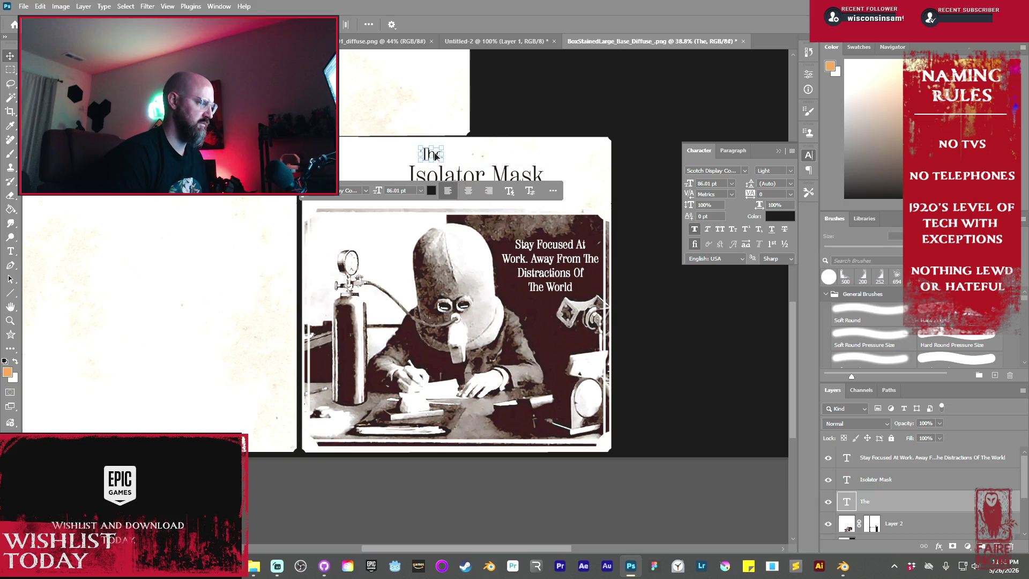
pyautogui.hotkey('ctrl', 't')
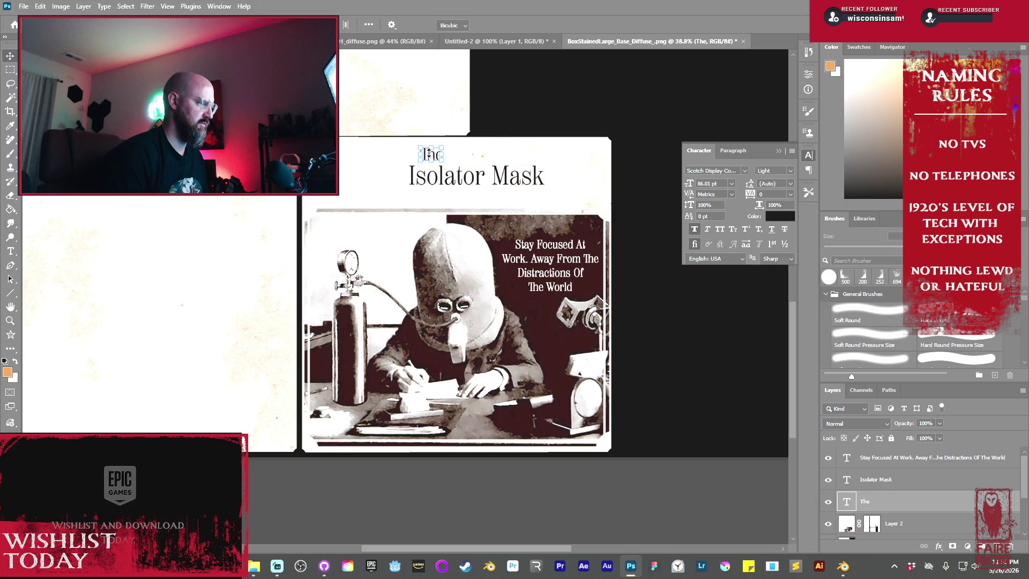
pyautogui.moveTo(433, 156); pyautogui.dragTo(421, 156)
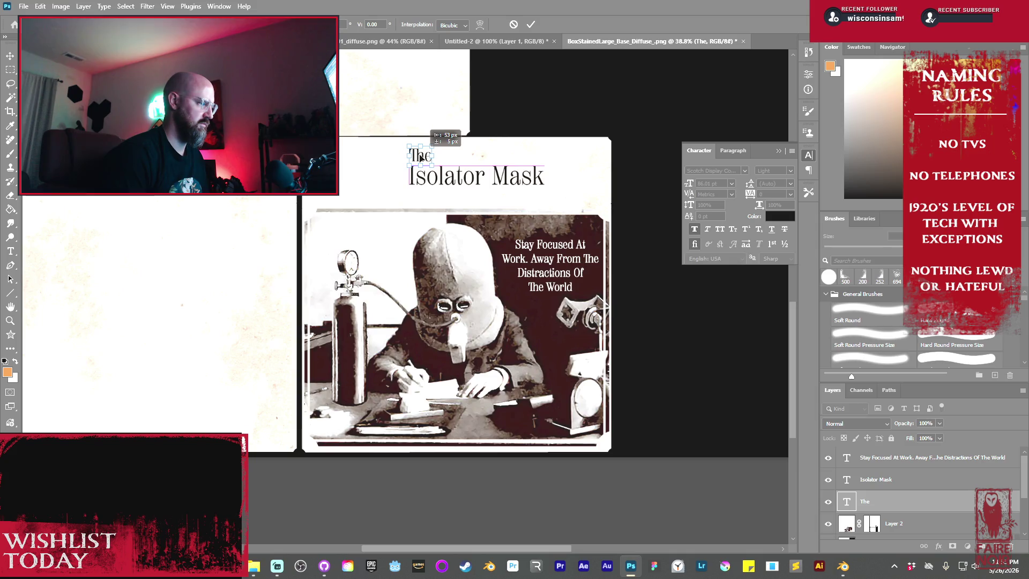
pyautogui.click(530, 25)
pyautogui.click(537, 155)
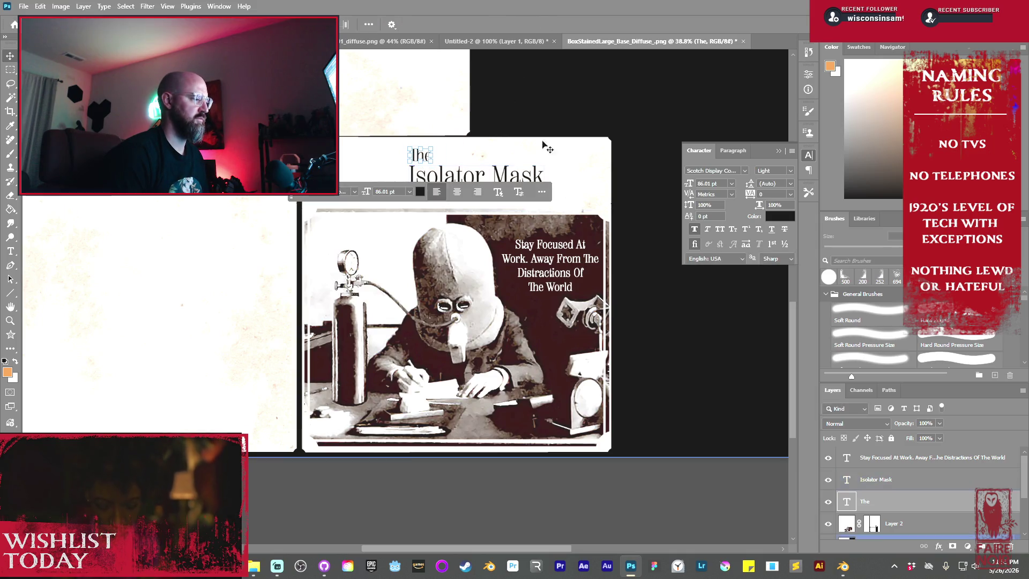
pyautogui.moveTo(471, 177); pyautogui.dragTo(453, 182)
# - Scale both title lines together to enlarge the title block above the photo
pyautogui.hotkey('ctrl', 't')
pyautogui.moveTo(522, 191); pyautogui.dragTo(541, 194)
pyautogui.moveTo(464, 193)
pyautogui.keyDown('alt'); pyautogui.mouseDown()
pyautogui.moveTo(465, 183)
pyautogui.moveTo(542, 181)
pyautogui.moveTo(606, 192)
pyautogui.moveTo(582, 189)
pyautogui.mouseUp(); pyautogui.keyUp('alt')
pyautogui.moveTo(515, 177)
pyautogui.mouseDown()
pyautogui.moveTo(491, 180)
pyautogui.moveTo(502, 180)
pyautogui.mouseUp()
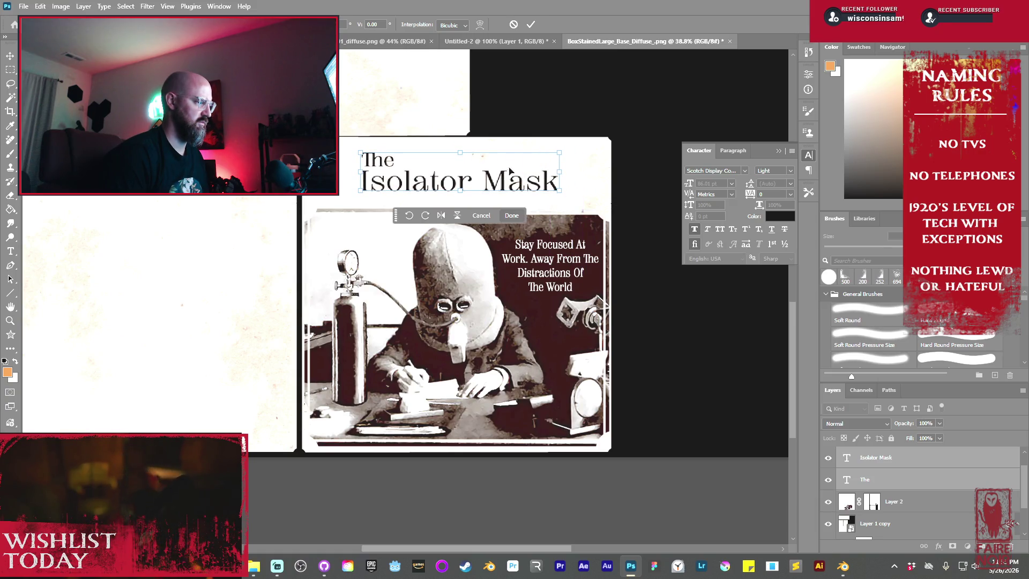
# - Apply the resize and Alt-drag a copy of both title lines onto the blank left panel
pyautogui.click(530, 24)
pyautogui.click(356, 199)
pyautogui.scroll(-2, 356, 199)
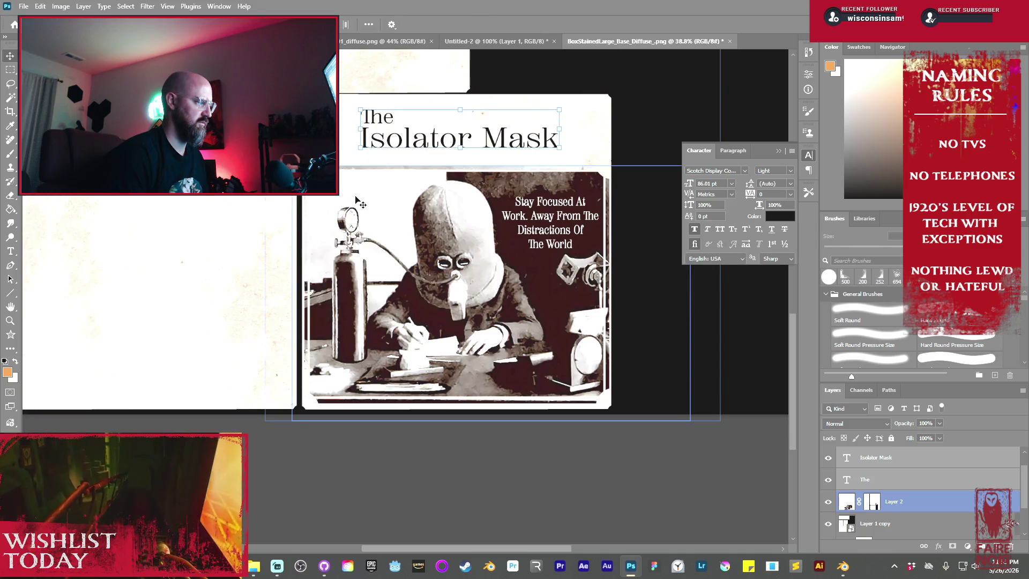
pyautogui.moveTo(392, 202); pyautogui.dragTo(510, 341)
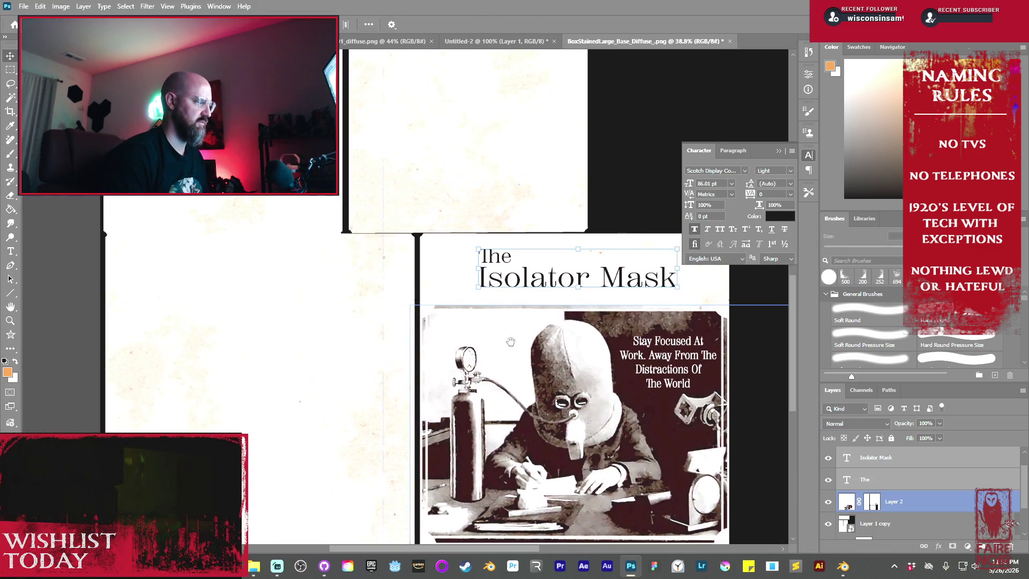
pyautogui.click(565, 272)
pyautogui.keyDown('alt'); pyautogui.moveTo(619, 278); pyautogui.dragTo(303, 268); pyautogui.keyUp('alt')
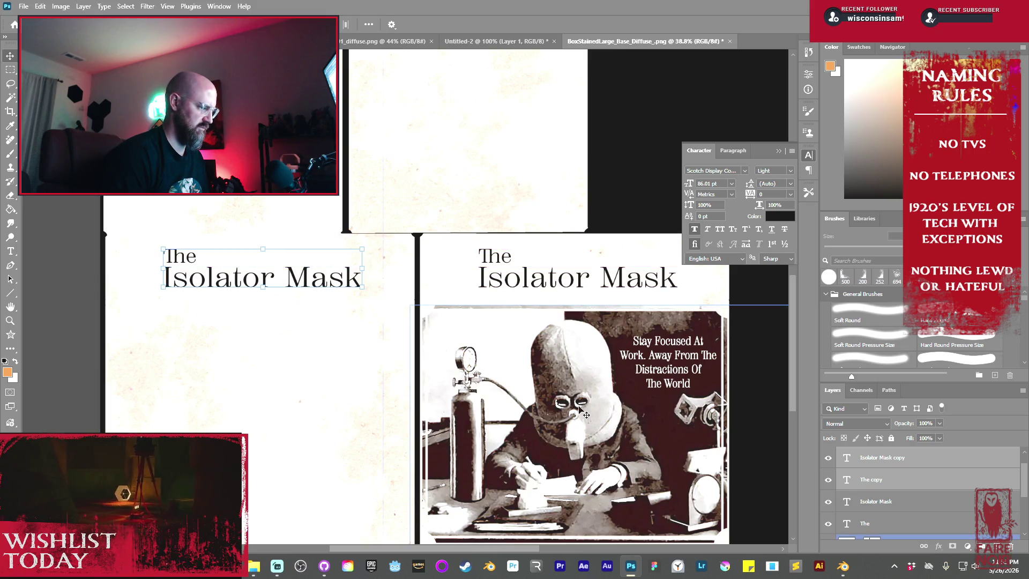
pyautogui.click(522, 283)
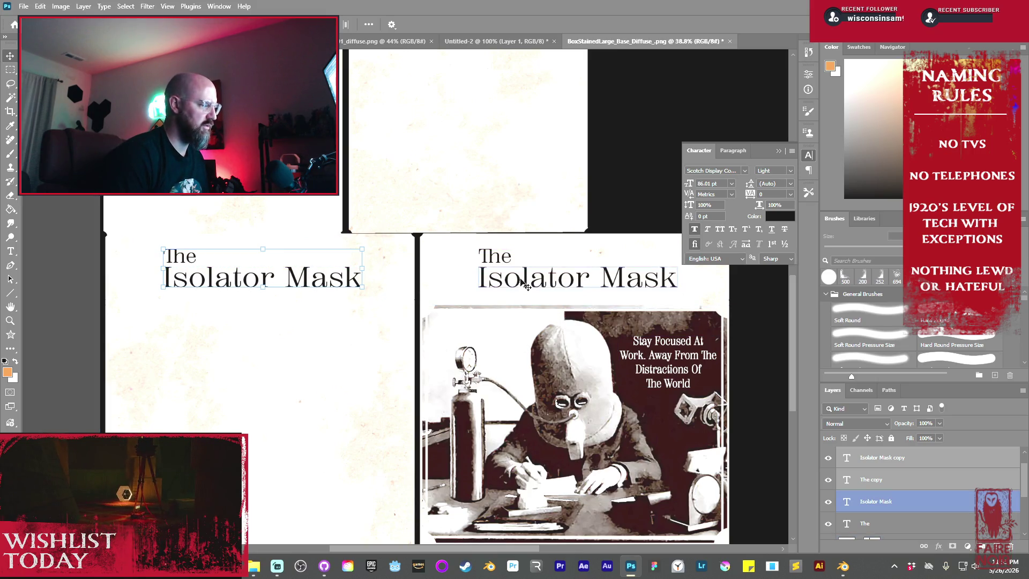
pyautogui.click(667, 337)
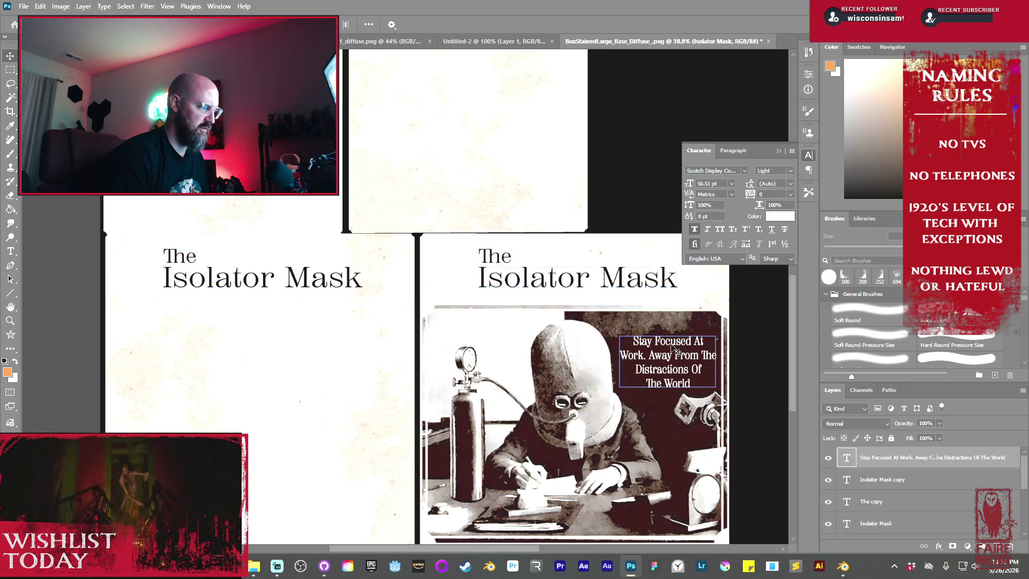
# - Alt-drag a copy of the Stay Focused caption leftward and retype its text
pyautogui.keyDown('alt'); pyautogui.moveTo(667, 336); pyautogui.dragTo(507, 337); pyautogui.keyUp('alt')
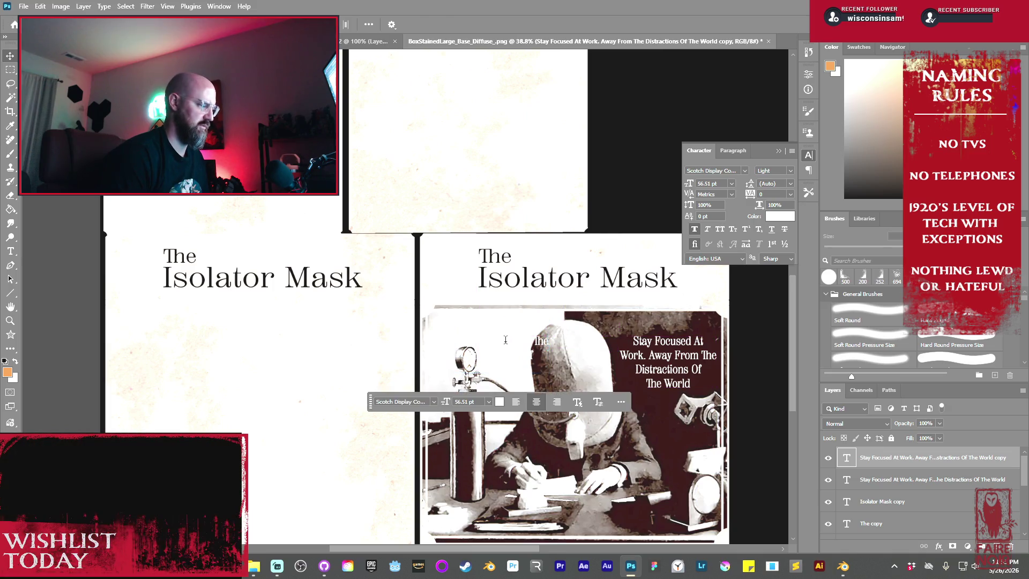
pyautogui.doubleClick(506, 339)
pyautogui.press('BackSpace')
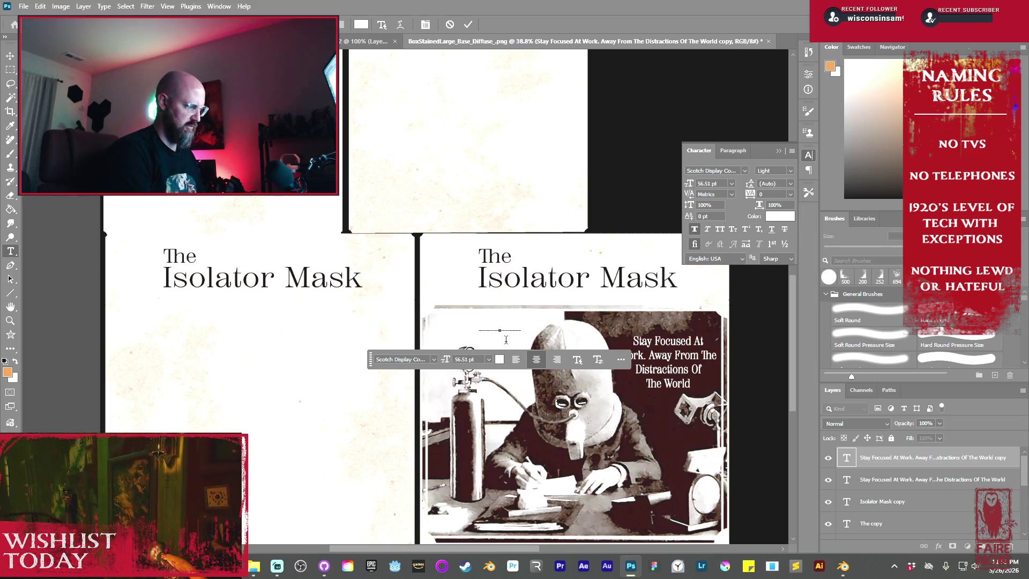
pyautogui.write('Stay Focused')
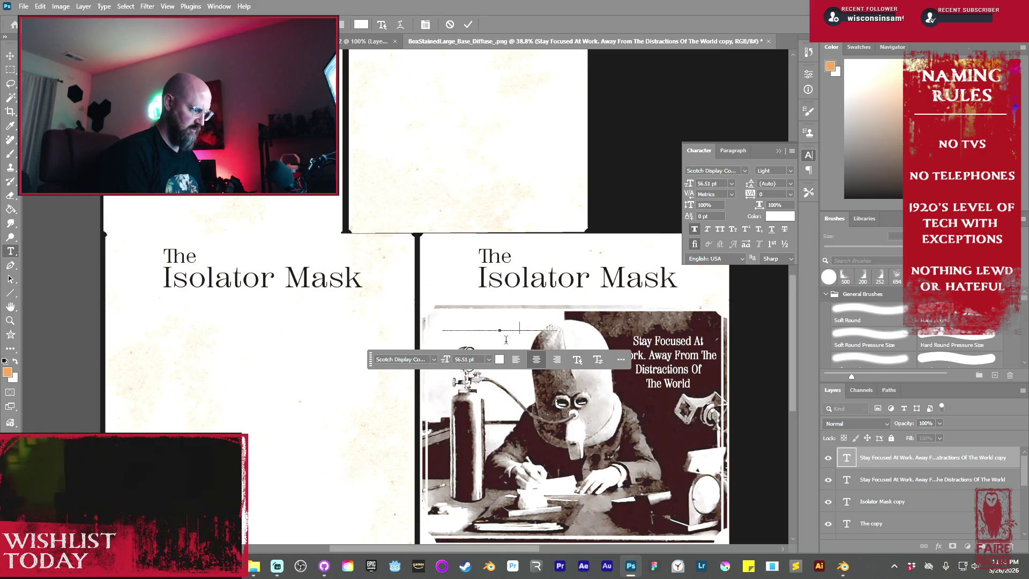
pyautogui.press('Return')
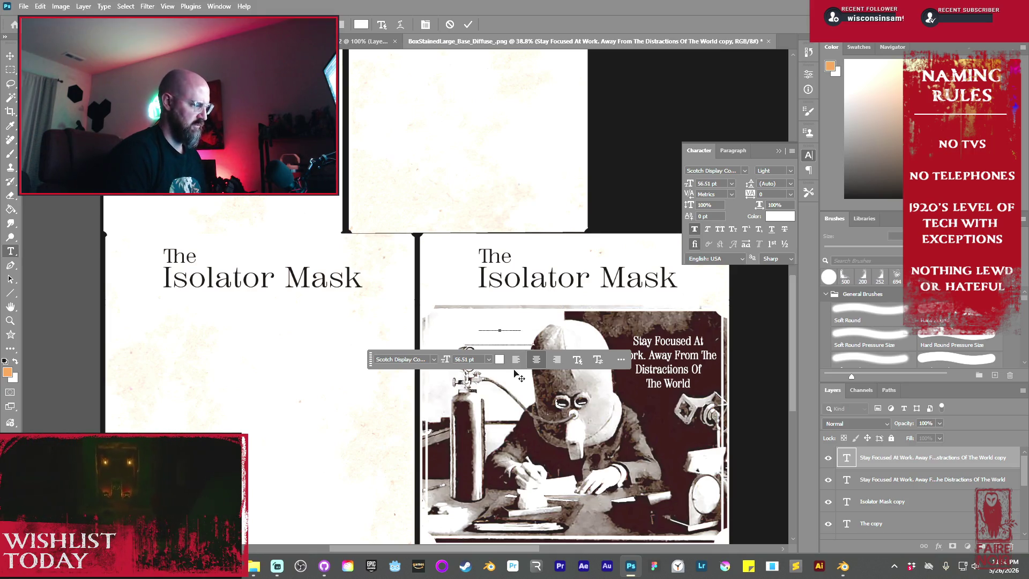
pyautogui.hotkey('ctrl', 'a')
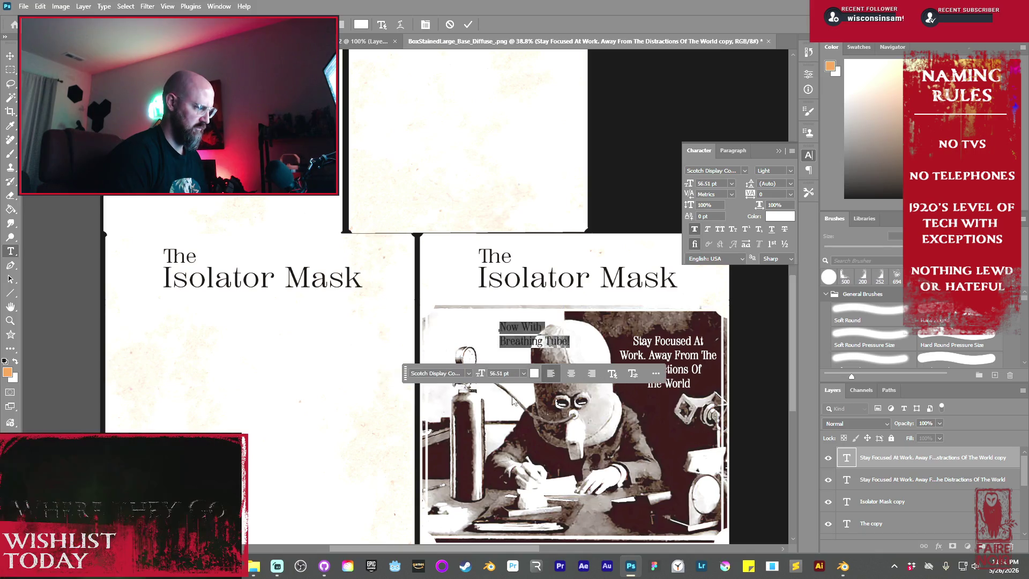
pyautogui.click(466, 28)
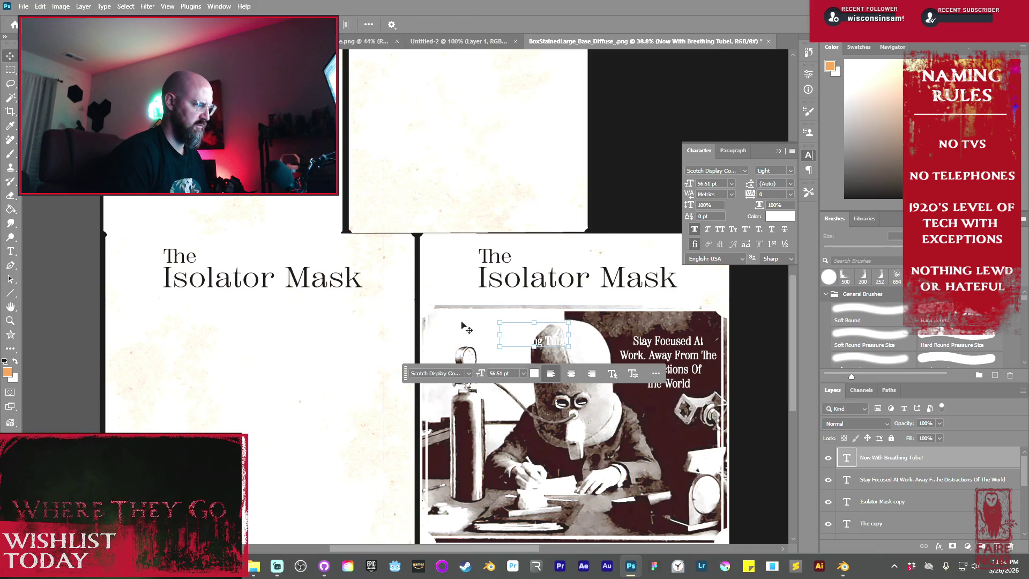
pyautogui.press('v')
# - Place the new caption at the photo's top-left and colour it black
pyautogui.moveTo(455, 325); pyautogui.dragTo(485, 328)
pyautogui.click(492, 371)
pyautogui.click(516, 467)
pyautogui.click(737, 326)
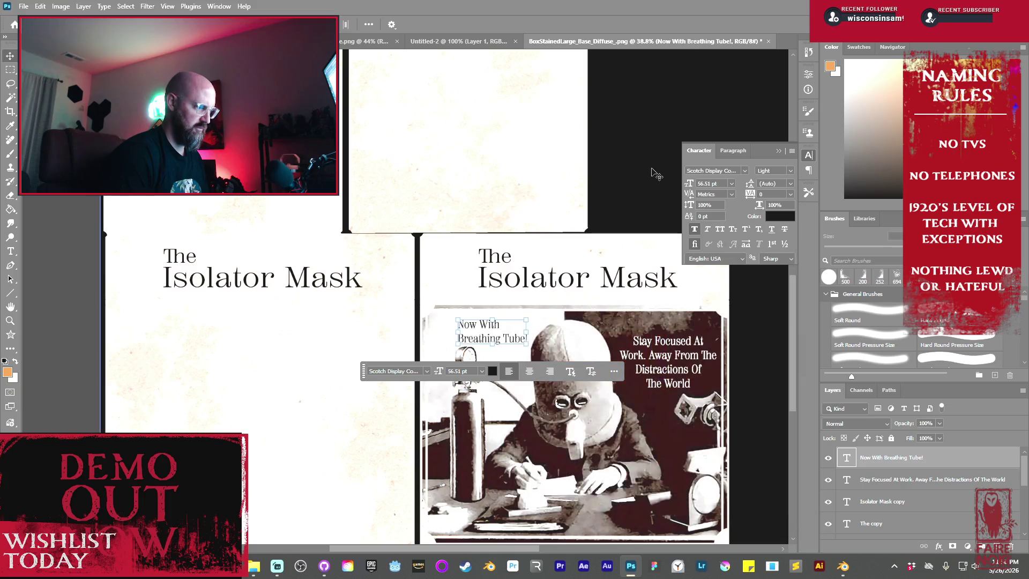
pyautogui.click(562, 428)
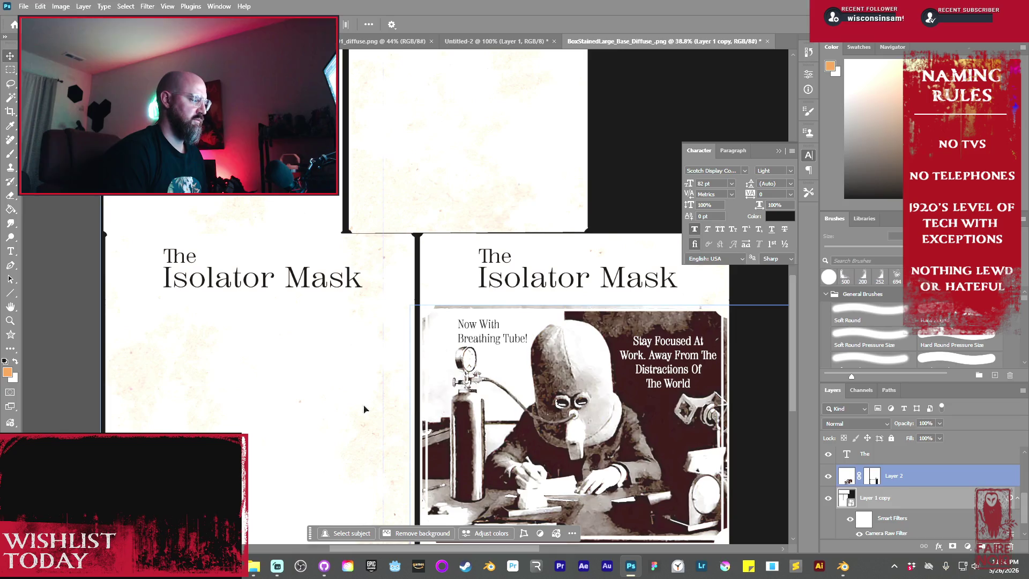
# - Select the photo and both captions and Alt-drag a copy onto the left panel
pyautogui.click(487, 331)
pyautogui.keyDown('shift'); pyautogui.click(627, 381); pyautogui.keyUp('shift')
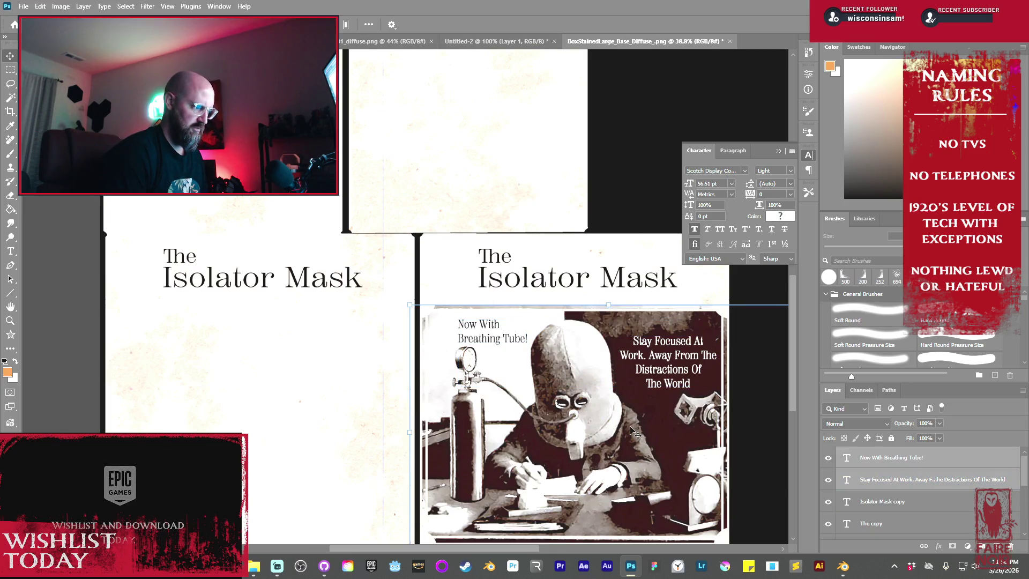
pyautogui.scroll(-3, 906, 472)
pyautogui.click(906, 461)
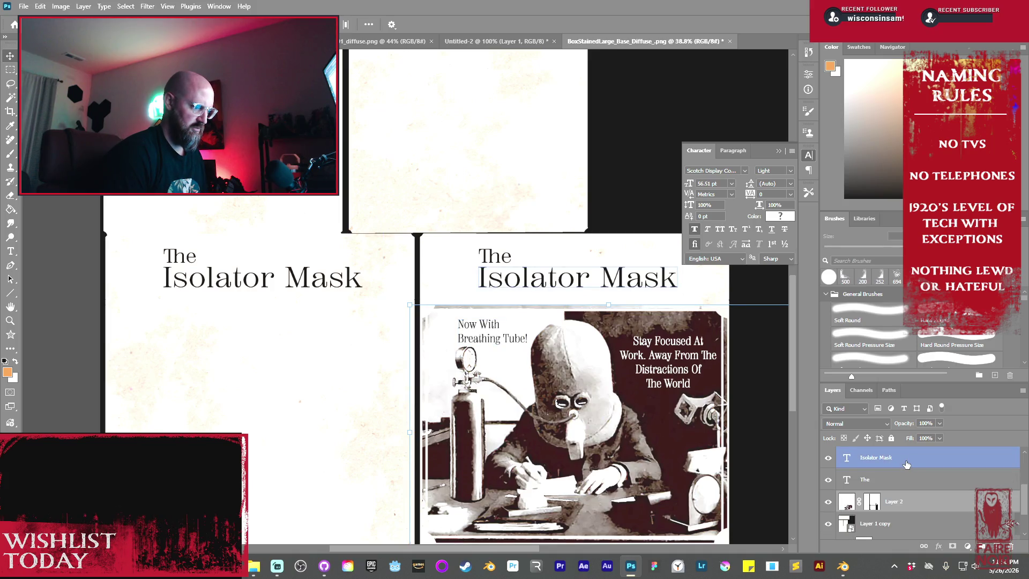
pyautogui.click(601, 431)
pyautogui.scroll(-2, 628, 423)
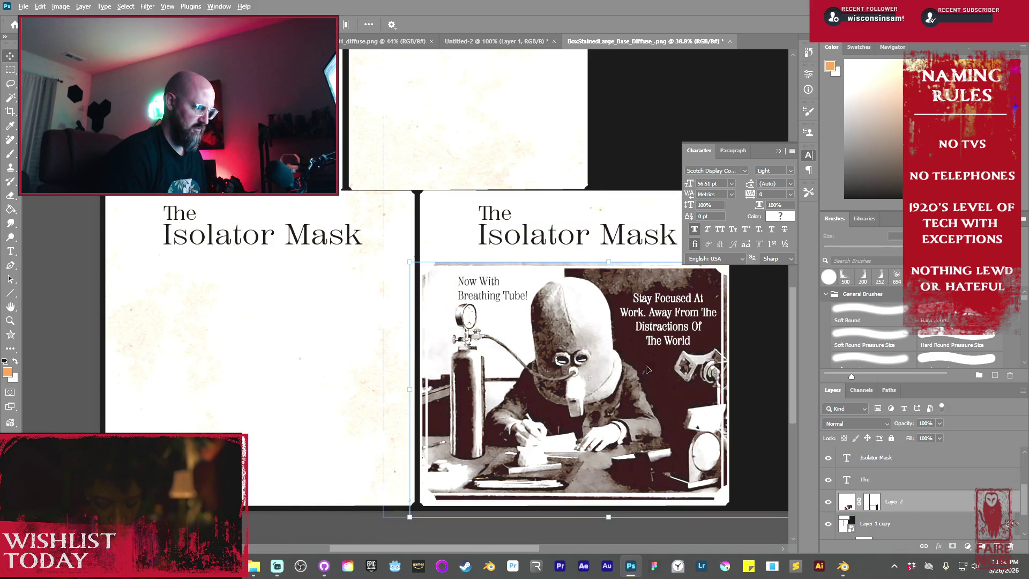
pyautogui.keyDown('alt'); pyautogui.moveTo(646, 369); pyautogui.dragTo(346, 390); pyautogui.keyUp('alt')
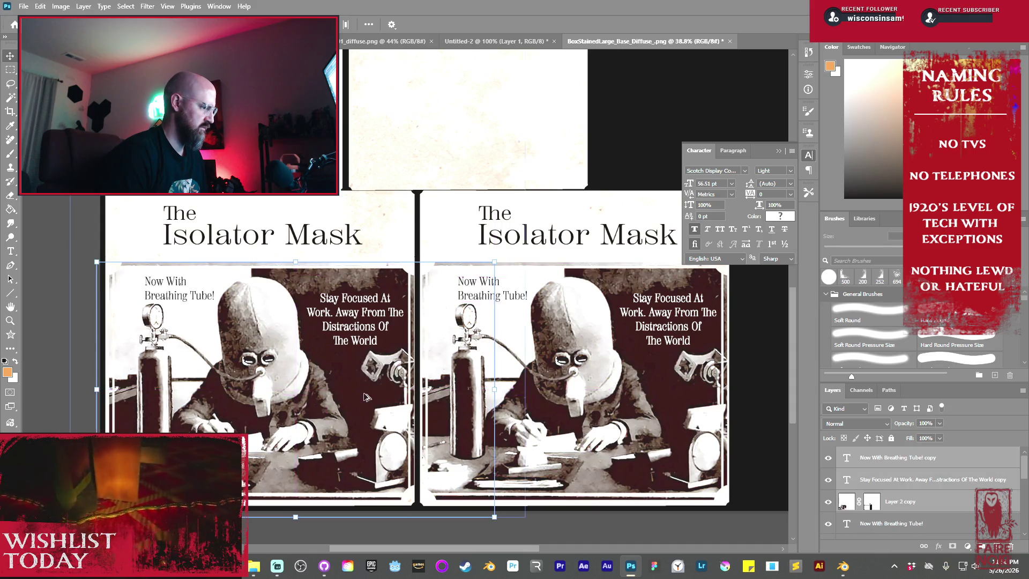
# - Nudge the copied photo and captions left with the arrow key to line them up
pyautogui.press('Left')
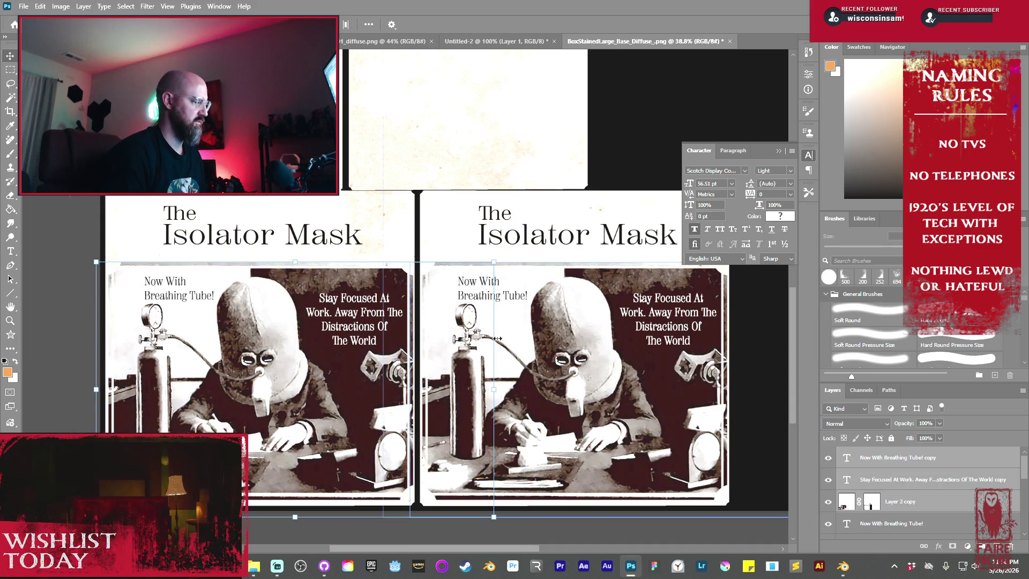
pyautogui.scroll(-1, 496, 335)
pyautogui.scroll(5, 483, 327)
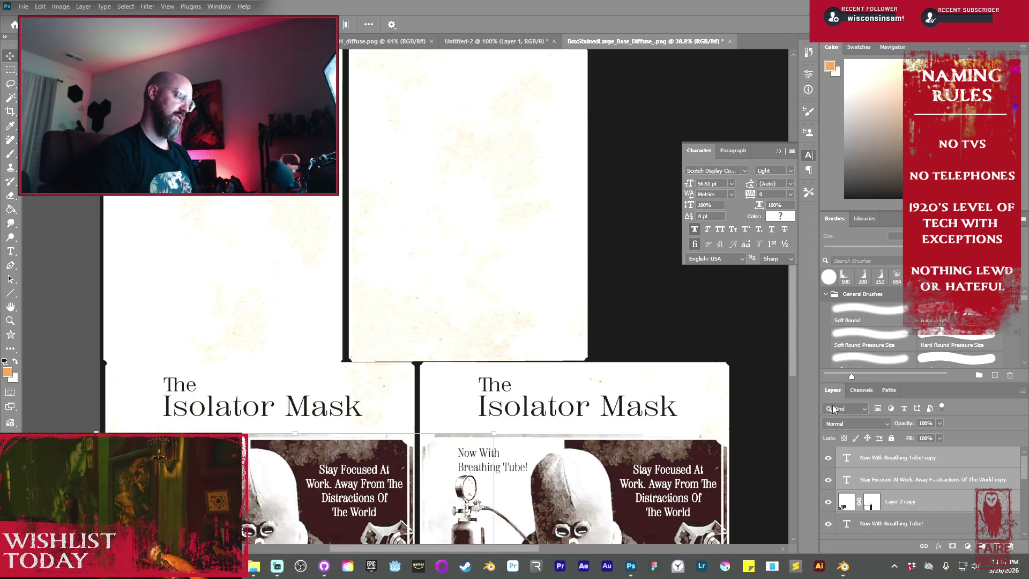
# - Paste the patent drawing onto the top-left panel, shrink it and commit the transform
pyautogui.click(260, 212)
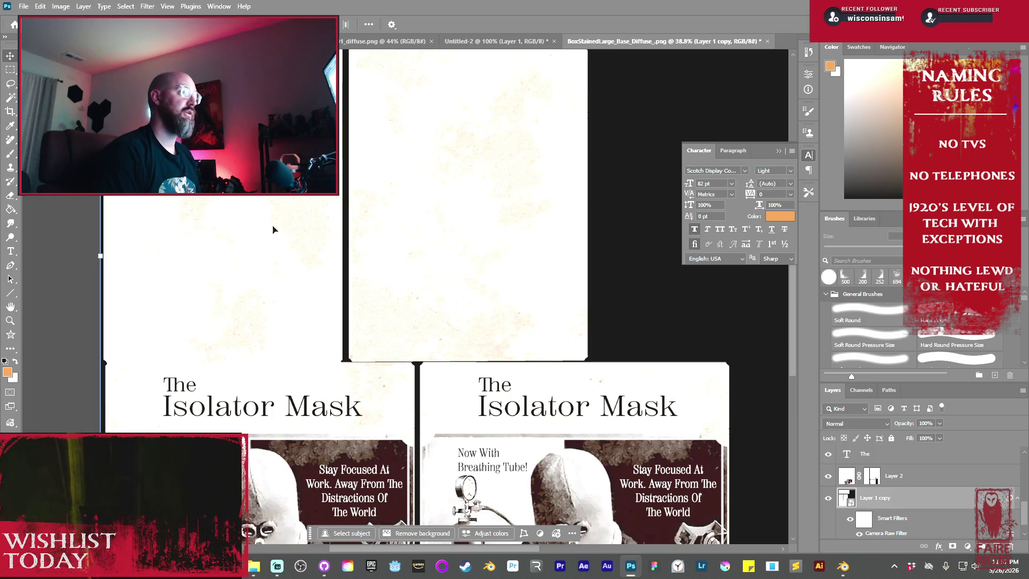
pyautogui.hotkey('ctrl', 'v')
pyautogui.moveTo(480, 296); pyautogui.dragTo(262, 233)
pyautogui.hotkey('ctrl', 't')
pyautogui.moveTo(402, 332)
pyautogui.keyDown('alt'); pyautogui.mouseDown()
pyautogui.moveTo(413, 303)
pyautogui.moveTo(348, 307)
pyautogui.mouseUp(); pyautogui.keyUp('alt')
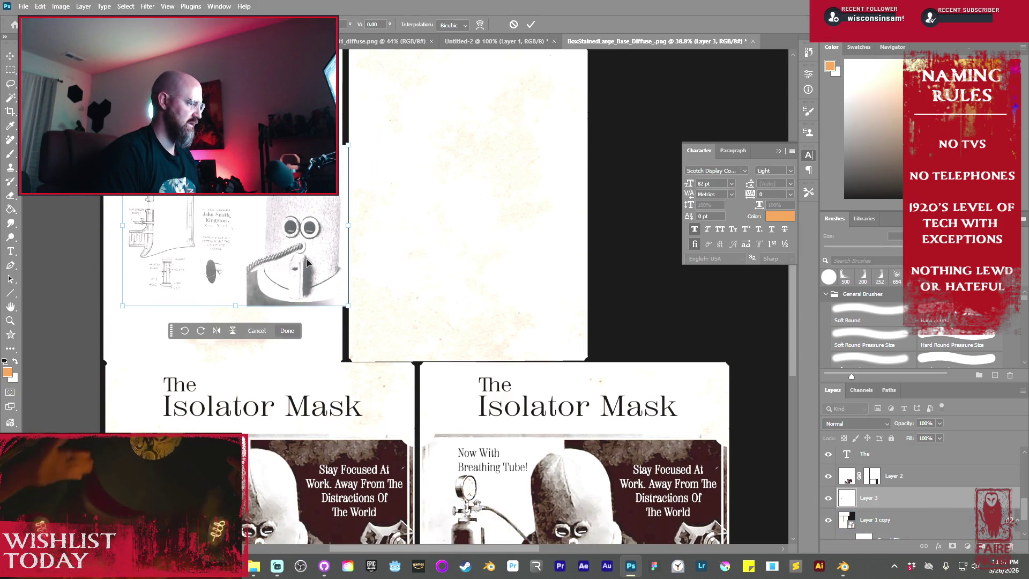
pyautogui.hotkey('ctrl', 'z')
pyautogui.keyDown('alt'); pyautogui.moveTo(402, 333); pyautogui.dragTo(341, 303); pyautogui.keyUp('alt')
pyautogui.moveTo(297, 271); pyautogui.dragTo(286, 272)
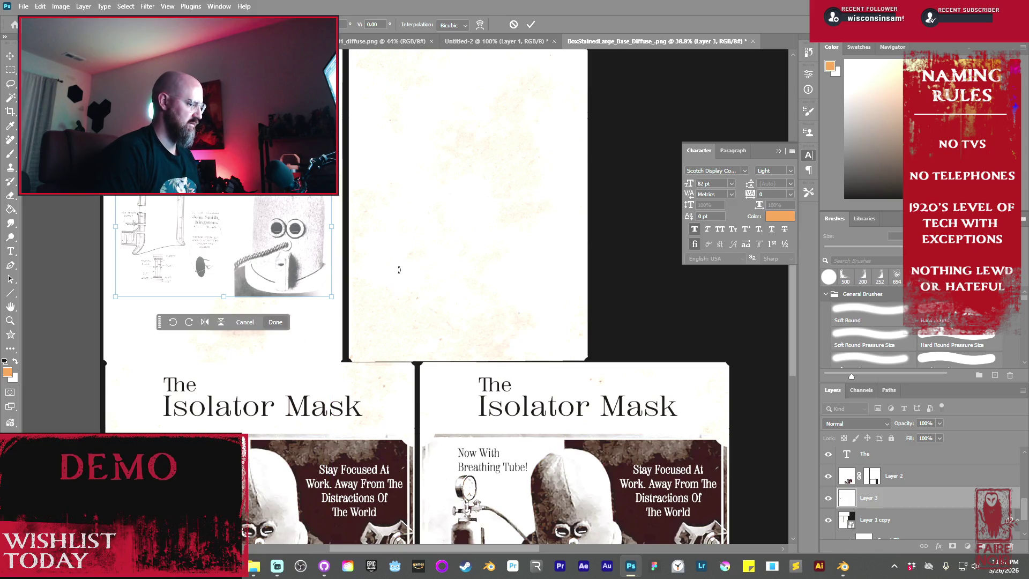
pyautogui.scroll(-5, 584, 361)
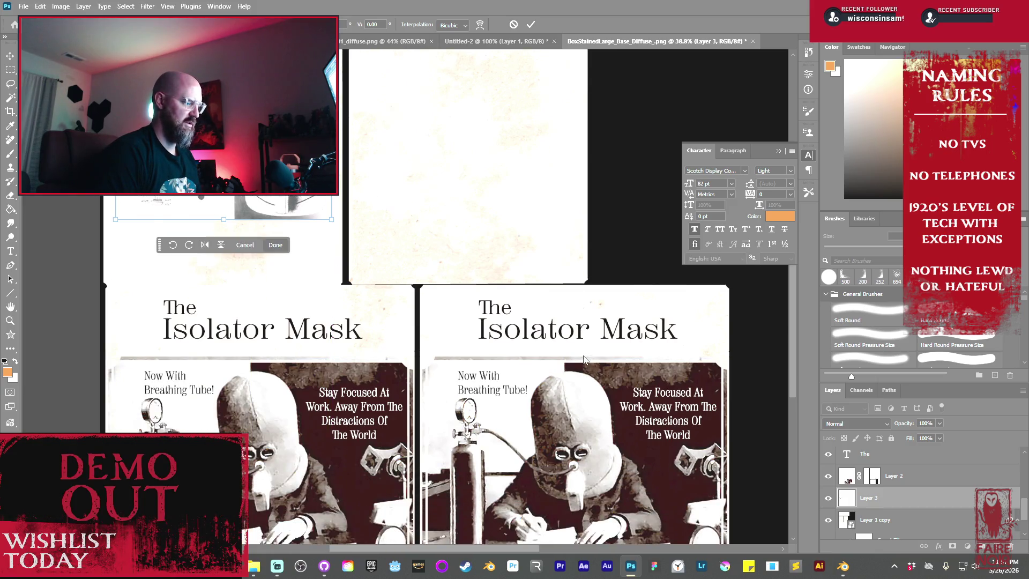
pyautogui.scroll(5, 584, 361)
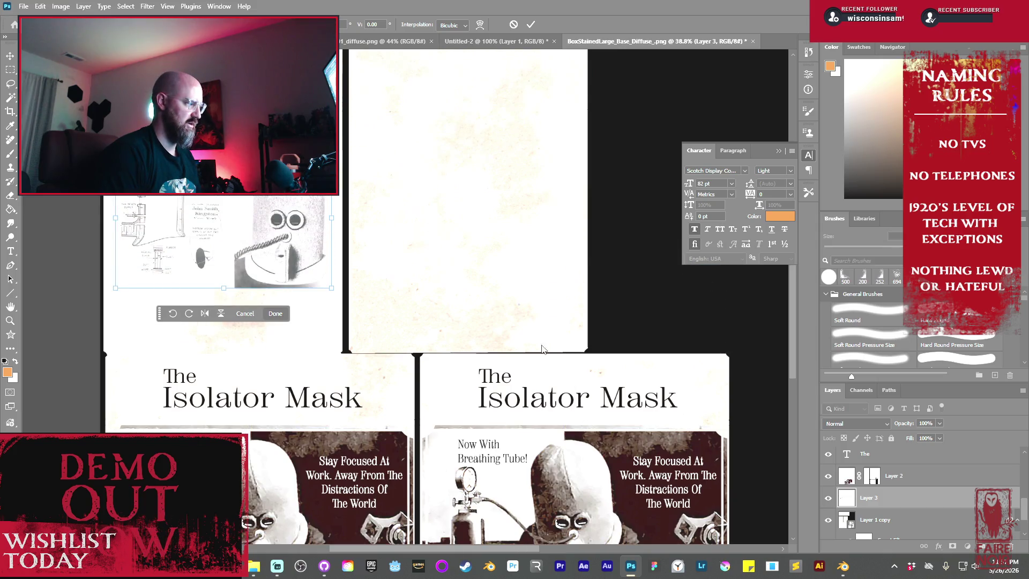
pyautogui.click(274, 316)
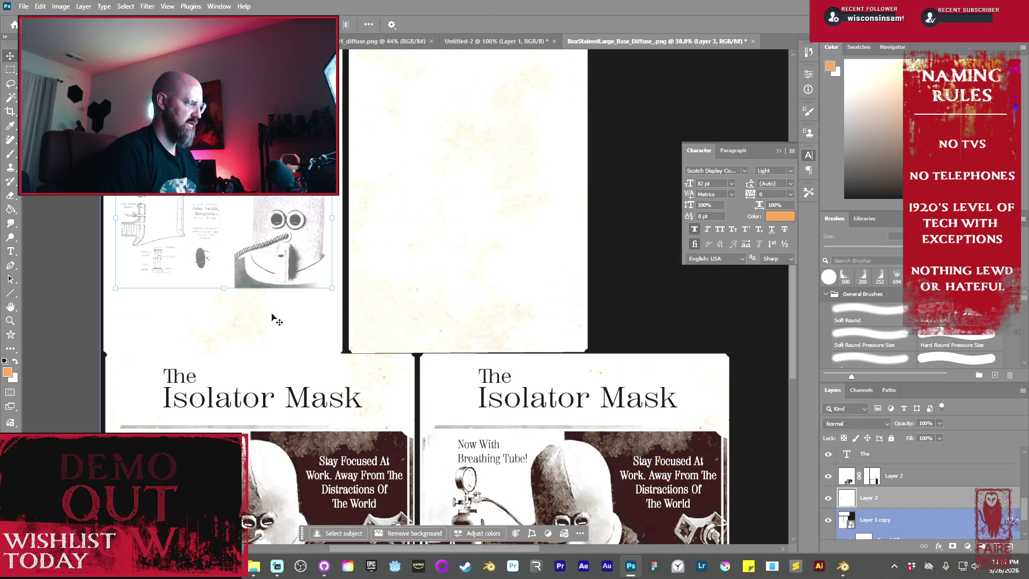
# - Set the drawing layer's blend mode to Multiply and move it above the text layers
pyautogui.click(884, 424)
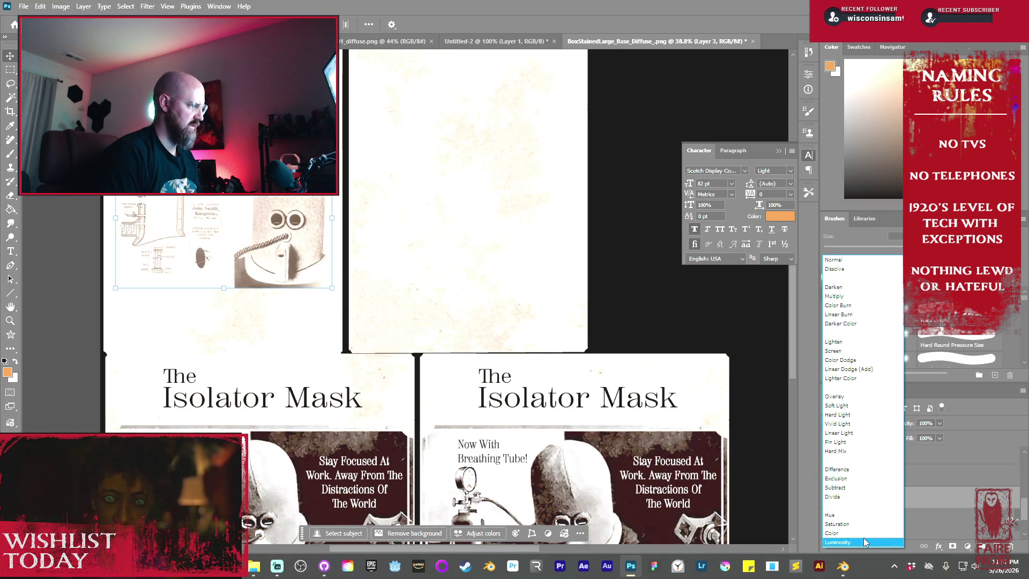
pyautogui.click(834, 296)
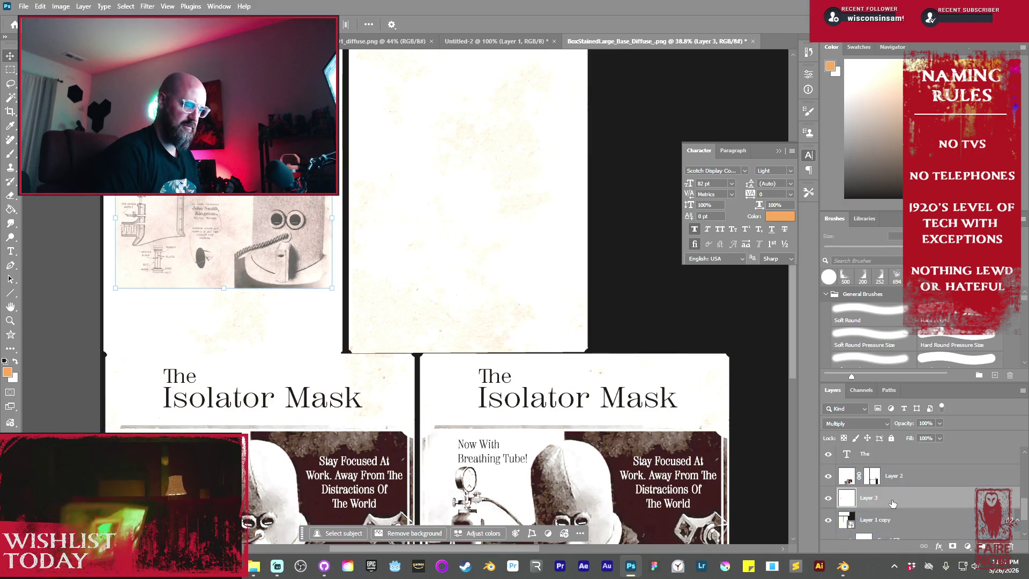
pyautogui.moveTo(911, 504)
pyautogui.mouseDown()
pyautogui.moveTo(906, 439)
pyautogui.moveTo(907, 459)
pyautogui.mouseUp()
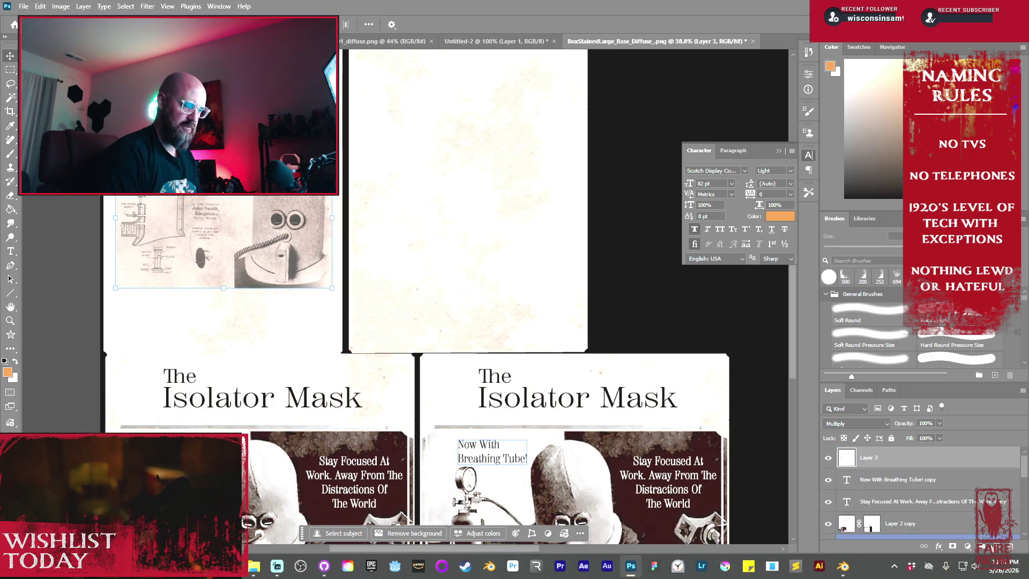
pyautogui.click(967, 546)
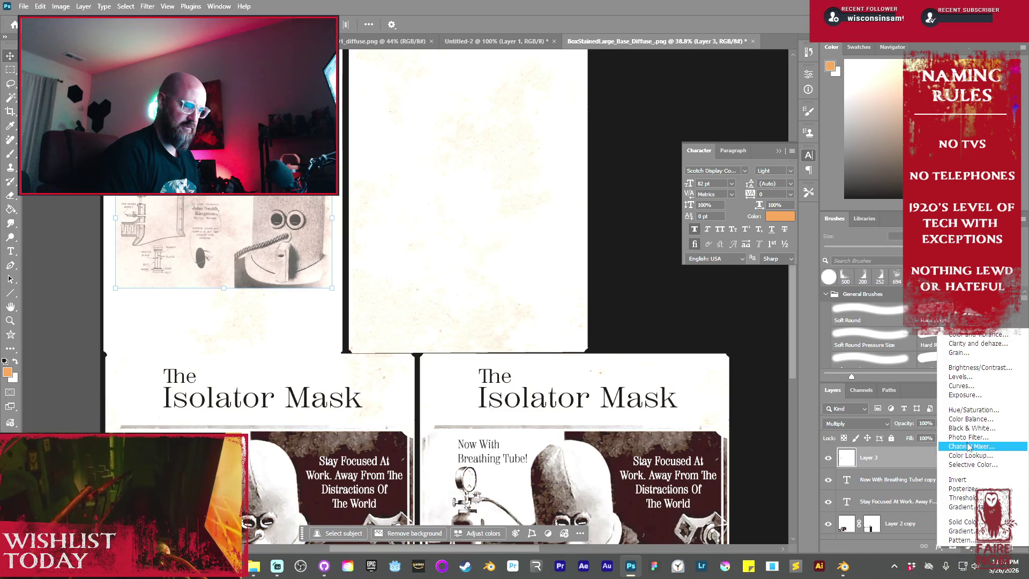
# - Add a Levels adjustment clipped to the patent drawing and boost its contrast
pyautogui.click(959, 377)
pyautogui.rightClick(912, 462)
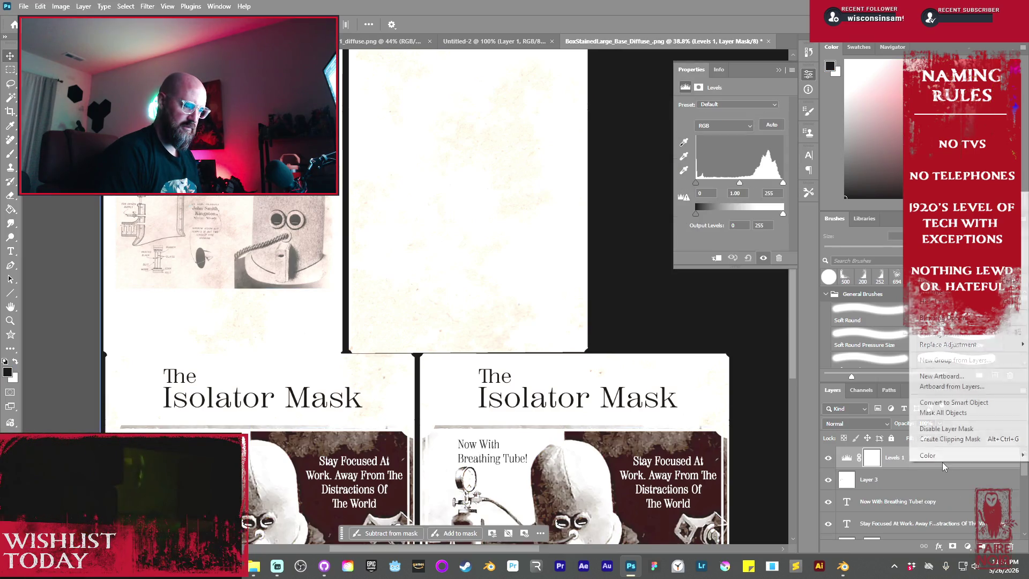
pyautogui.click(950, 439)
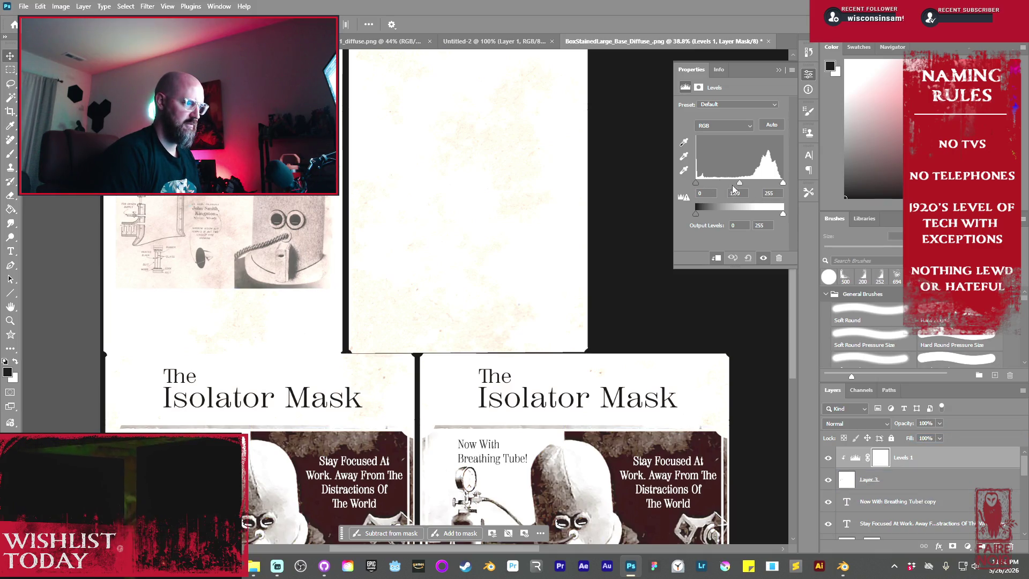
pyautogui.moveTo(738, 182)
pyautogui.mouseDown()
pyautogui.moveTo(702, 185)
pyautogui.moveTo(765, 181)
pyautogui.moveTo(745, 185)
pyautogui.mouseUp()
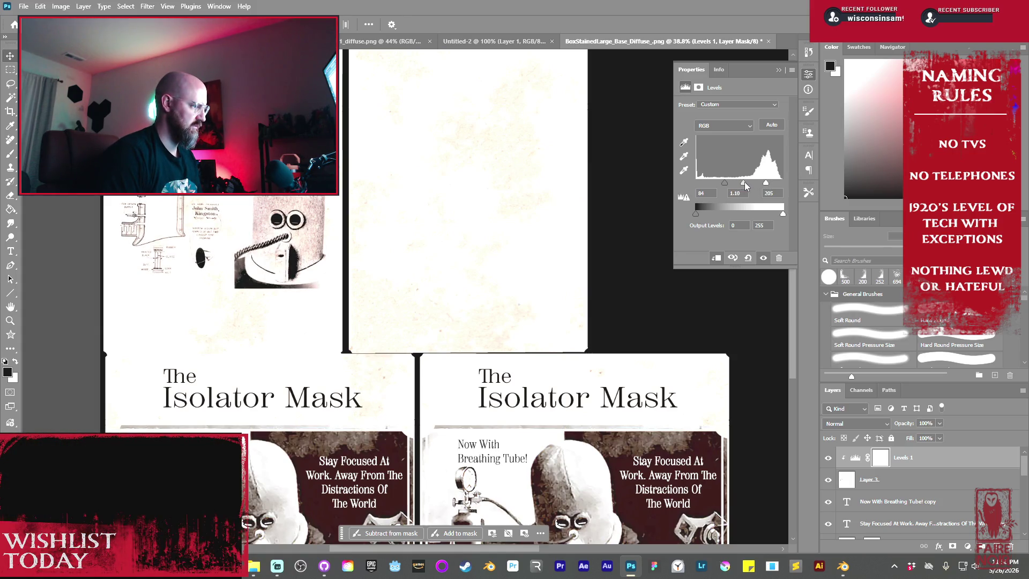
# - Alt-drag a copy of the patent drawing onto the upper-right panel
pyautogui.click(778, 72)
pyautogui.click(281, 227)
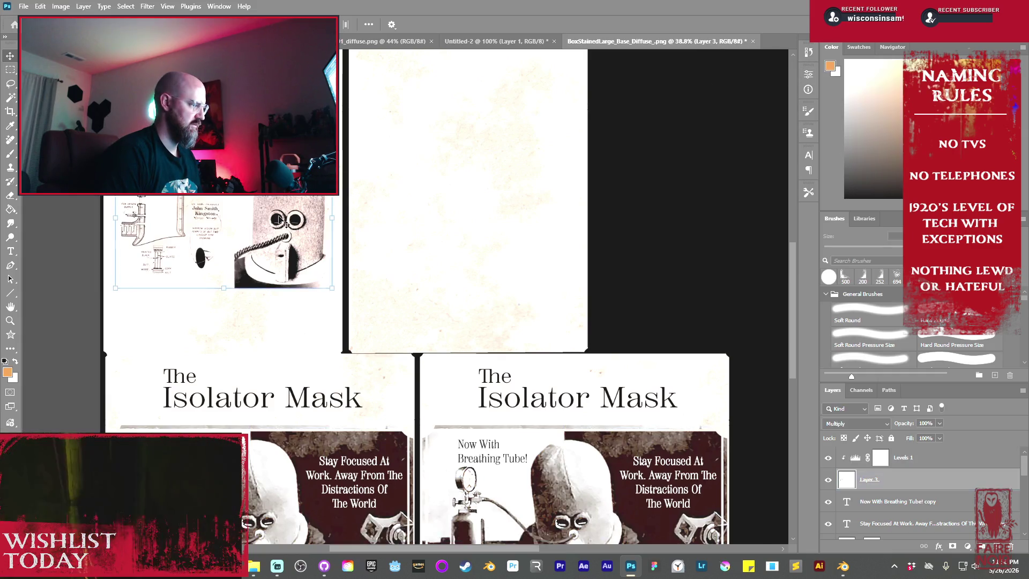
pyautogui.keyDown('alt'); pyautogui.moveTo(273, 223); pyautogui.dragTo(519, 243); pyautogui.keyUp('alt')
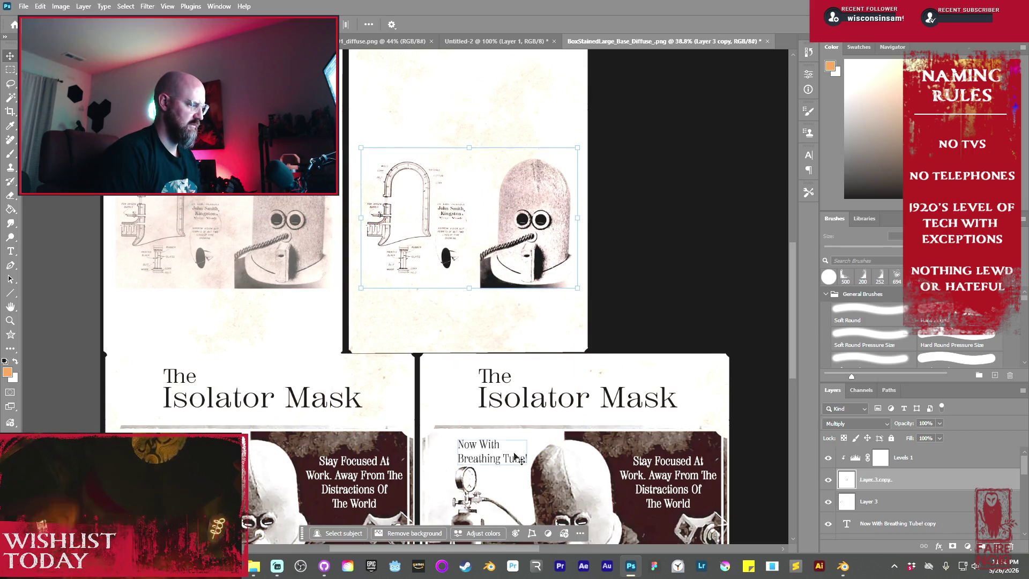
# - Copy the Breathing Tube caption to the upper-right panel and retype it as 'Unbelievably helpful tool to increase efficiency'
pyautogui.click(523, 462)
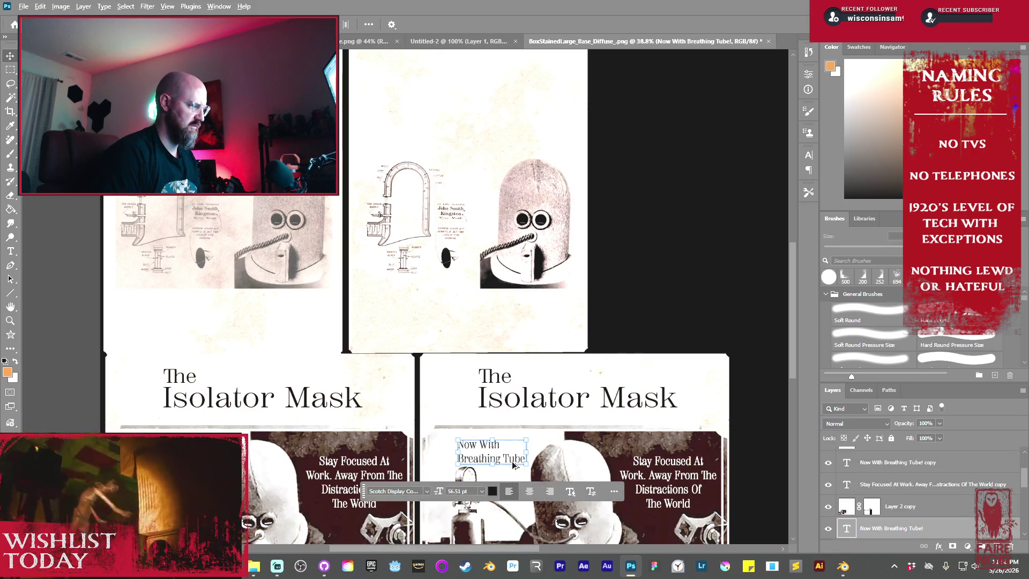
pyautogui.scroll(-3, 546, 320)
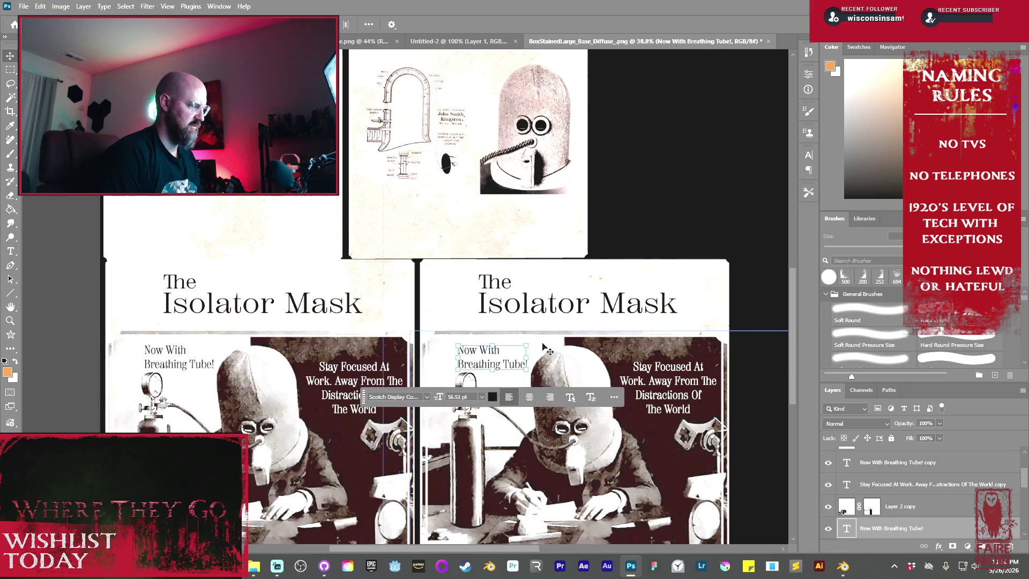
pyautogui.scroll(3, 530, 337)
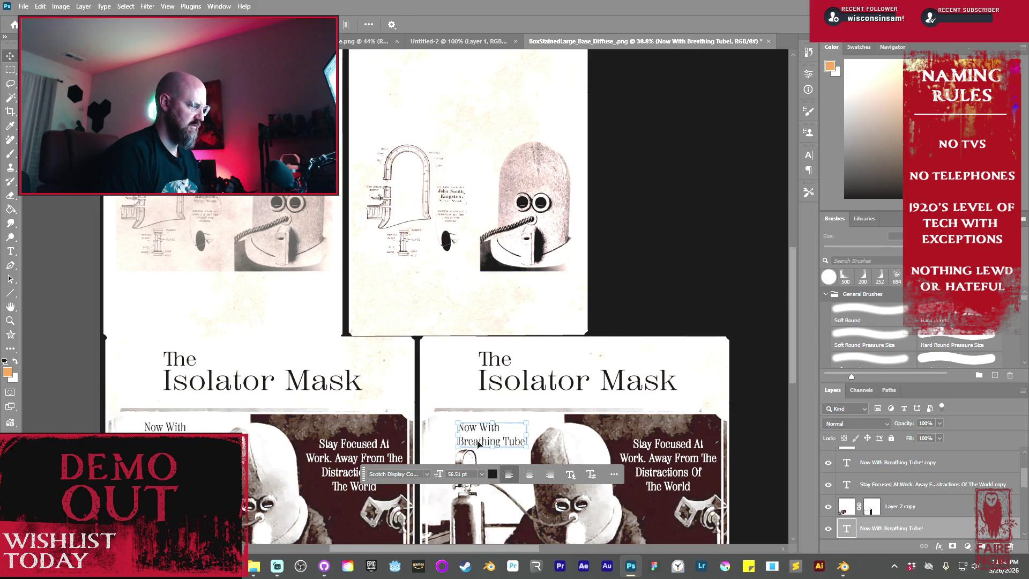
pyautogui.moveTo(498, 444)
pyautogui.keyDown('alt'); pyautogui.mouseDown()
pyautogui.moveTo(448, 112)
pyautogui.moveTo(428, 122)
pyautogui.mouseUp(); pyautogui.keyUp('alt')
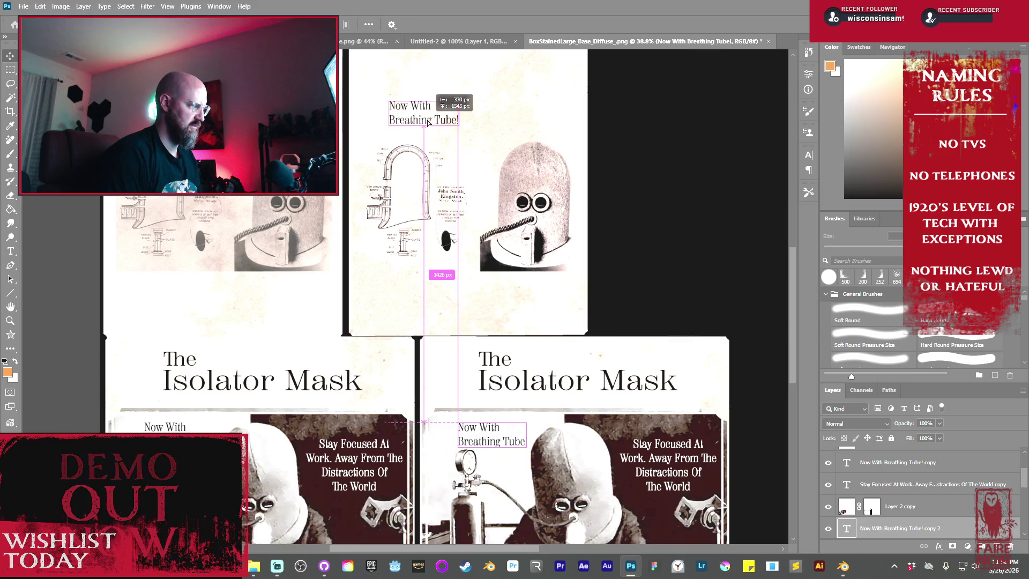
pyautogui.doubleClick(427, 121)
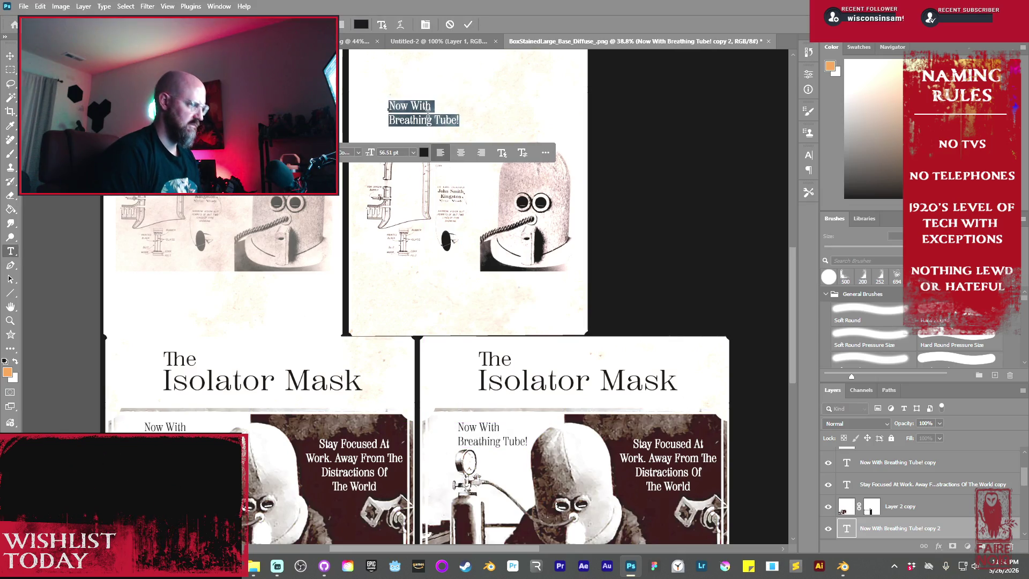
pyautogui.write('Un')
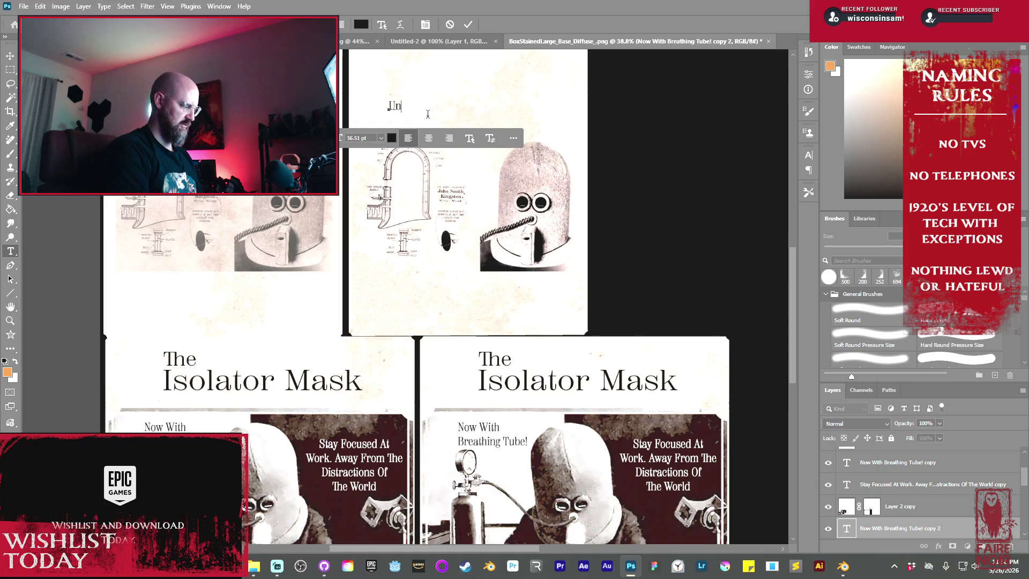
pyautogui.write('believably helpful')
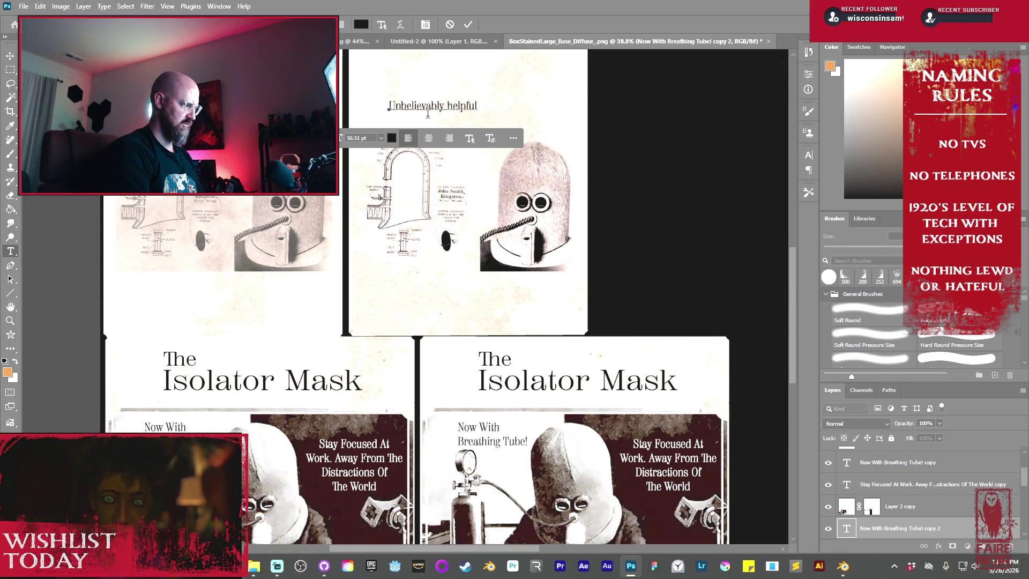
pyautogui.write('tool ')
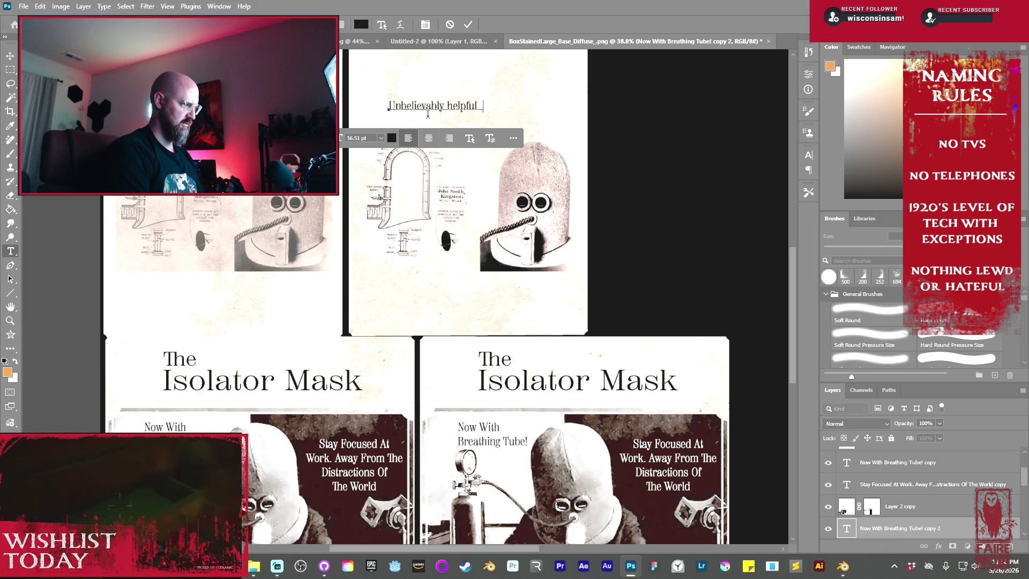
pyautogui.write('to increase')
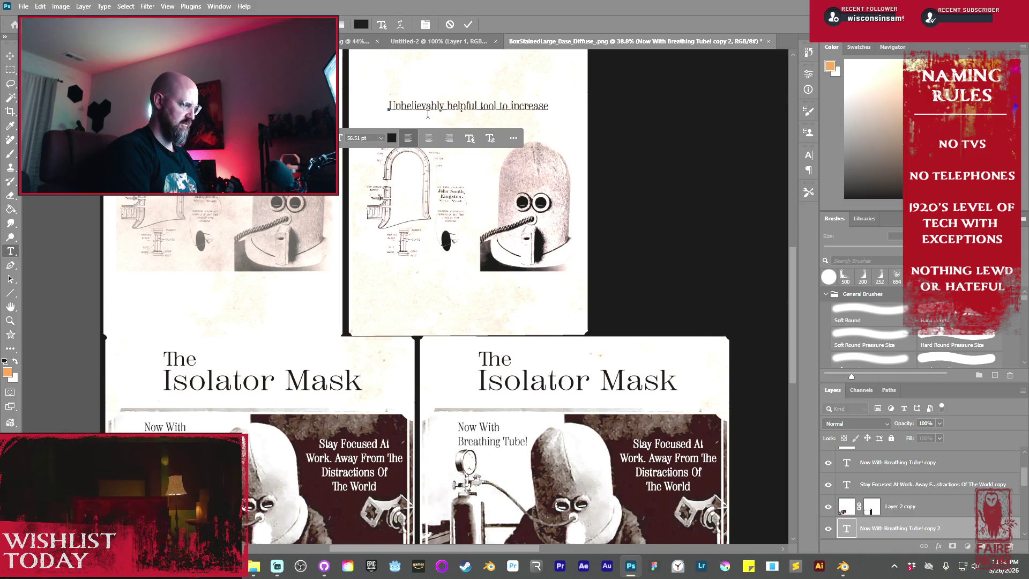
pyautogui.write(' efficienc')
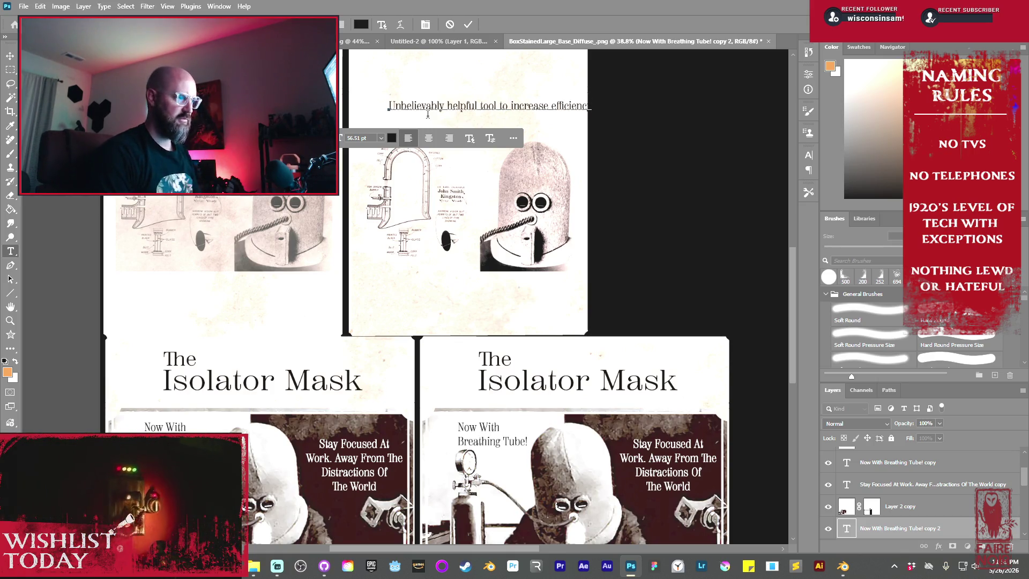
pyautogui.click(469, 25)
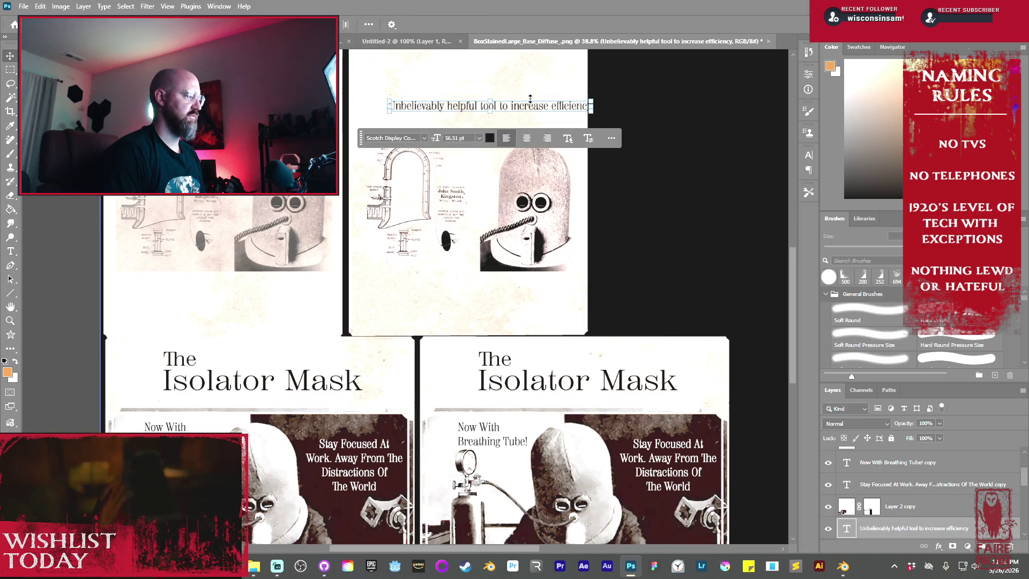
# - Duplicate the caption and trim the original to 'Unbelievably helpful tool', centred above the drawings
pyautogui.moveTo(533, 109)
pyautogui.mouseDown()
pyautogui.moveTo(506, 111)
pyautogui.moveTo(515, 116)
pyautogui.mouseUp()
pyautogui.doubleClick(517, 116)
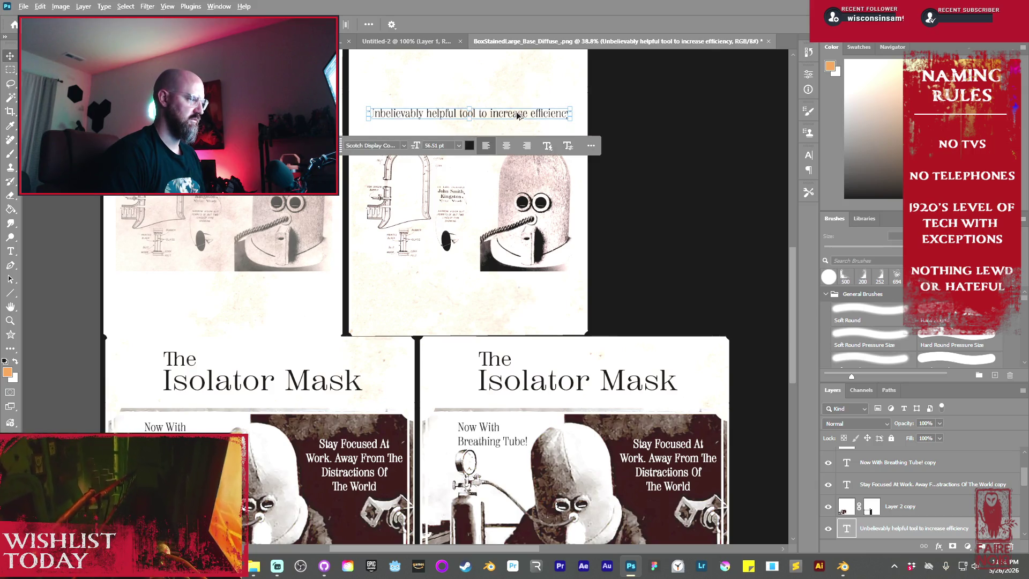
pyautogui.hotkey('ctrl', 'Return')
pyautogui.hotkey('ctrl', 'j')
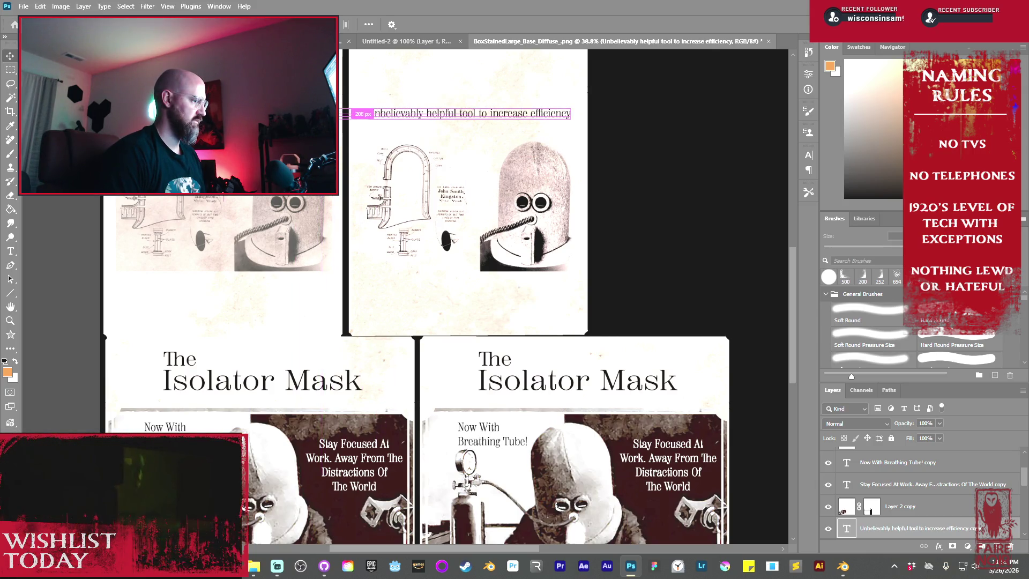
pyautogui.moveTo(471, 113); pyautogui.dragTo(465, 113)
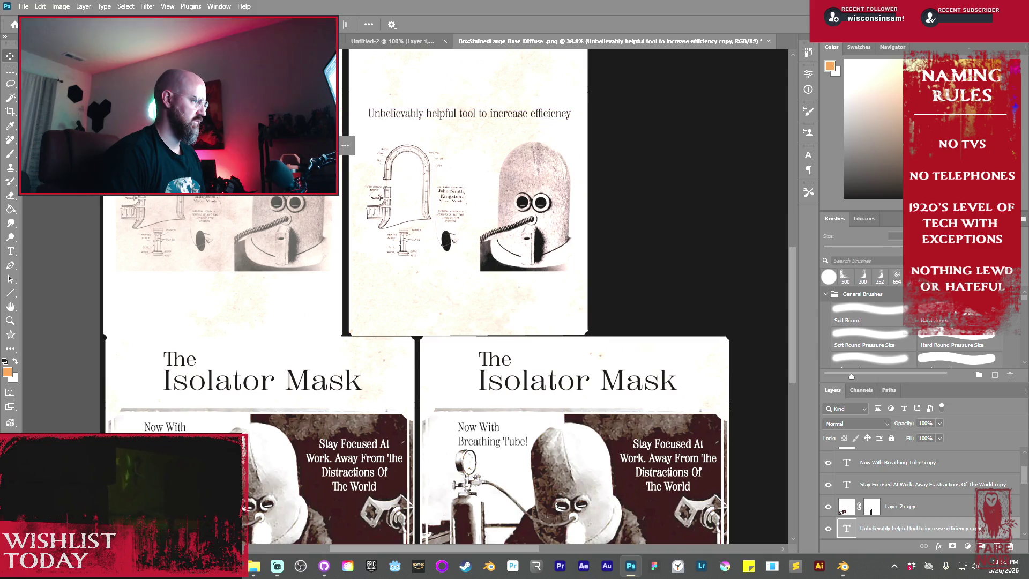
pyautogui.click(593, 172)
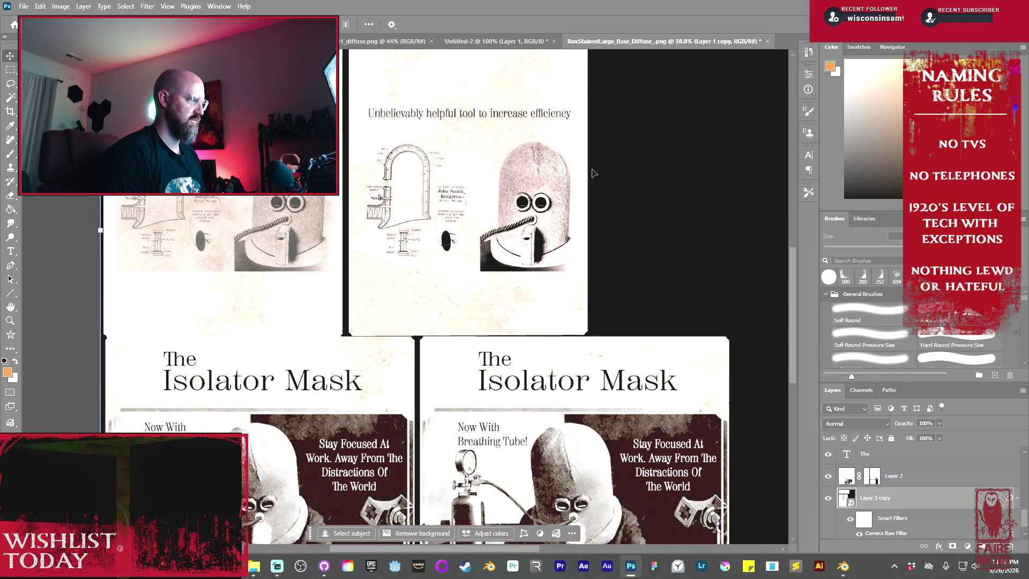
pyautogui.doubleClick(484, 117)
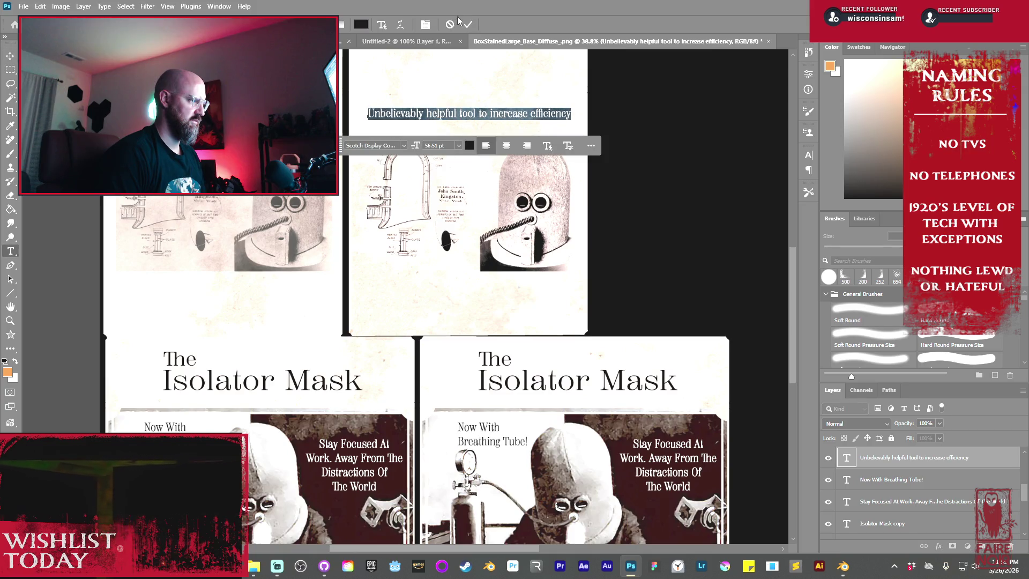
pyautogui.click(478, 113)
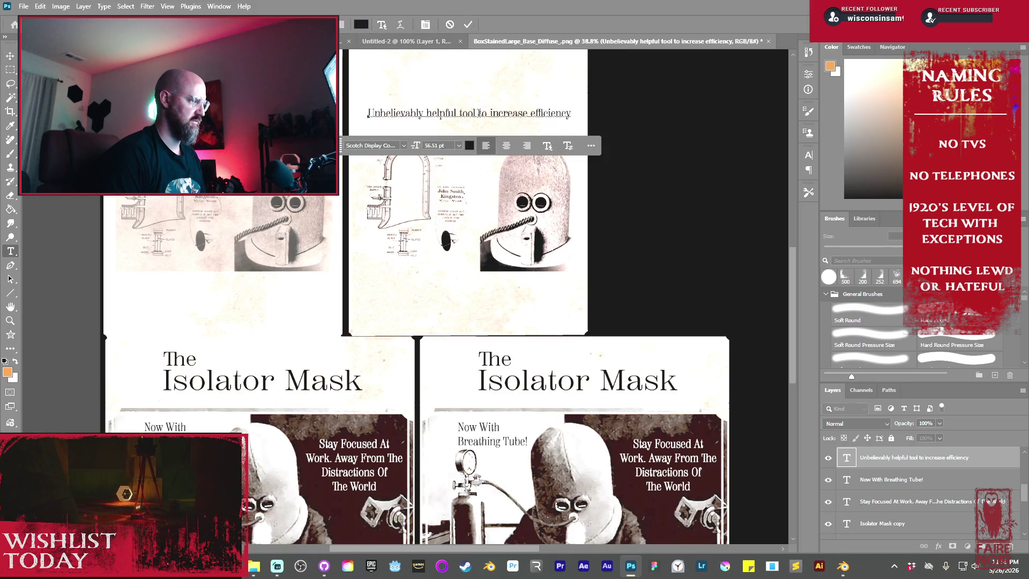
pyautogui.moveTo(478, 113); pyautogui.dragTo(579, 122)
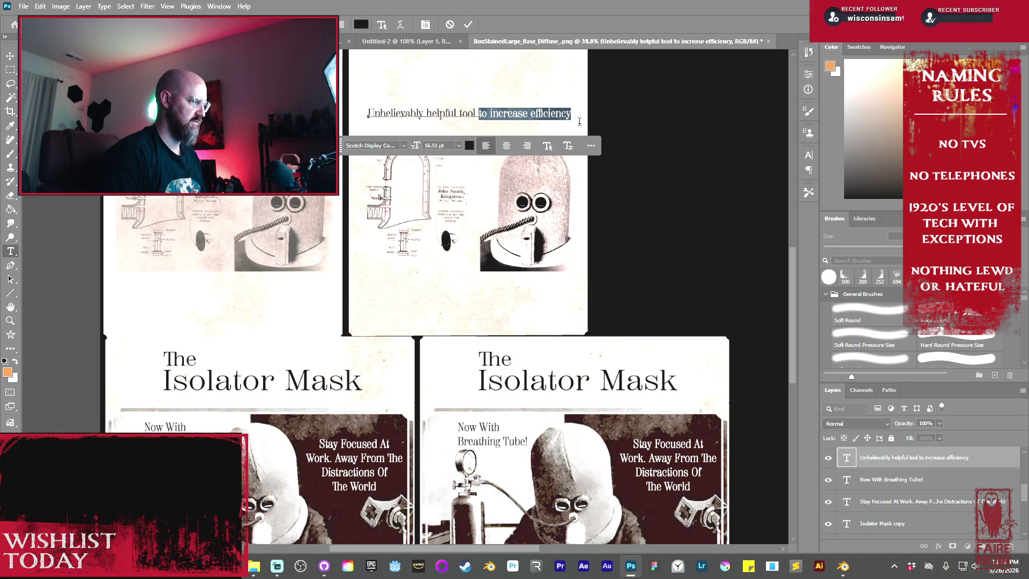
pyautogui.press('BackSpace')
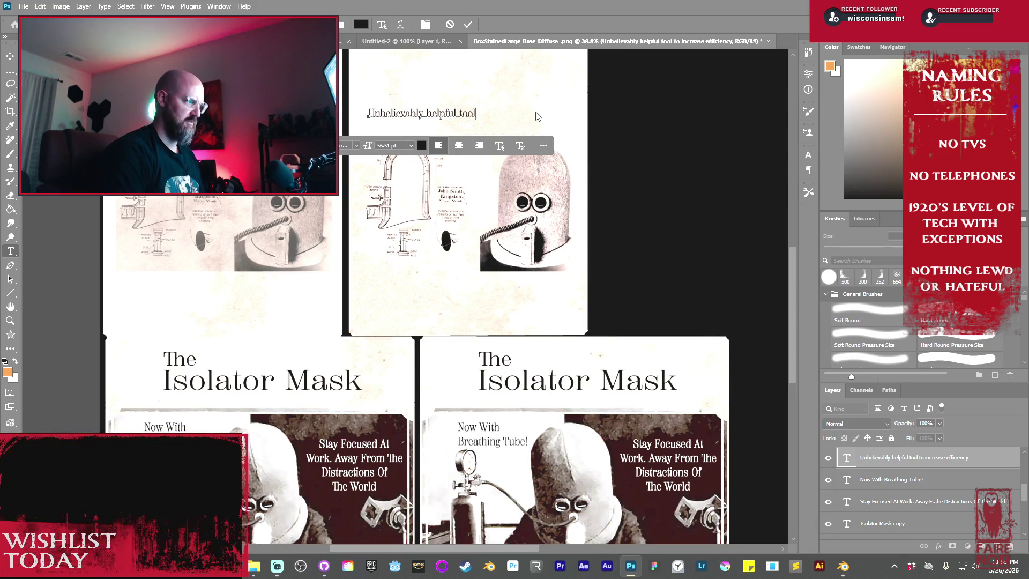
pyautogui.click(467, 24)
# - Move the copy below the drawings, reword it 'to increase efficiency' and centre it
pyautogui.press('v')
pyautogui.moveTo(443, 114)
pyautogui.mouseDown()
pyautogui.moveTo(560, 123)
pyautogui.moveTo(505, 117)
pyautogui.moveTo(468, 159)
pyautogui.moveTo(468, 300)
pyautogui.mouseUp()
pyautogui.press('Return')
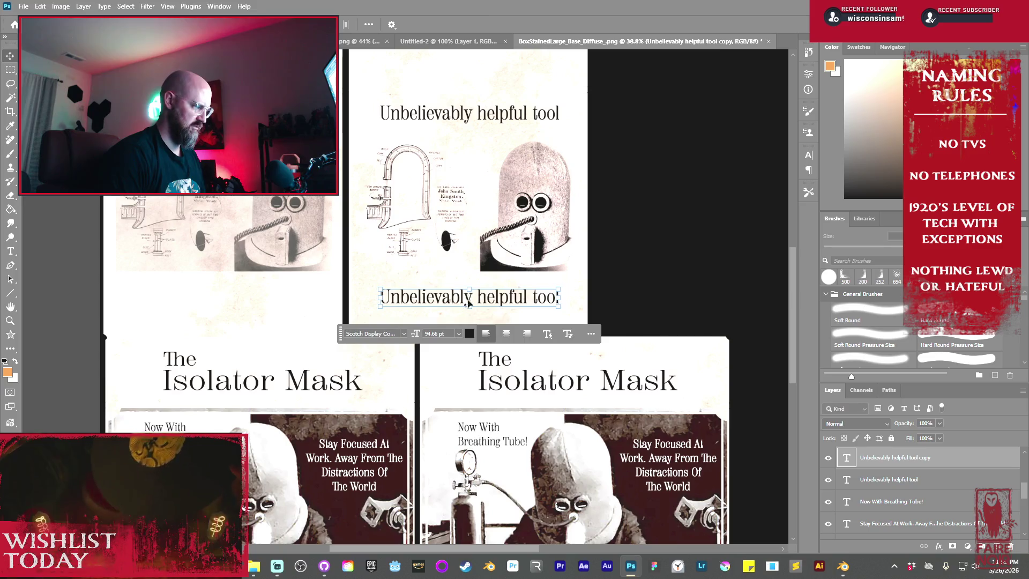
pyautogui.doubleClick(458, 295)
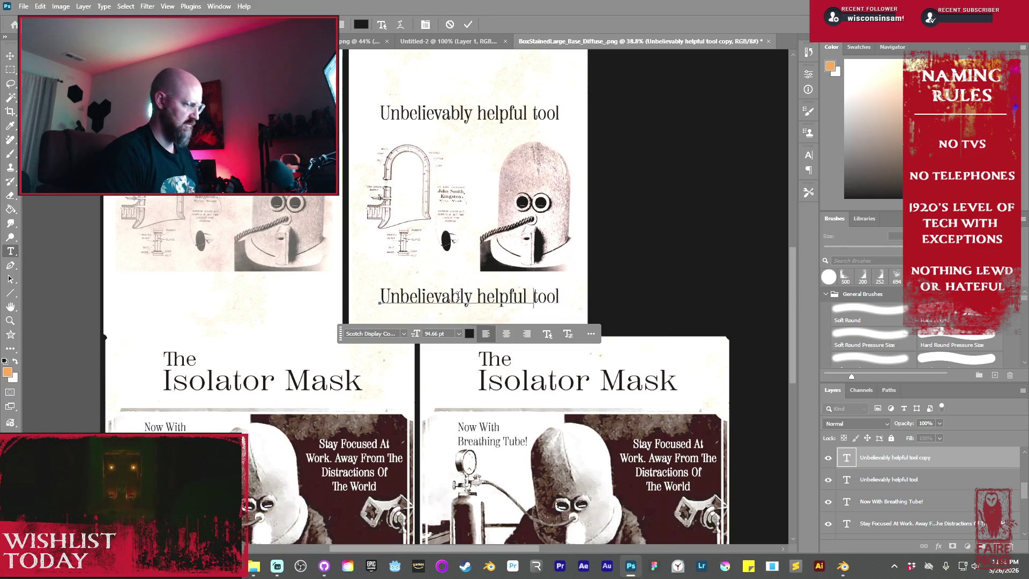
pyautogui.write('to increase efficiency')
pyautogui.hotkey('ctrl', 'Return')
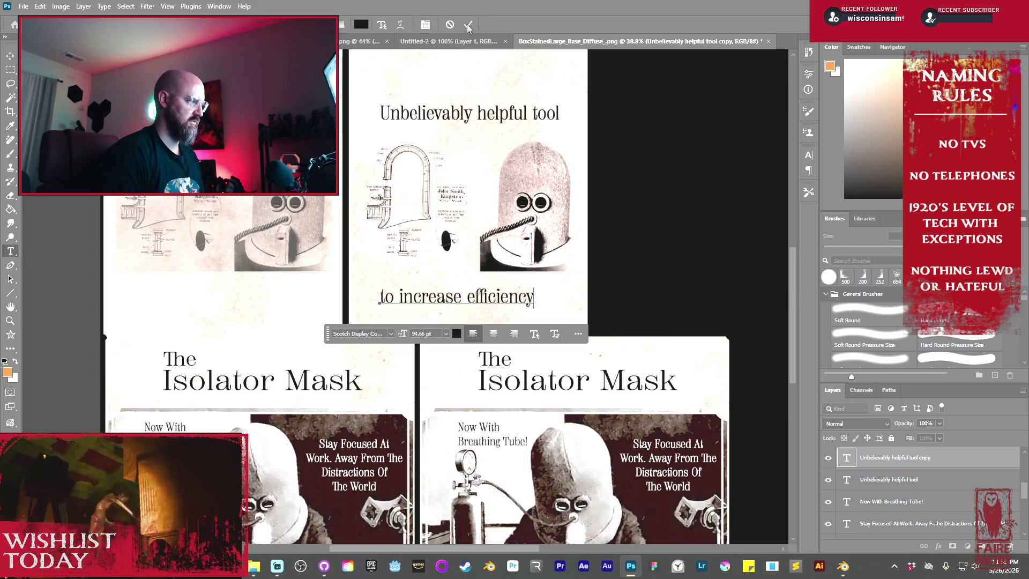
pyautogui.moveTo(484, 303); pyautogui.dragTo(497, 303)
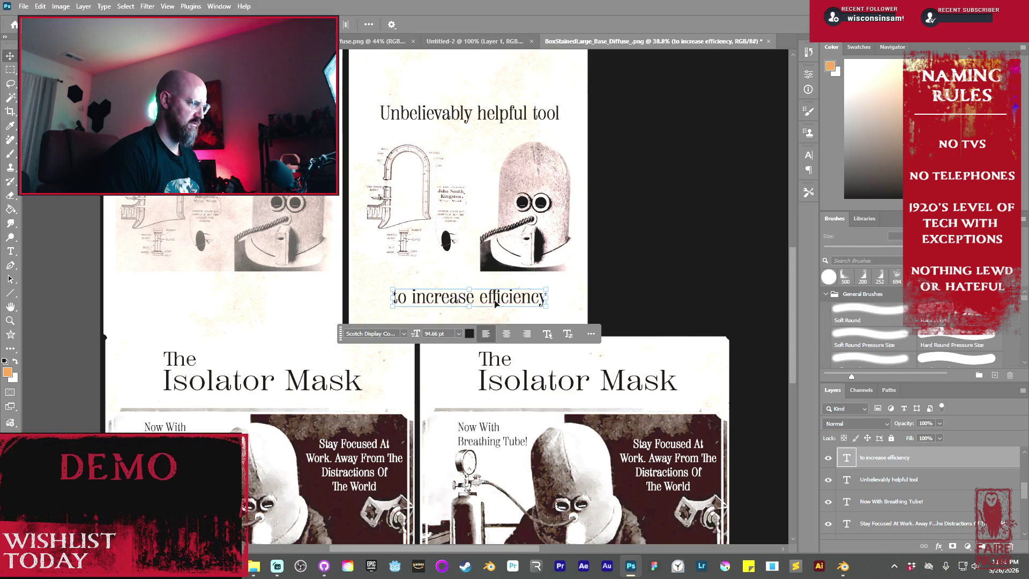
# - Delete the left panel's old image and copy the headline, drawing and caption into it
pyautogui.scroll(5, 491, 295)
pyautogui.scroll(3, 485, 282)
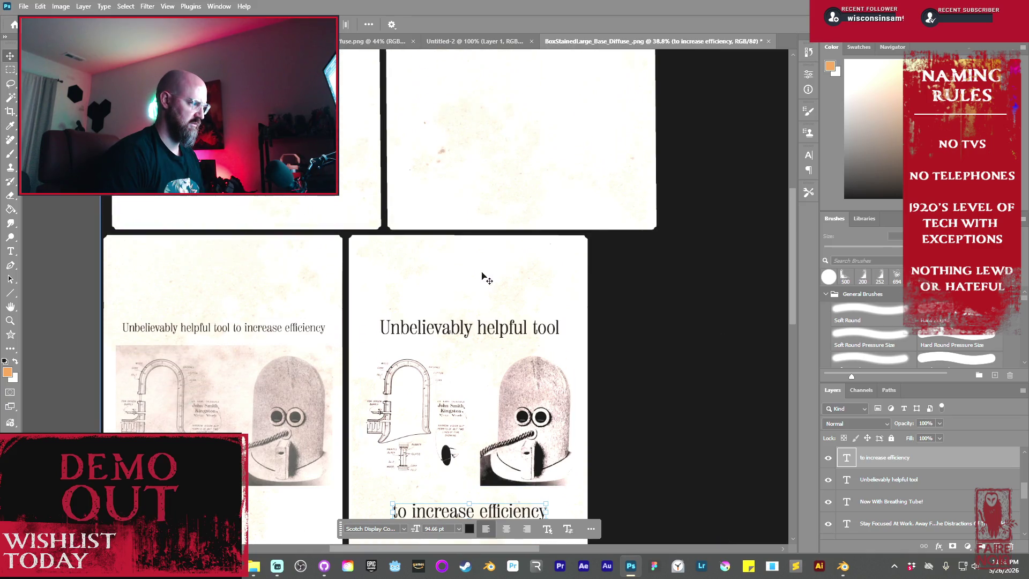
pyautogui.scroll(-3, 482, 276)
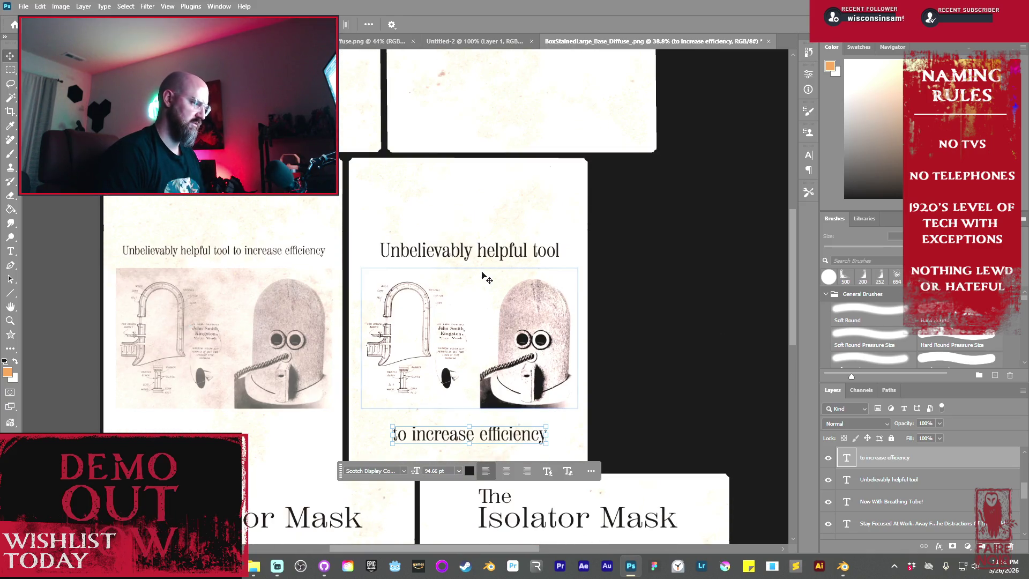
pyautogui.scroll(-1, 486, 277)
pyautogui.scroll(-1, 485, 276)
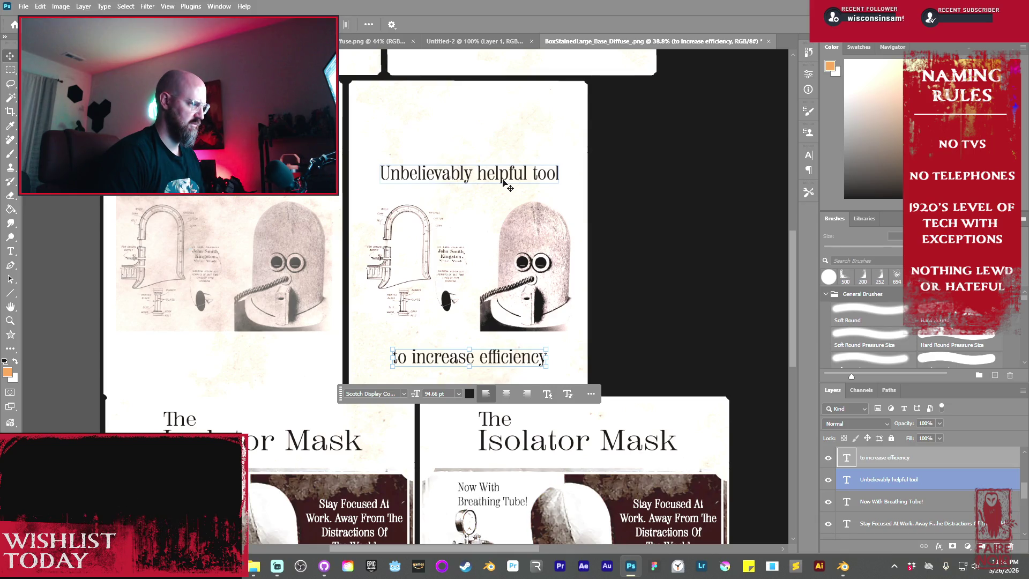
pyautogui.hotkey('ctrl', 'alt', 'e')
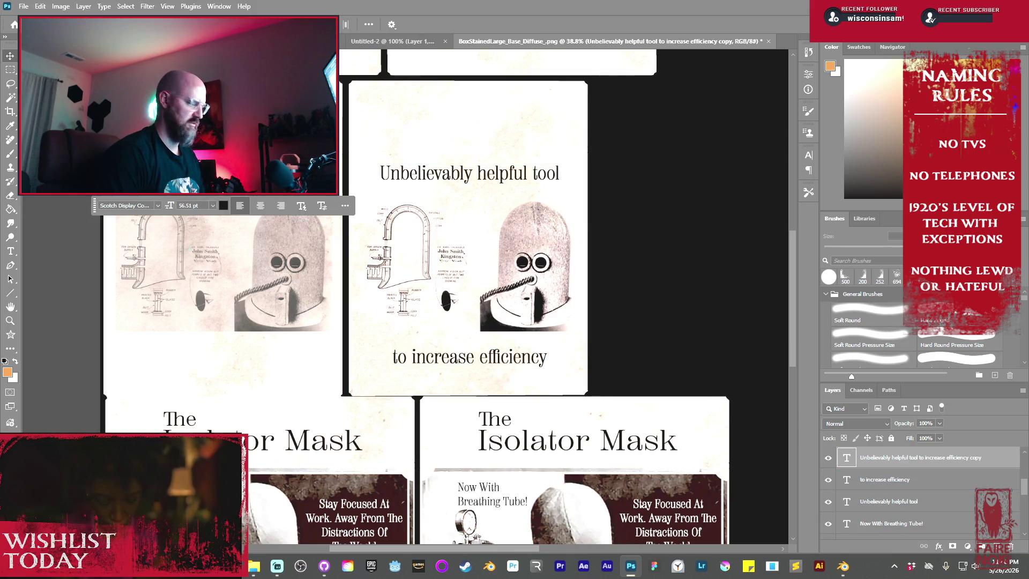
pyautogui.click(264, 204)
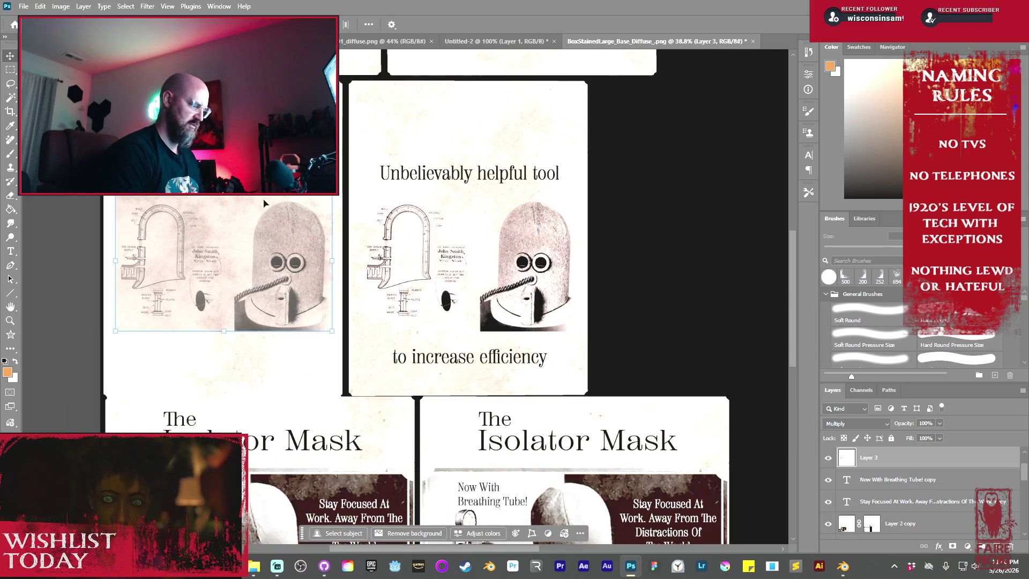
pyautogui.press('Delete')
pyautogui.click(456, 175)
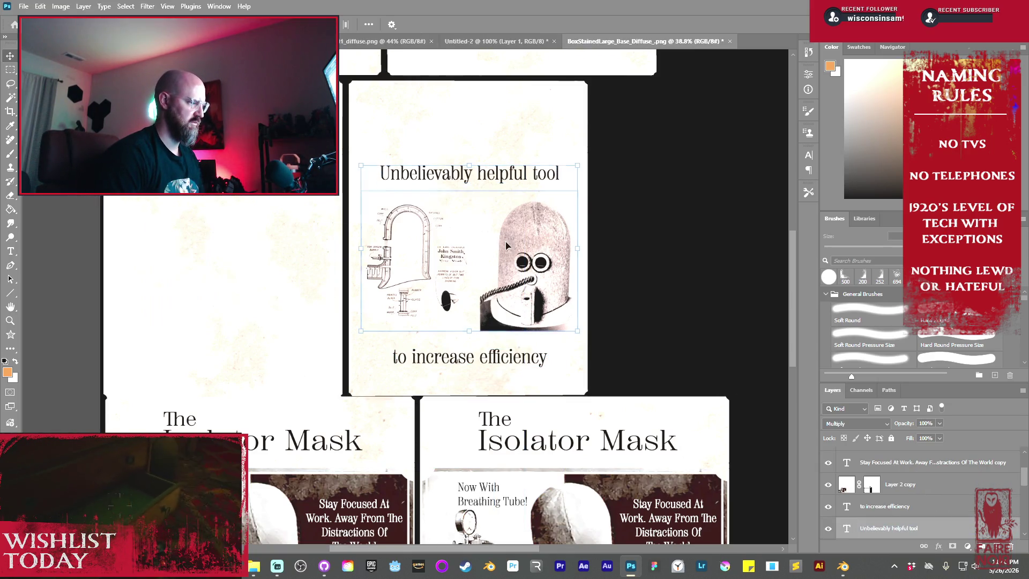
pyautogui.keyDown('shift'); pyautogui.click(470, 356); pyautogui.keyUp('shift')
pyautogui.keyDown('alt'); pyautogui.moveTo(518, 244); pyautogui.dragTo(324, 244); pyautogui.keyUp('alt')
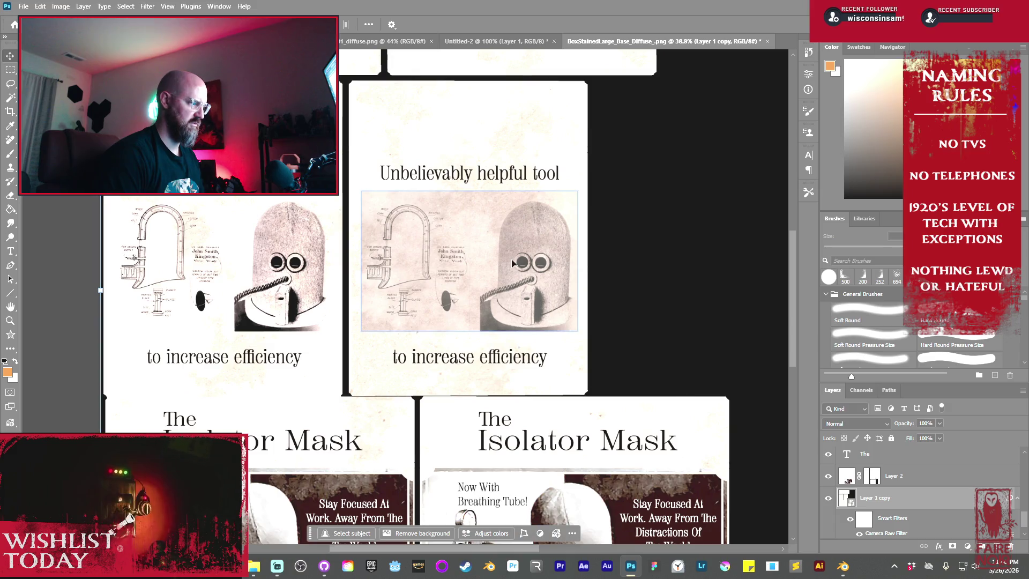
# - Duplicate Levels 1 and clip the copy to the left panel's Layer 3 copy 2 drawing
pyautogui.click(333, 263)
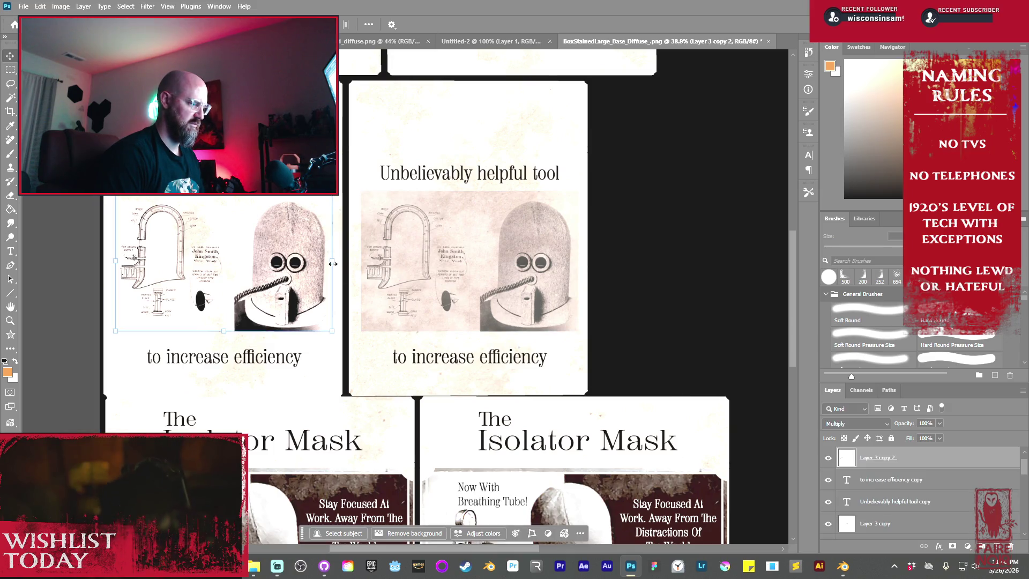
pyautogui.click(906, 489)
pyautogui.scroll(1, 911, 495)
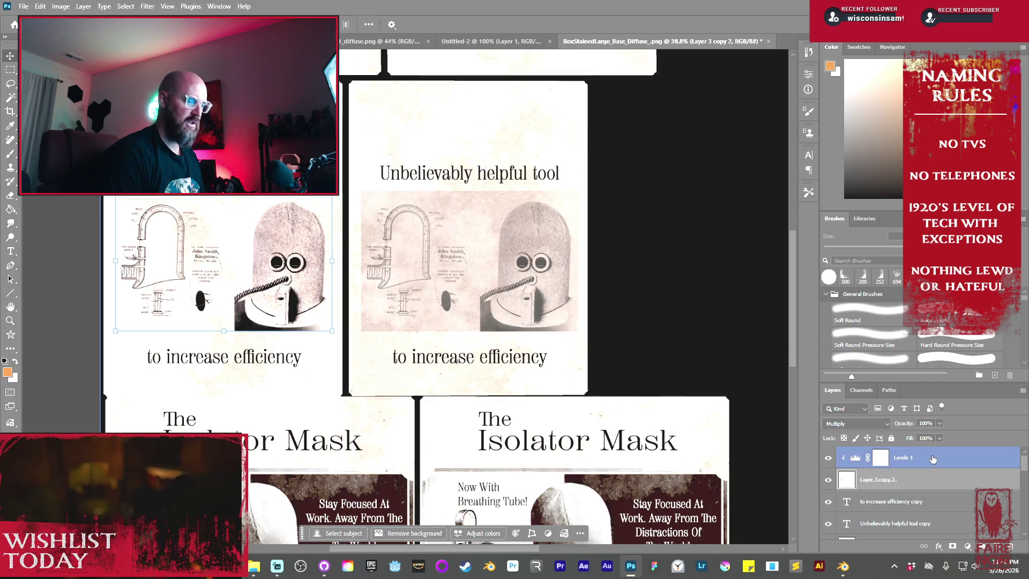
pyautogui.scroll(-1, 948, 487)
pyautogui.scroll(1, 948, 488)
pyautogui.click(947, 484)
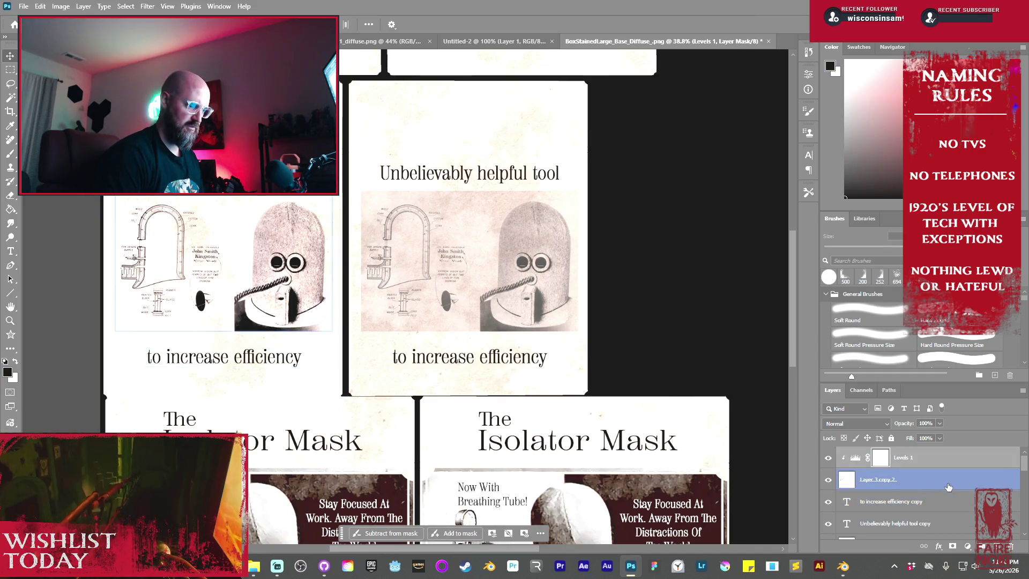
pyautogui.hotkey('ctrl', 'j')
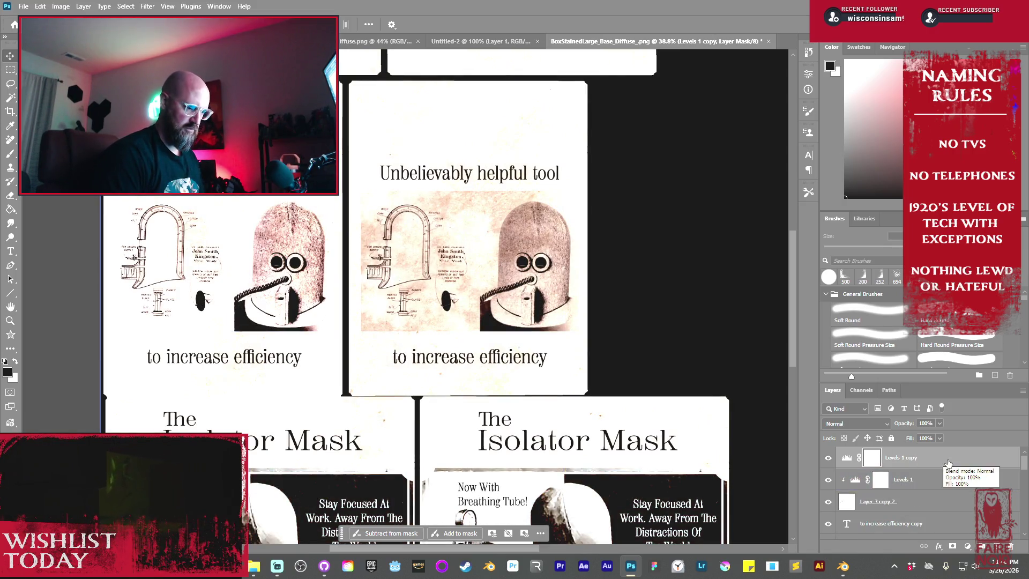
pyautogui.moveTo(948, 464)
pyautogui.mouseDown()
pyautogui.moveTo(958, 538)
pyautogui.moveTo(968, 532)
pyautogui.mouseUp()
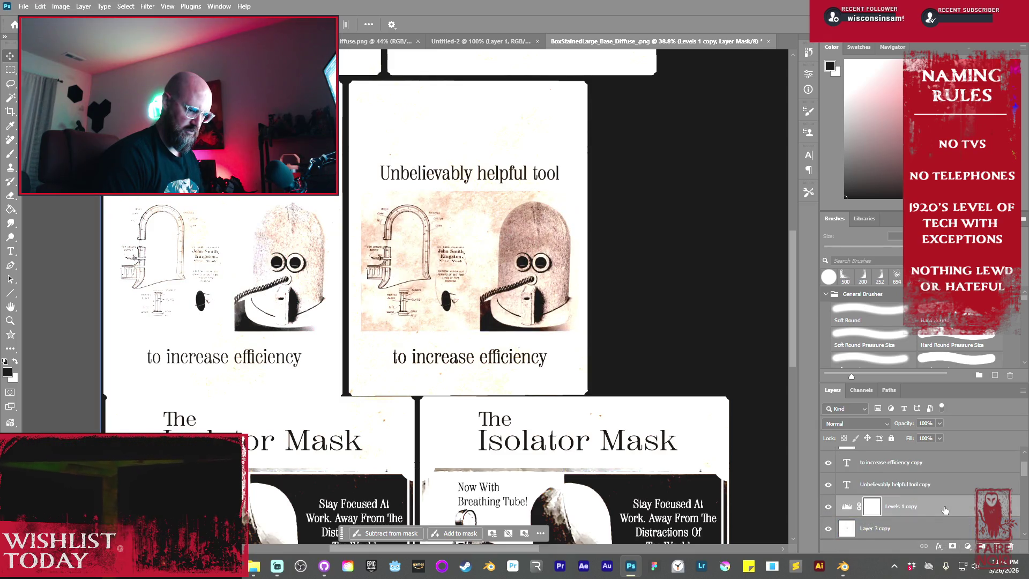
pyautogui.rightClick(944, 506)
pyautogui.click(968, 486)
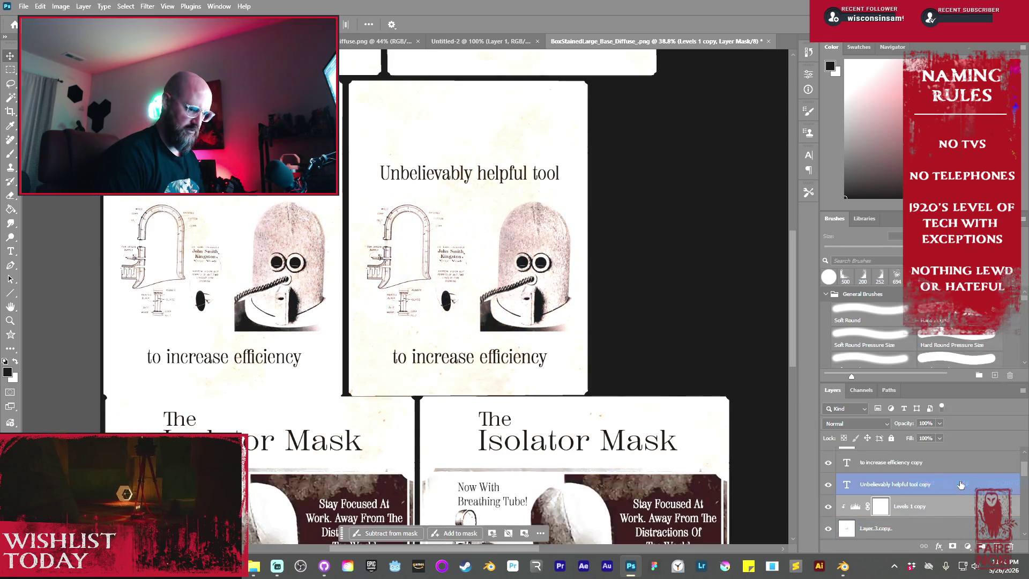
pyautogui.scroll(-1, 606, 398)
pyautogui.scroll(4, 603, 394)
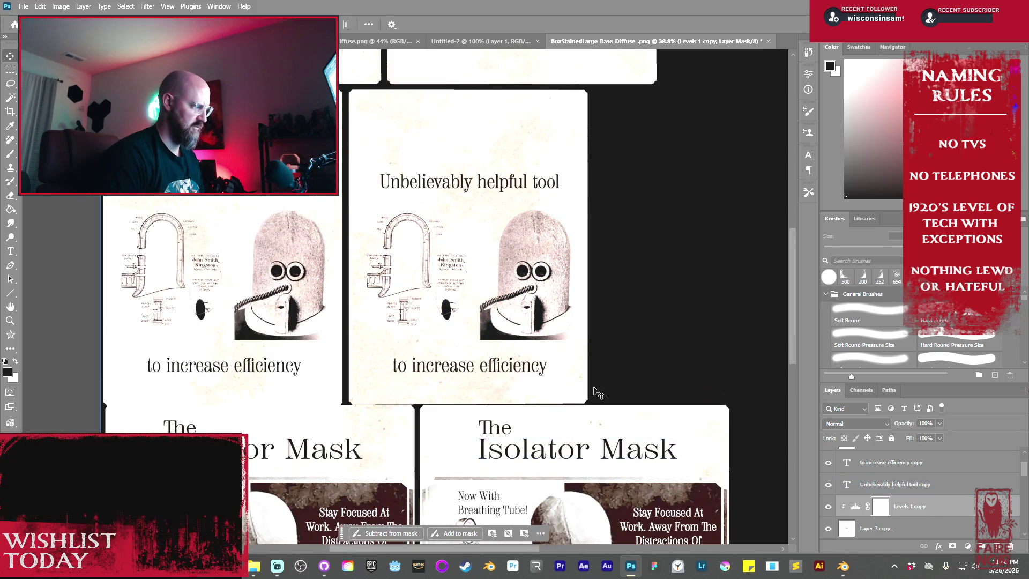
pyautogui.scroll(4, 601, 393)
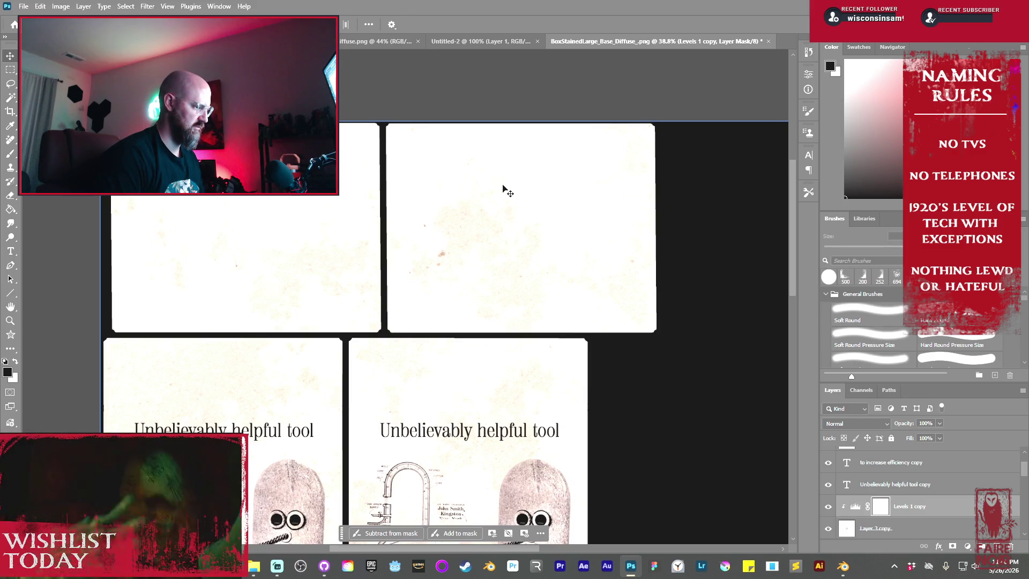
pyautogui.scroll(-5, 480, 339)
pyautogui.scroll(-3, 481, 360)
# - Alt-drag a copy of 'The' and 'Isolator Mask' titles into the upper-right panel
pyautogui.click(503, 394)
pyautogui.keyDown('shift'); pyautogui.click(638, 420); pyautogui.keyUp('shift')
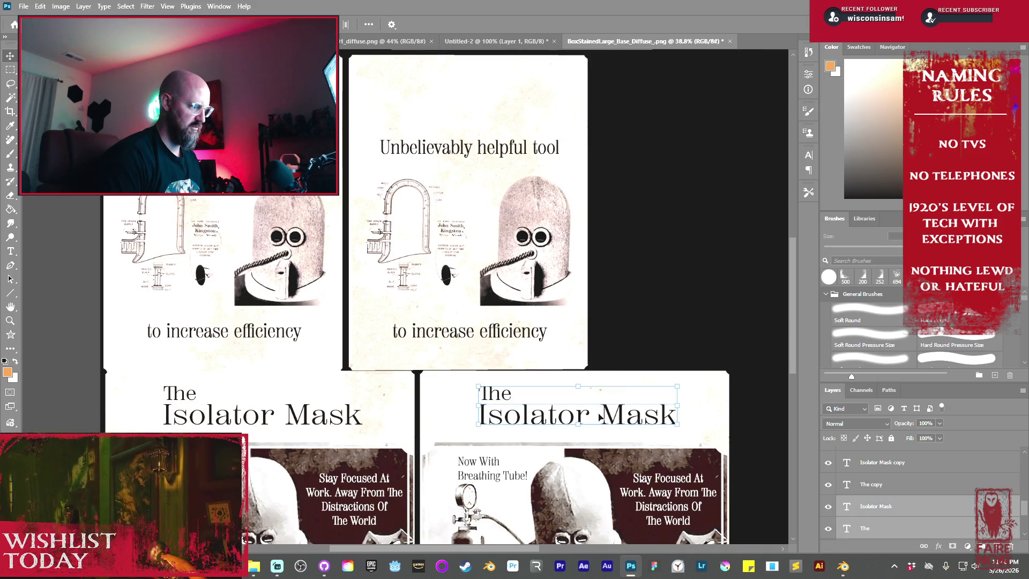
pyautogui.moveTo(609, 424)
pyautogui.keyDown('alt'); pyautogui.mouseDown()
pyautogui.moveTo(552, 37)
pyautogui.moveTo(539, 38)
pyautogui.mouseUp(); pyautogui.keyUp('alt')
pyautogui.moveTo(608, 43)
pyautogui.keyDown('alt'); pyautogui.mouseDown()
pyautogui.moveTo(650, 51)
pyautogui.moveTo(574, 153)
pyautogui.moveTo(460, 115)
pyautogui.moveTo(419, 123)
pyautogui.mouseUp(); pyautogui.keyUp('alt')
pyautogui.scroll(10, 422, 137)
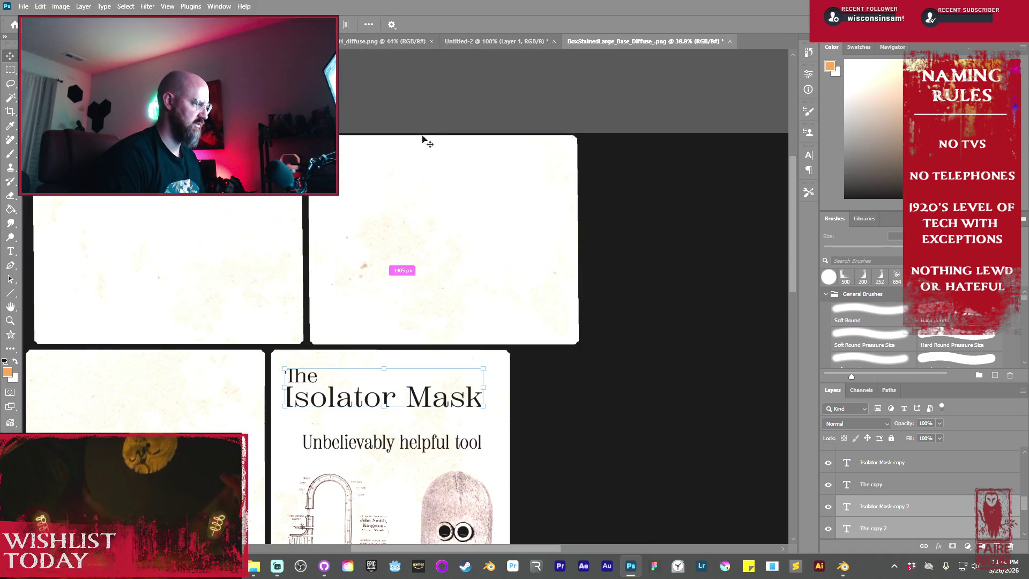
pyautogui.moveTo(417, 404)
pyautogui.mouseDown()
pyautogui.moveTo(438, 257)
pyautogui.moveTo(475, 250)
pyautogui.mouseUp()
# - Zoom out to view the whole box texture
pyautogui.scroll(-4, 475, 310)
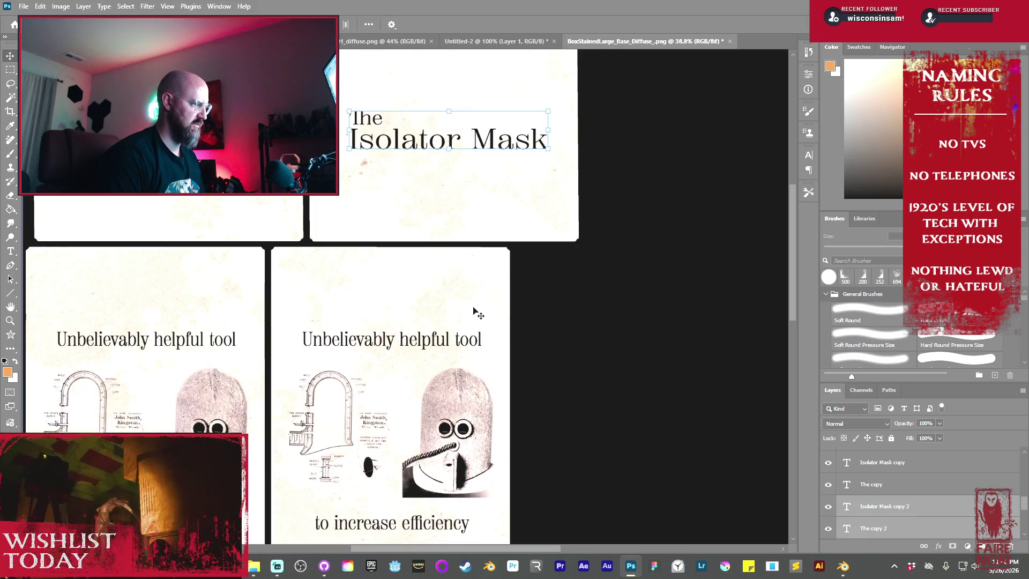
pyautogui.scroll(-1, 475, 312)
pyautogui.press('super')
pyautogui.press('super')
pyautogui.moveTo(512, 262)
pyautogui.mouseDown()
pyautogui.moveTo(459, 271)
pyautogui.moveTo(472, 273)
pyautogui.mouseUp()
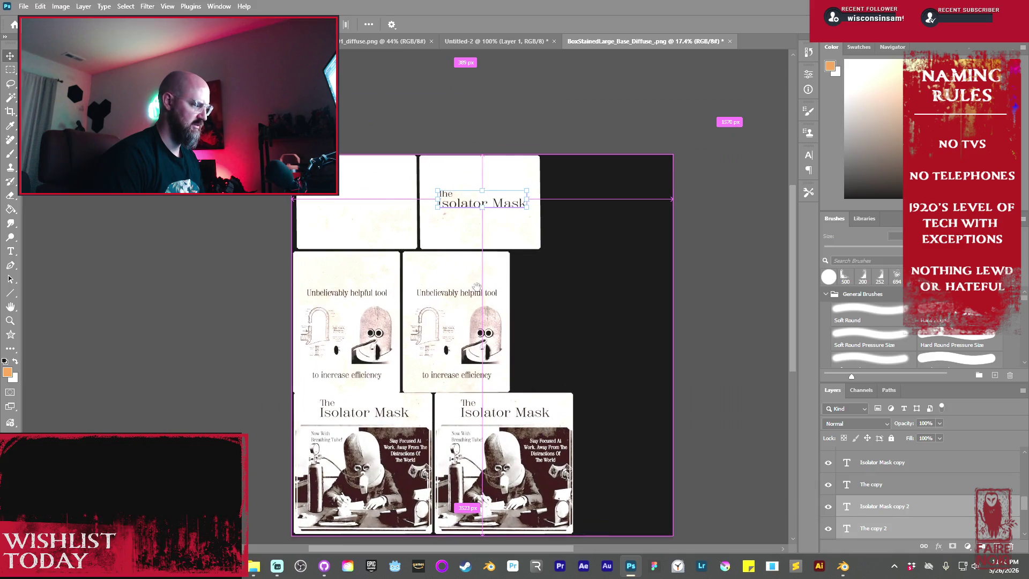
pyautogui.scroll(-1, 485, 276)
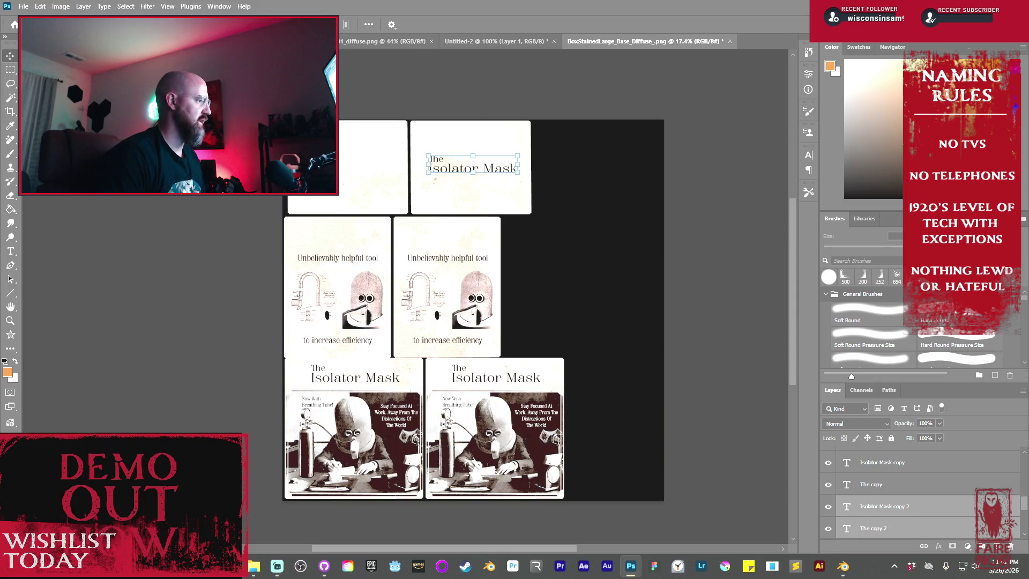
pyautogui.click(24, 7)
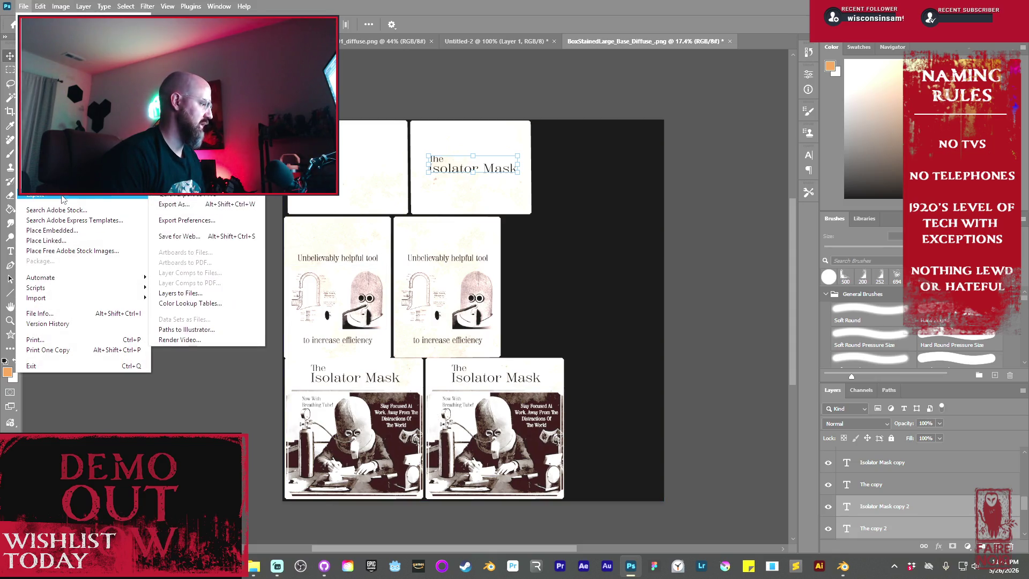
# - Save the texture as BoxStainedLarge_Base_Diffuse_.psd with Maximize Compatibility kept on
pyautogui.click(43, 134)
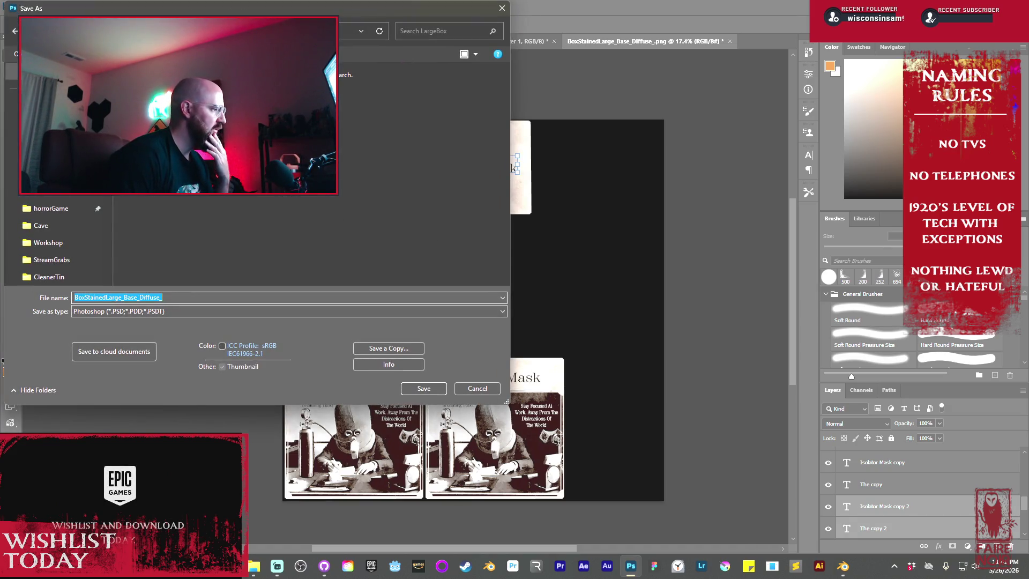
pyautogui.click(413, 390)
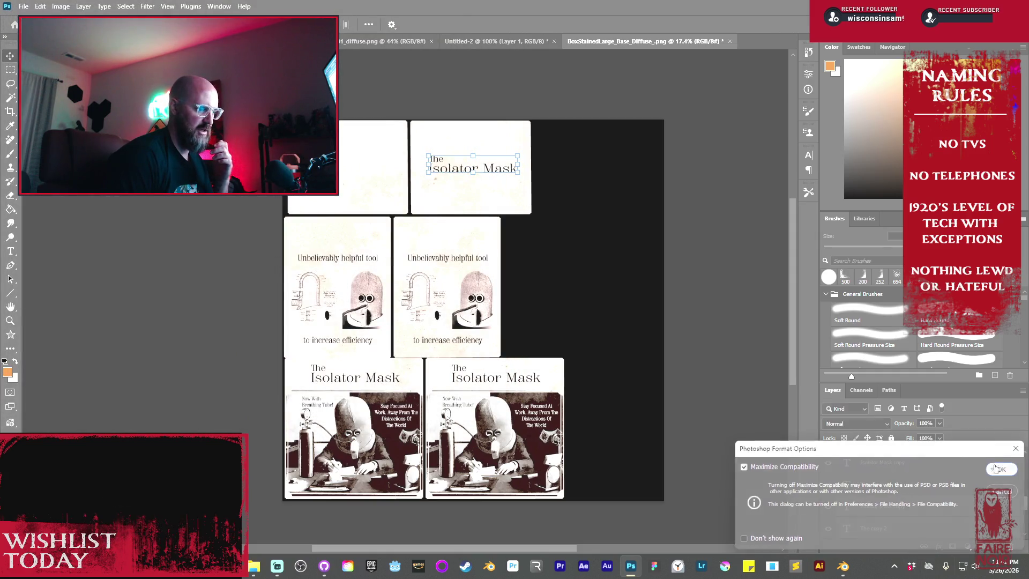
pyautogui.click(1001, 469)
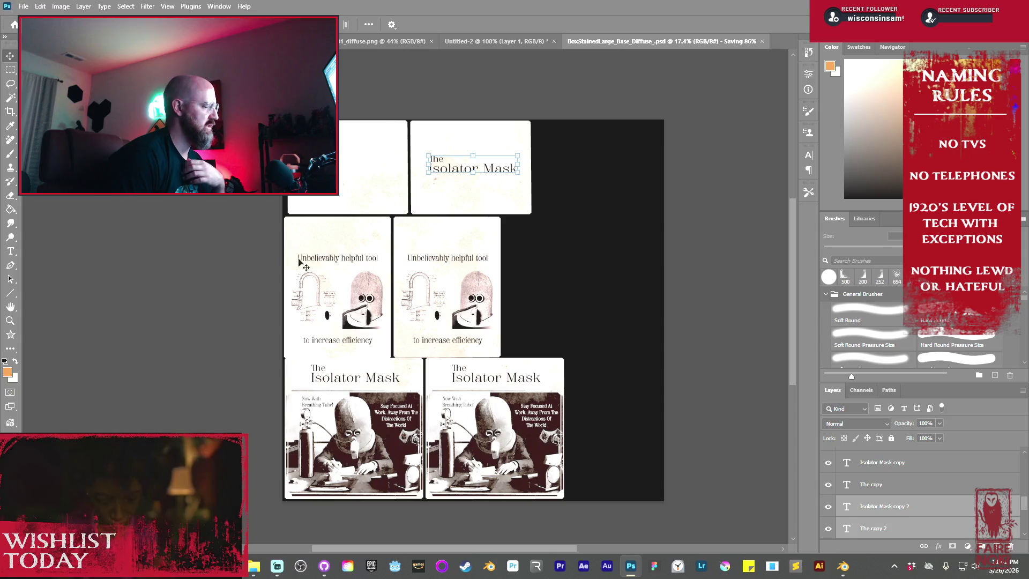
pyautogui.click(20, 8)
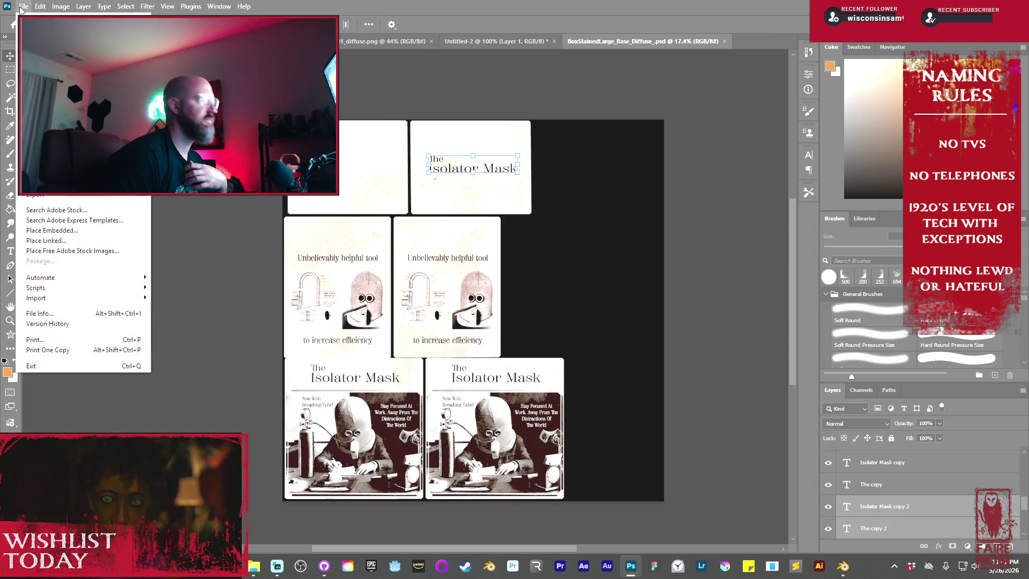
# - Cancel the Export As preview without exporting, then undo to restore Levels 1 above the left drawing
pyautogui.moveTo(49, 195)
pyautogui.click(188, 204)
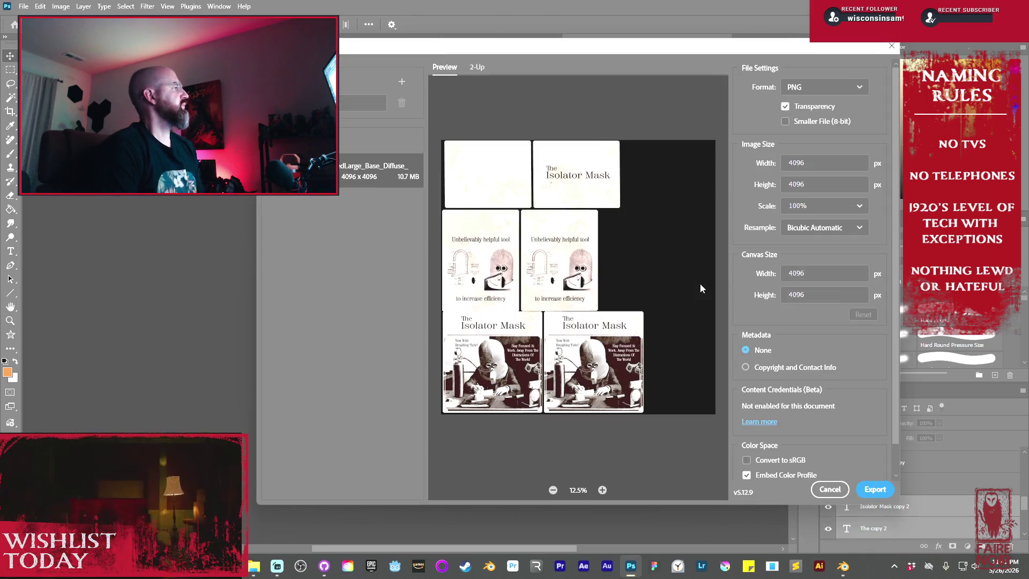
pyautogui.click(829, 488)
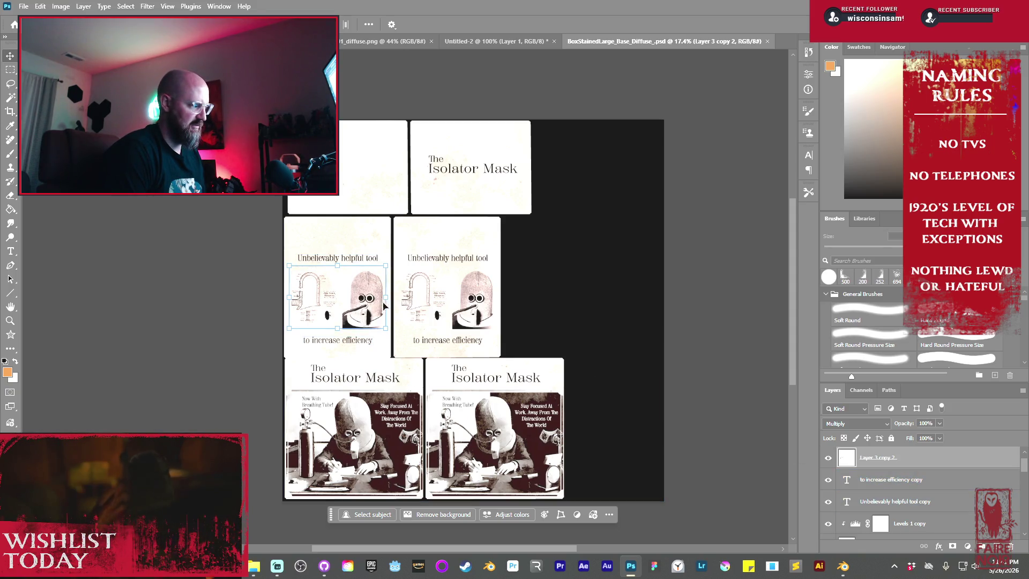
pyautogui.hotkey('ctrl', 'z')
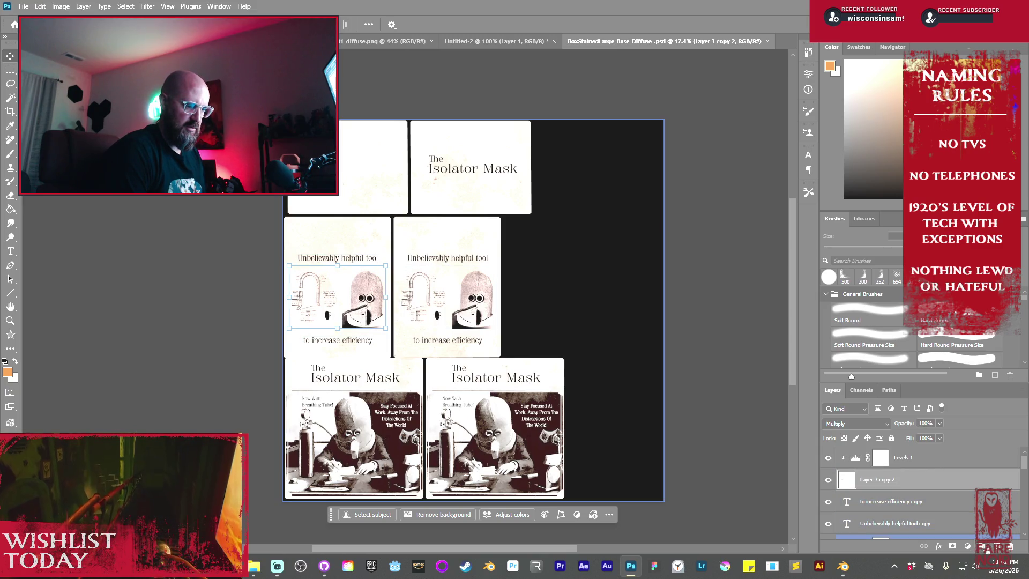
# - Mask out the helmet photos on both cards by painting black with a 300 px brush
pyautogui.click(592, 514)
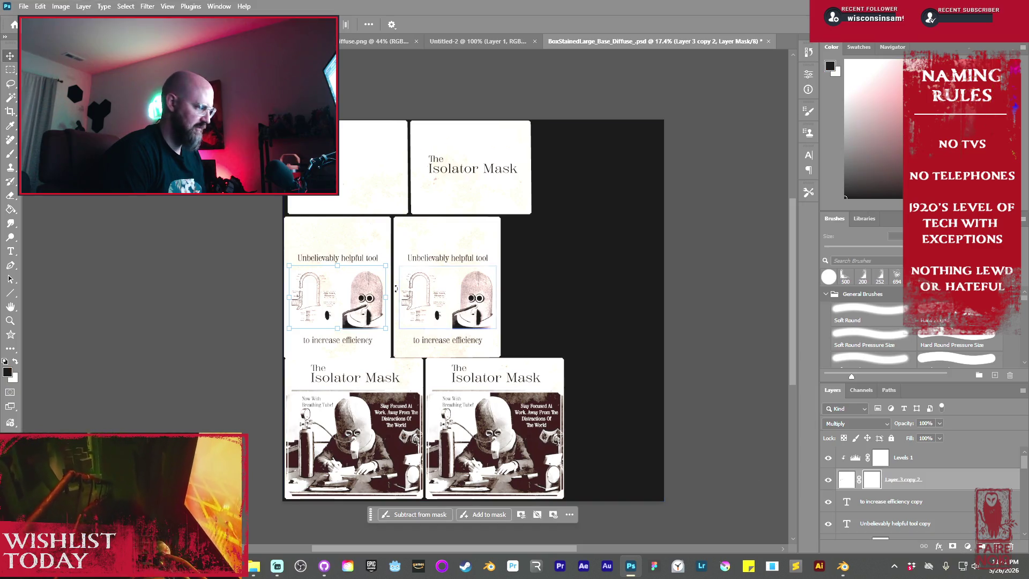
pyautogui.keyDown('ctrl'); pyautogui.moveTo(364, 293); pyautogui.dragTo(416, 262); pyautogui.keyUp('ctrl')
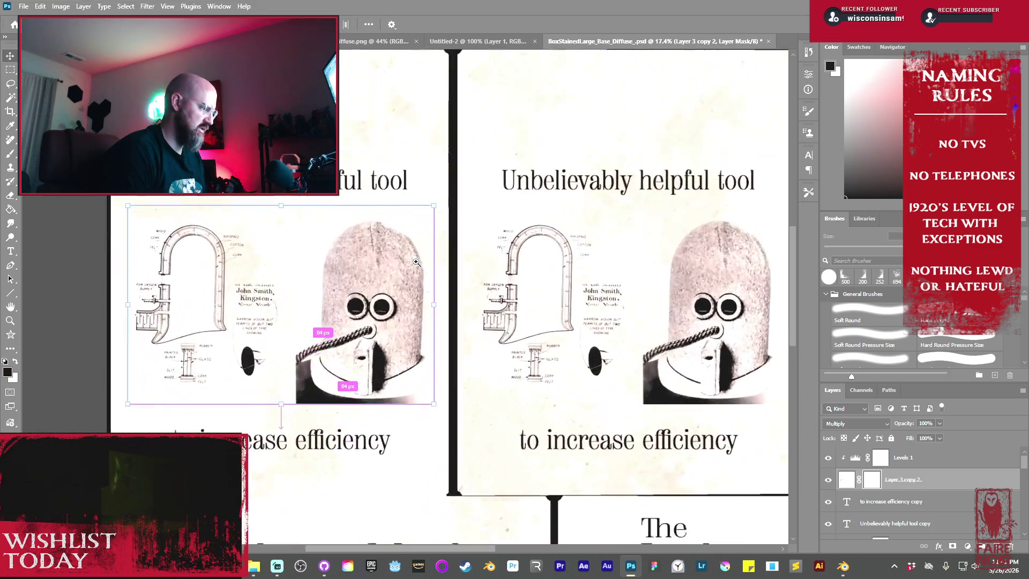
pyautogui.press('b')
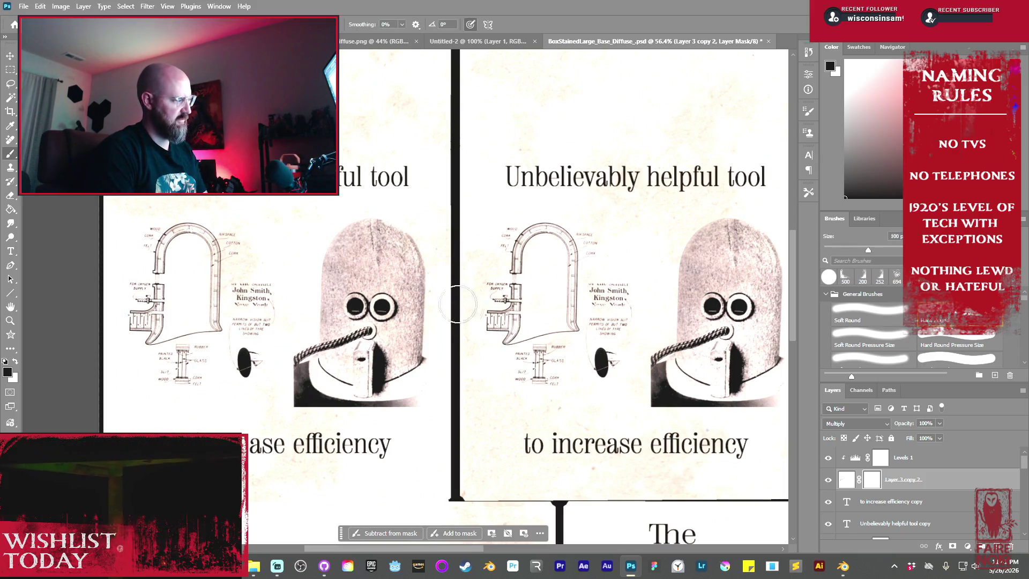
pyautogui.press(']')
pyautogui.press(']')
pyautogui.press(']')
pyautogui.moveTo(401, 253)
pyautogui.mouseDown()
pyautogui.moveTo(367, 280)
pyautogui.moveTo(344, 242)
pyautogui.moveTo(348, 263)
pyautogui.moveTo(303, 370)
pyautogui.moveTo(322, 388)
pyautogui.moveTo(348, 359)
pyautogui.moveTo(396, 368)
pyautogui.moveTo(399, 323)
pyautogui.mouseUp()
pyautogui.moveTo(579, 346); pyautogui.dragTo(537, 335)
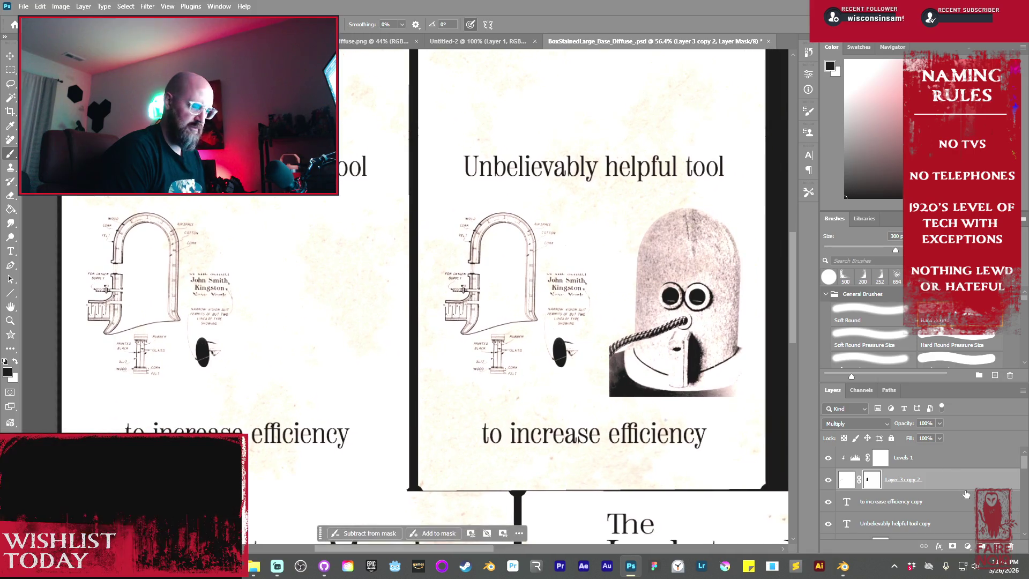
pyautogui.scroll(-3, 965, 496)
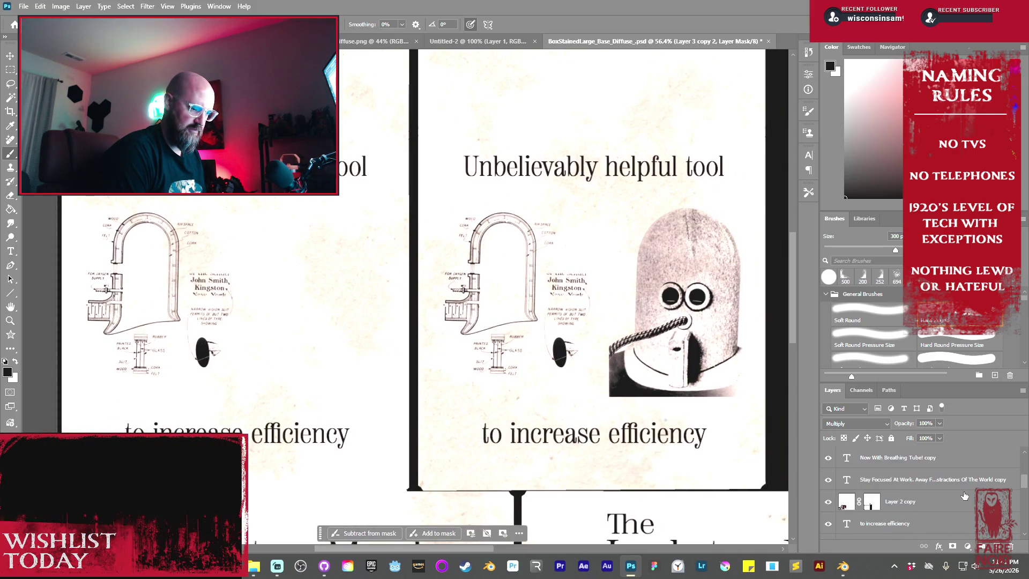
pyautogui.scroll(3, 964, 495)
pyautogui.click(943, 498)
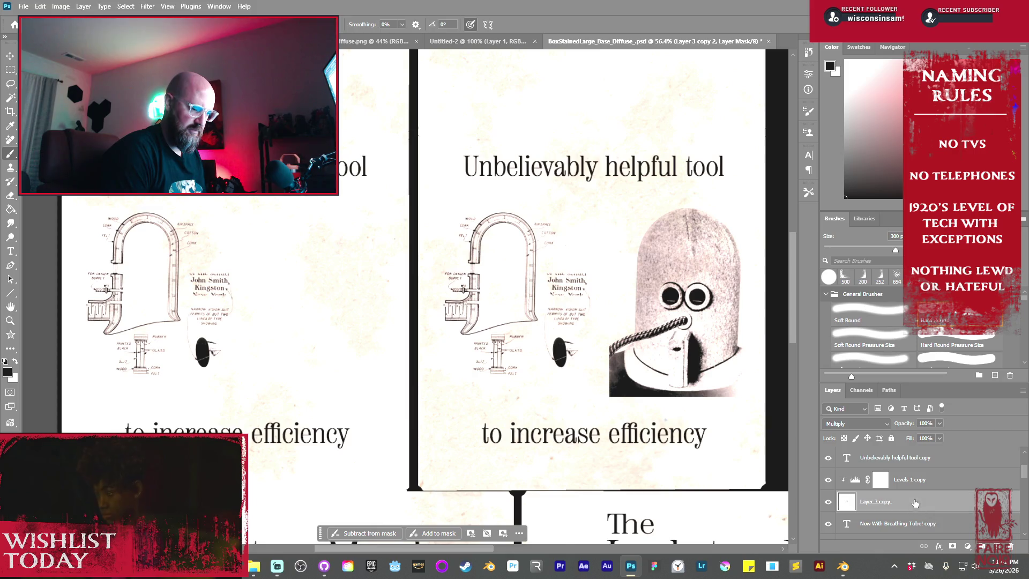
pyautogui.moveTo(709, 285)
pyautogui.mouseDown()
pyautogui.moveTo(692, 236)
pyautogui.moveTo(640, 365)
pyautogui.moveTo(691, 367)
pyautogui.moveTo(729, 323)
pyautogui.mouseUp()
pyautogui.rightClick(705, 309)
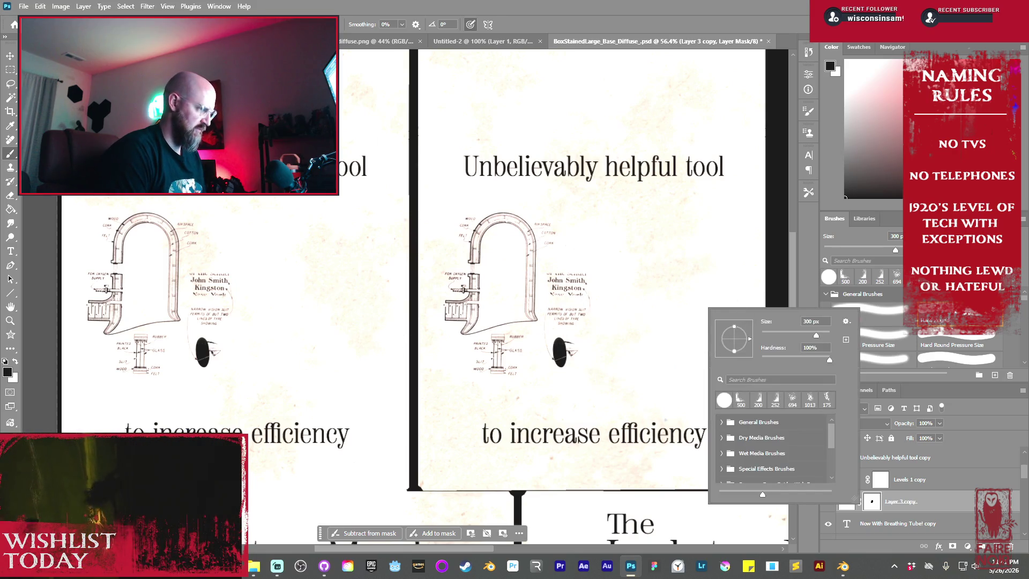
pyautogui.click(606, 21)
# - Scale and reposition the patent drawing between the headline and the 'to increase efficiency' caption
pyautogui.press('v')
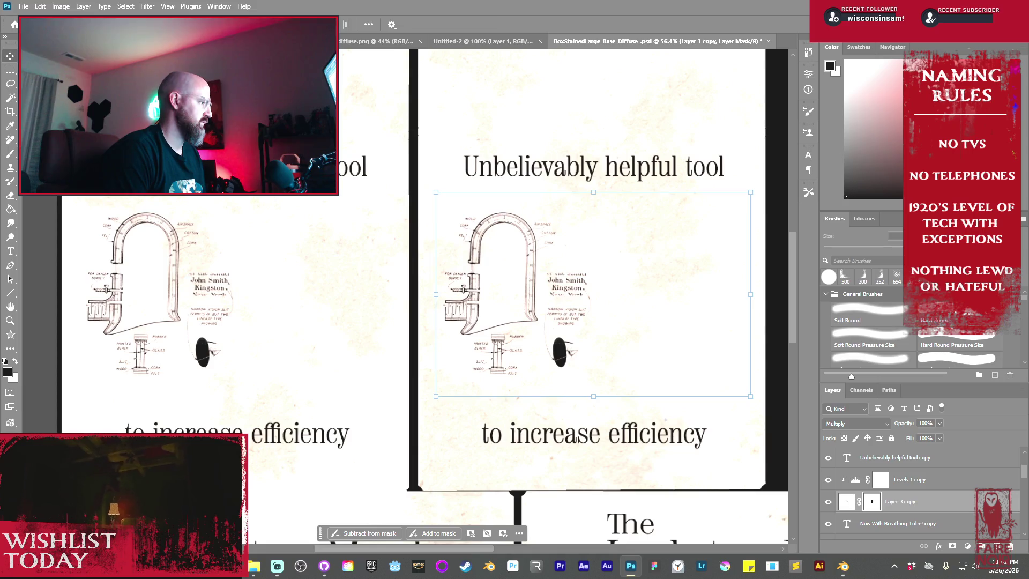
pyautogui.moveTo(750, 397)
pyautogui.mouseDown()
pyautogui.moveTo(820, 418)
pyautogui.moveTo(764, 428)
pyautogui.moveTo(783, 434)
pyautogui.mouseUp()
pyautogui.moveTo(383, 342)
pyautogui.mouseDown()
pyautogui.moveTo(443, 289)
pyautogui.moveTo(430, 295)
pyautogui.mouseUp()
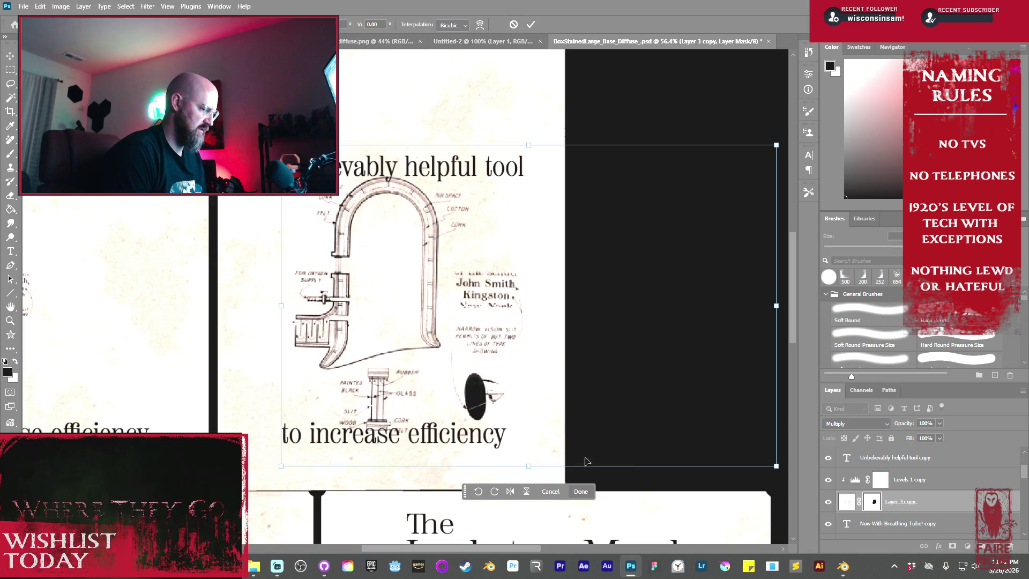
pyautogui.moveTo(776, 468); pyautogui.dragTo(717, 428)
pyautogui.moveTo(414, 261); pyautogui.dragTo(419, 280)
pyautogui.click(530, 22)
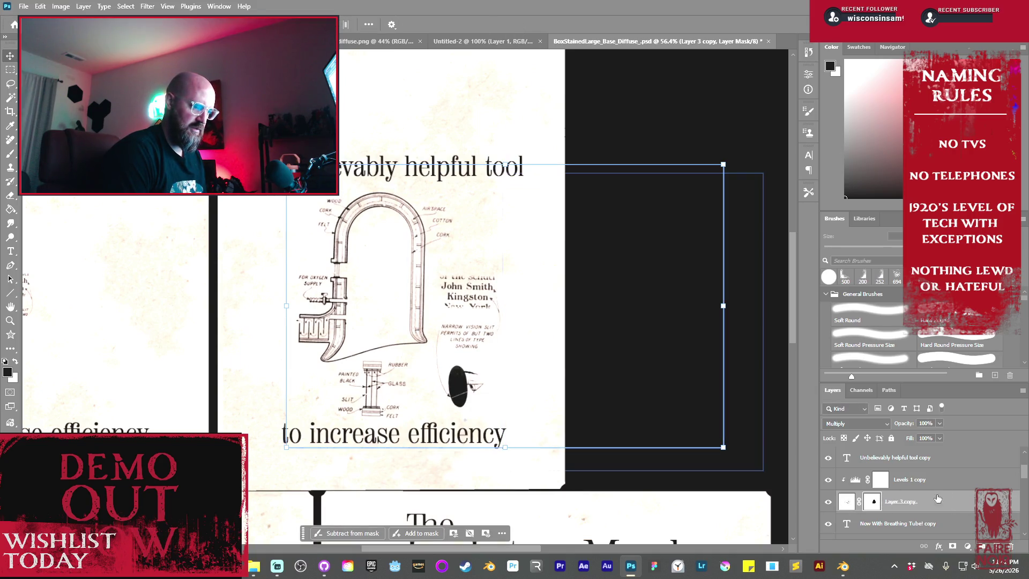
pyautogui.click(415, 438)
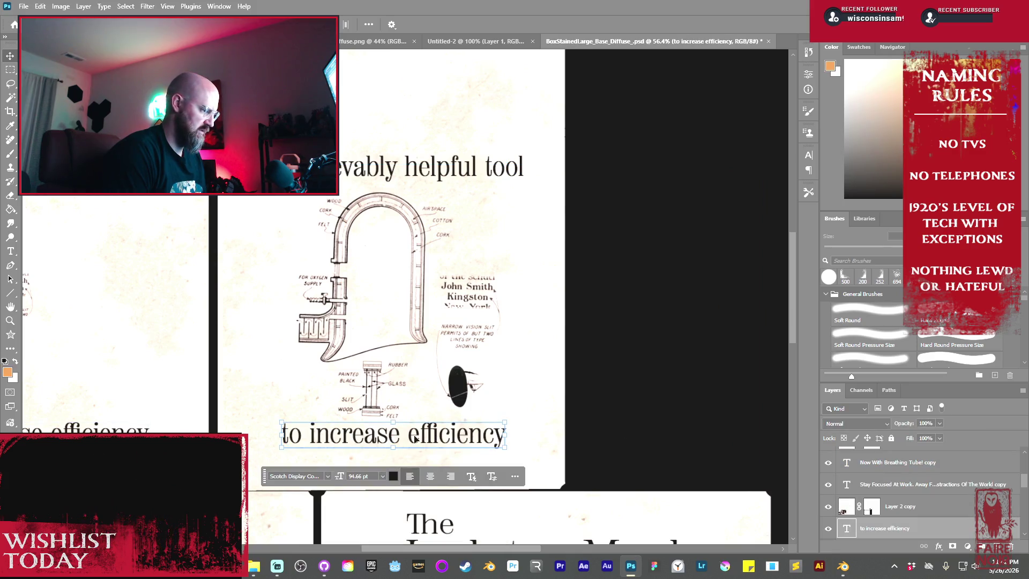
# - Undo the caption move, then enlarge and reposition the left card's patent drawing
pyautogui.moveTo(415, 438); pyautogui.dragTo(415, 462)
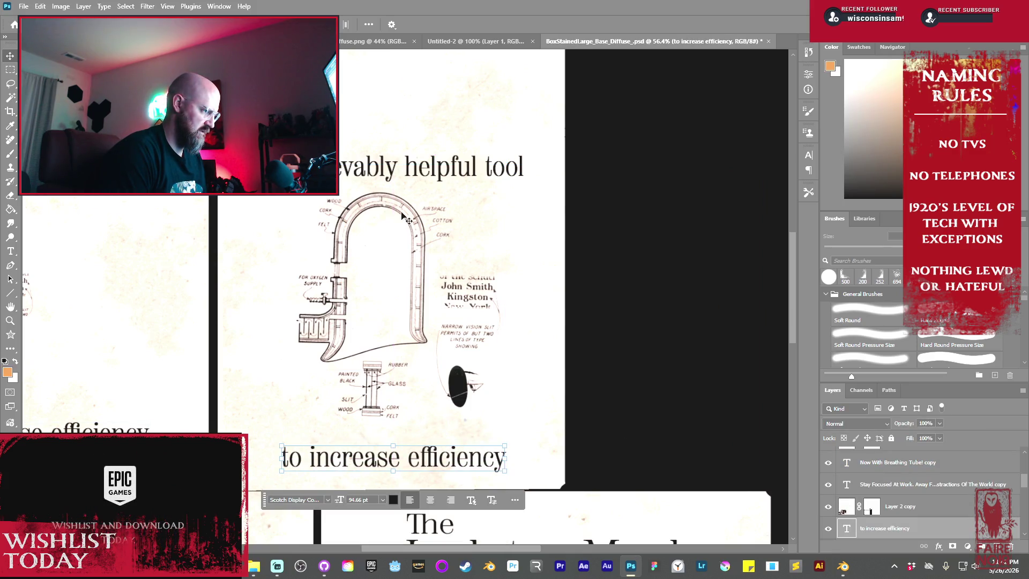
pyautogui.hotkey('ctrl', 'z')
pyautogui.hotkey('ctrl', 'z')
pyautogui.hotkey('ctrl', 'z')
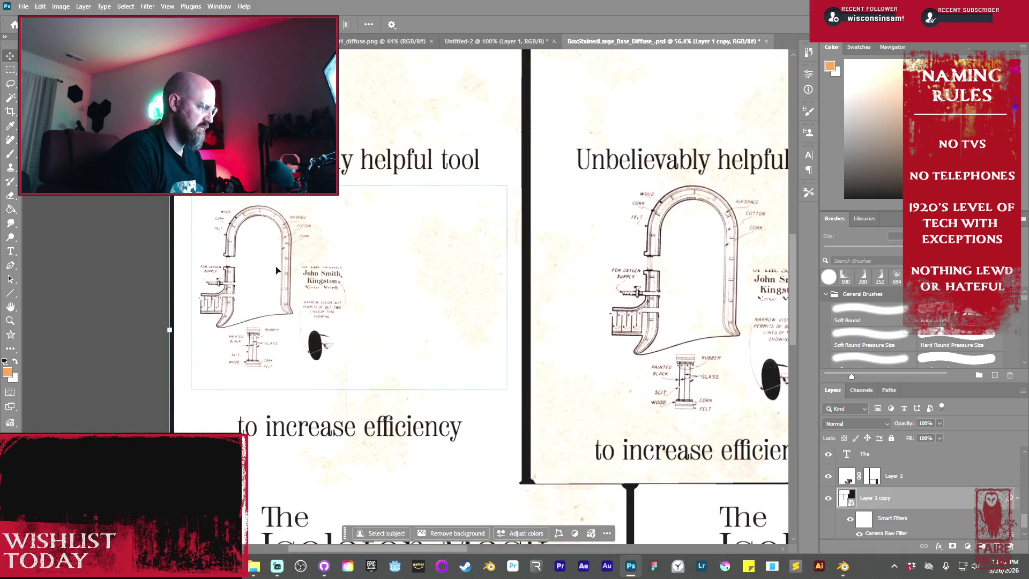
pyautogui.click(274, 288)
pyautogui.moveTo(293, 296); pyautogui.dragTo(367, 292)
pyautogui.moveTo(589, 389); pyautogui.dragTo(699, 451)
pyautogui.moveTo(378, 303)
pyautogui.mouseDown()
pyautogui.moveTo(352, 271)
pyautogui.moveTo(382, 303)
pyautogui.mouseUp()
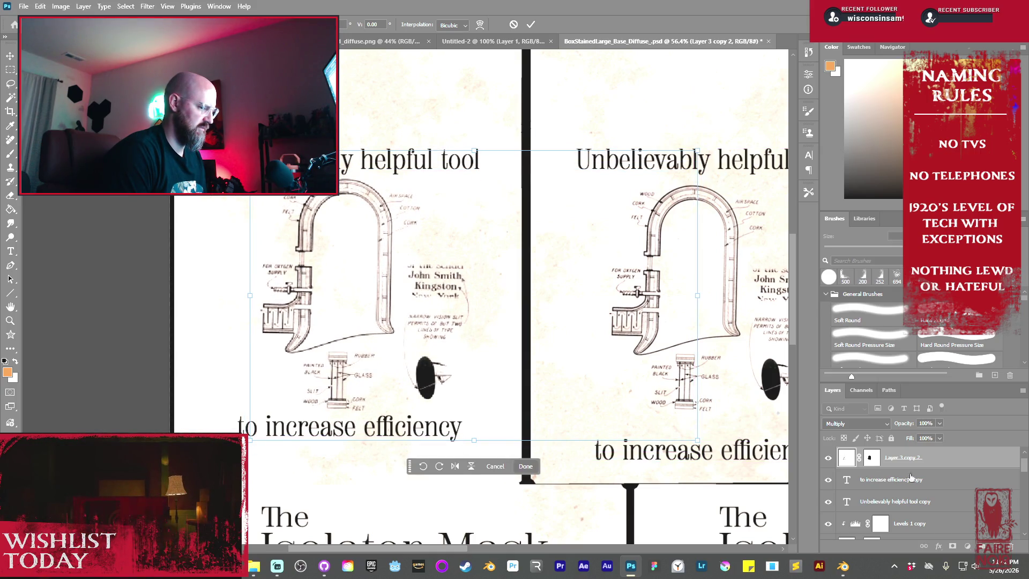
pyautogui.press('Return')
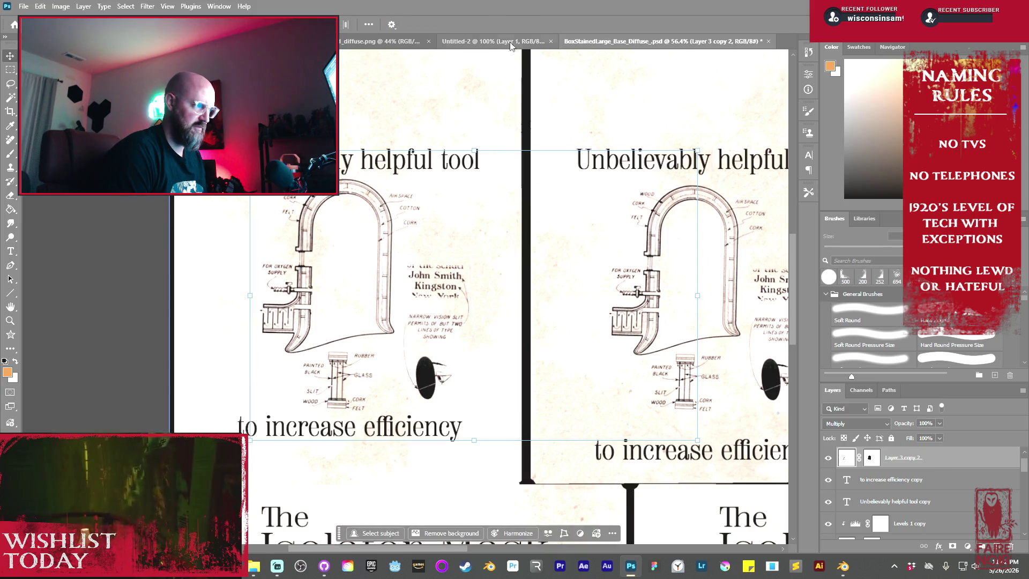
# - Move the 'to increase efficiency' caption lower and save the .psd
pyautogui.moveTo(383, 425); pyautogui.dragTo(388, 451)
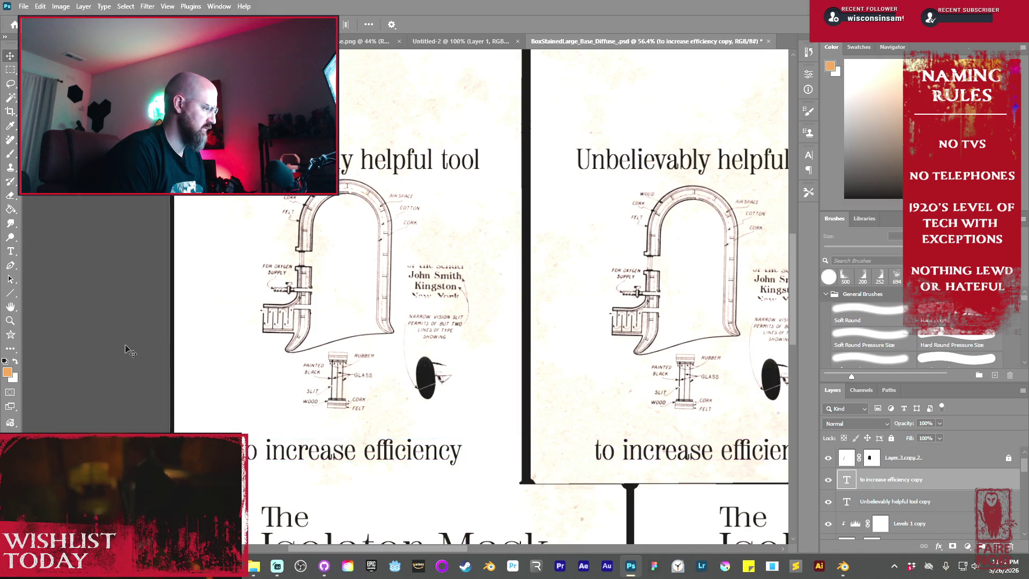
pyautogui.click(292, 326)
pyautogui.hotkey('ctrl', 's')
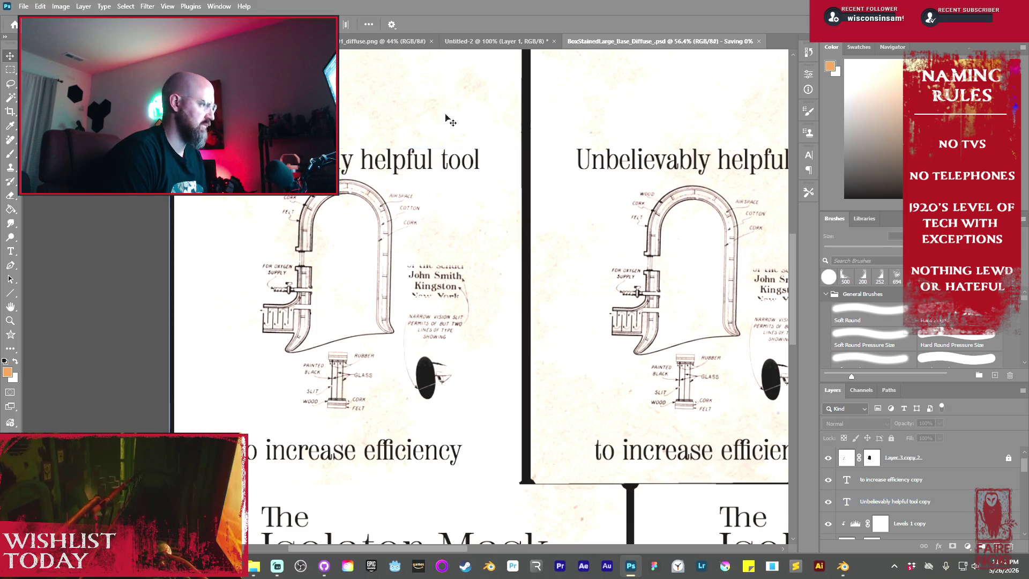
# - Start a 4096×4096 PNG export of the texture with Export As
pyautogui.click(22, 8)
pyautogui.moveTo(86, 196)
pyautogui.click(180, 205)
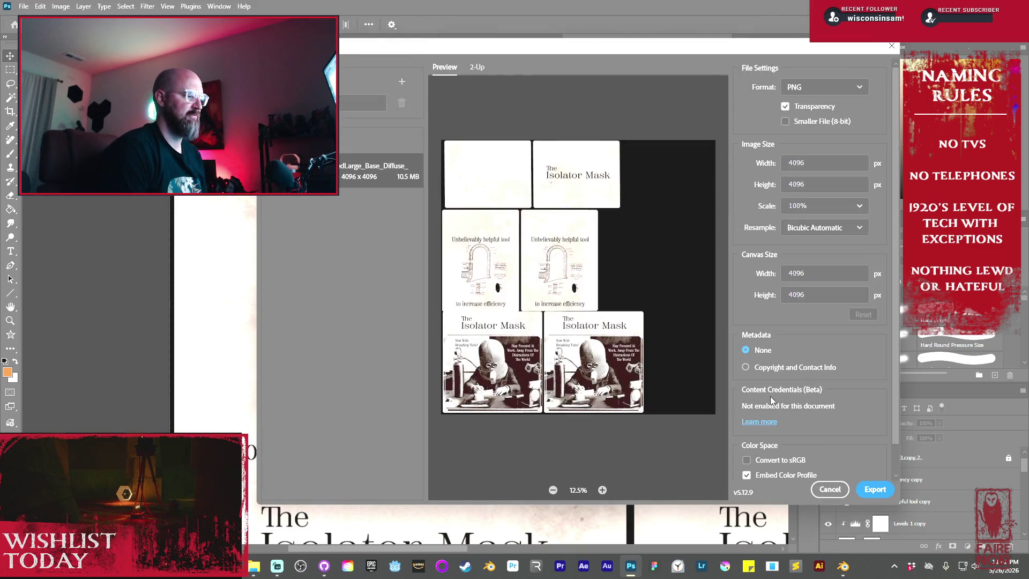
pyautogui.press('Return')
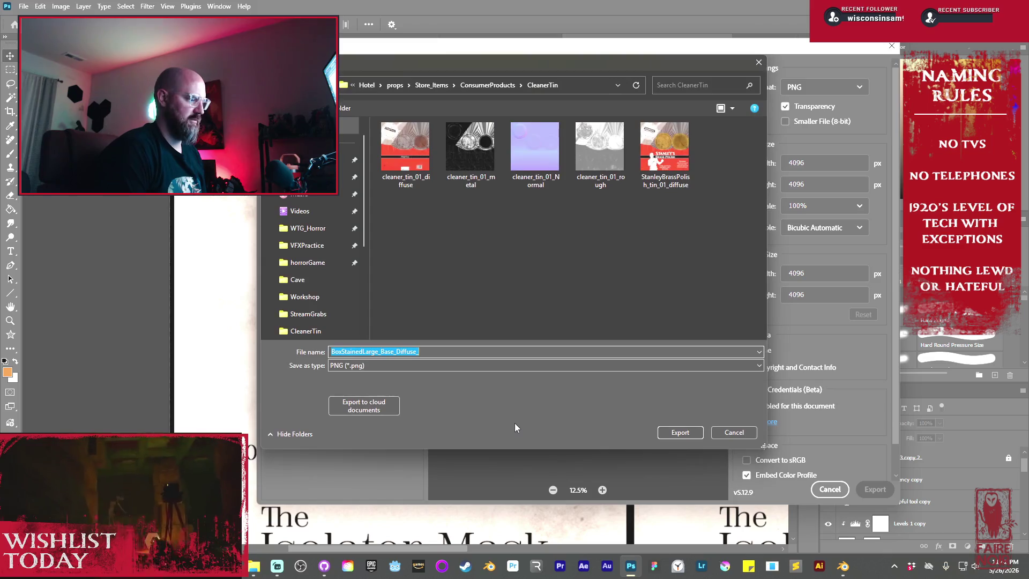
# - Save the PNG in the LargeBox folder under ConsumerProducts as IsolatorMask_Diffuse_
pyautogui.click(494, 83)
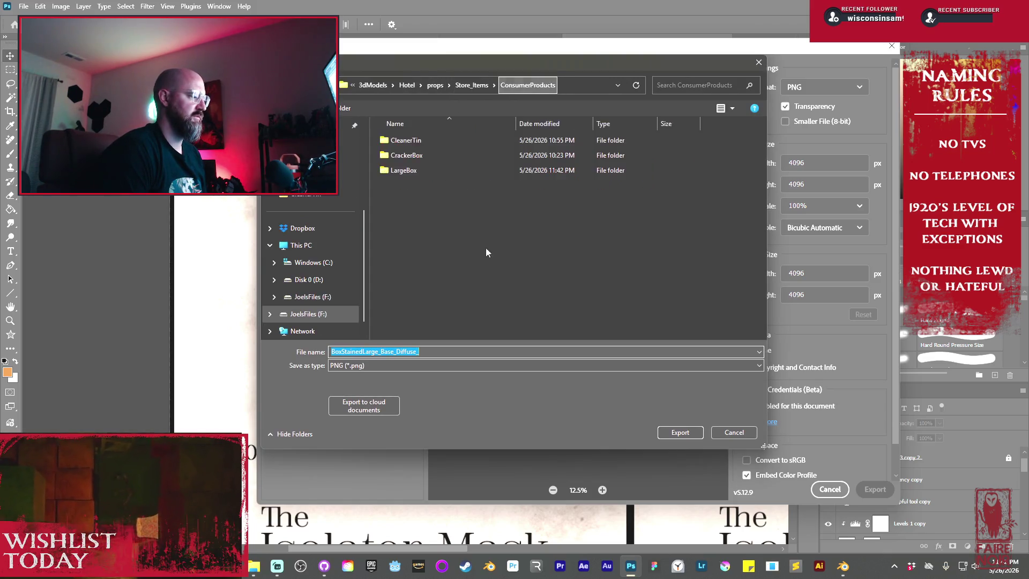
pyautogui.doubleClick(406, 171)
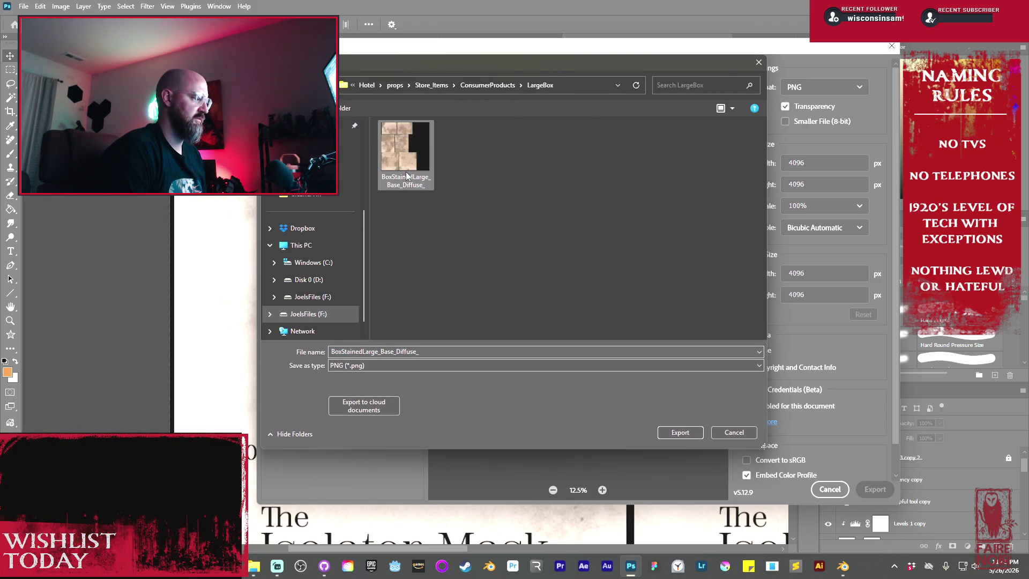
pyautogui.click(391, 351)
pyautogui.moveTo(394, 351); pyautogui.dragTo(330, 352)
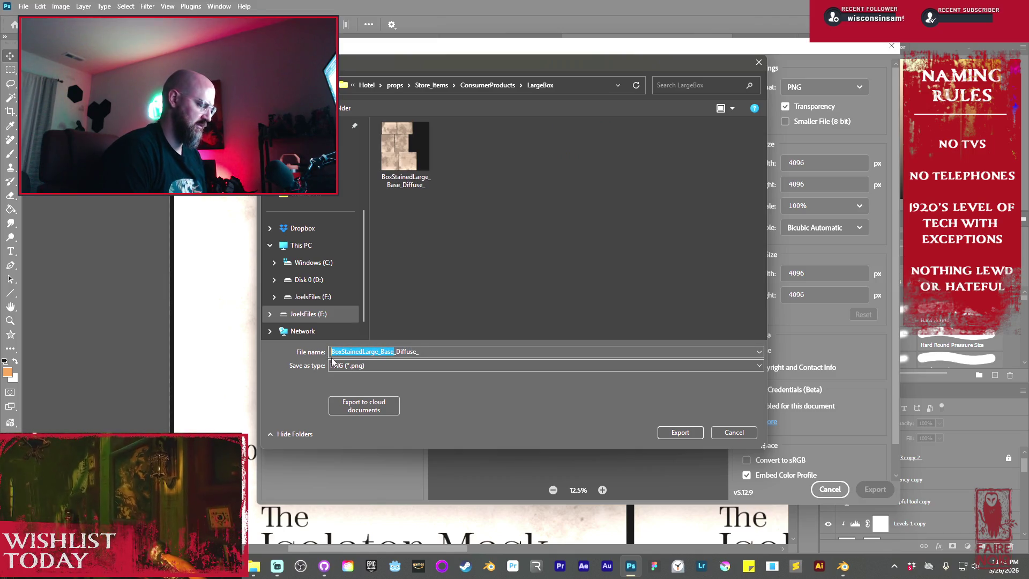
pyautogui.write('IsolatorMask')
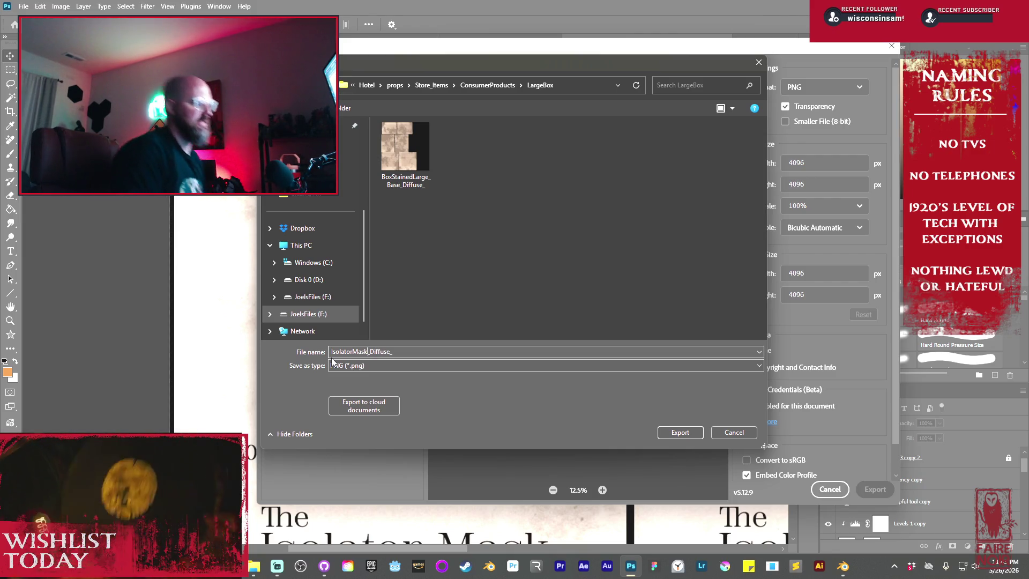
pyautogui.press('Return')
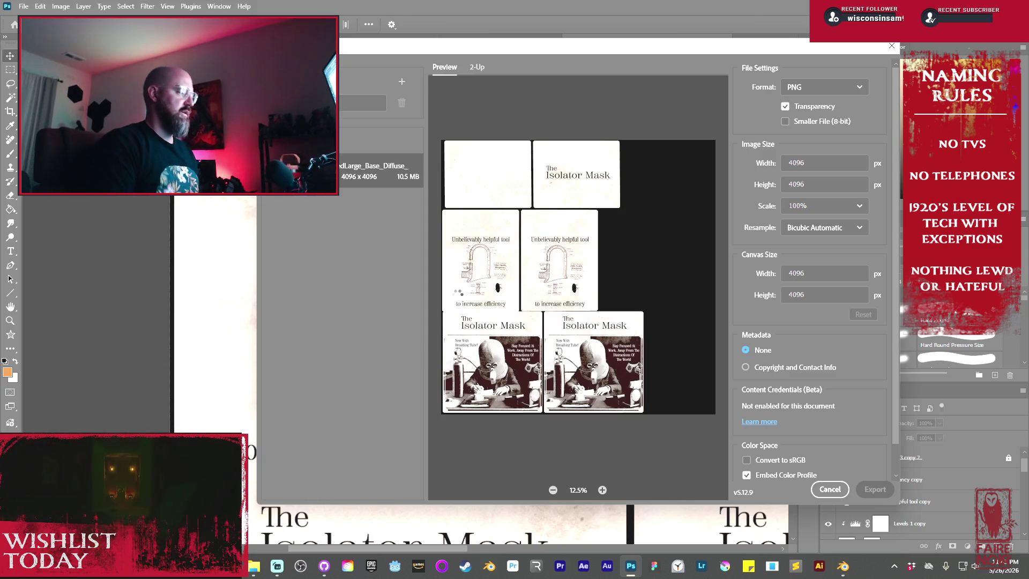
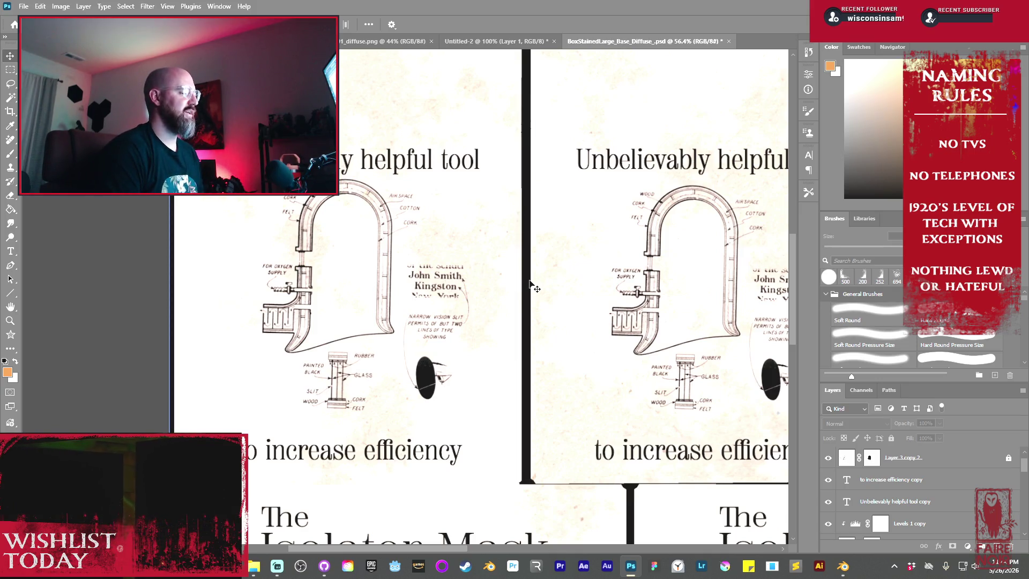
# - Drag the Layer 1 copy artwork to a new spot on the box texture sheet, then return to Blender
pyautogui.press('super')
pyautogui.press('super')
pyautogui.keyDown('alt'); pyautogui.scroll(-5, 591, 219); pyautogui.keyUp('alt')
pyautogui.press('v')
pyautogui.moveTo(591, 219); pyautogui.dragTo(539, 297)
pyautogui.click(356, 275)
pyautogui.moveTo(411, 237)
pyautogui.mouseDown()
pyautogui.moveTo(218, 294)
pyautogui.moveTo(223, 301)
pyautogui.mouseUp()
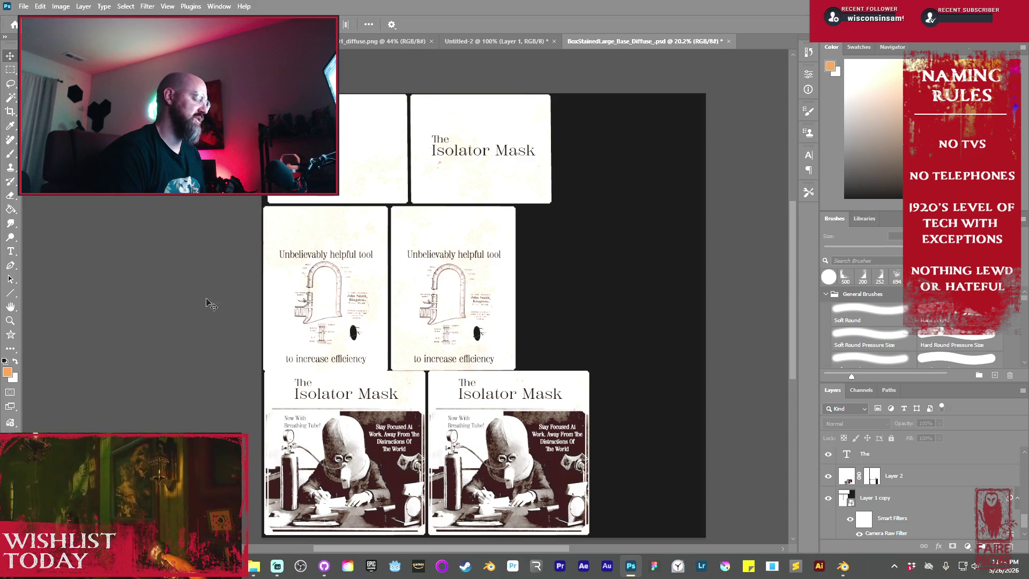
pyautogui.hotkey('alt', 'Tab')
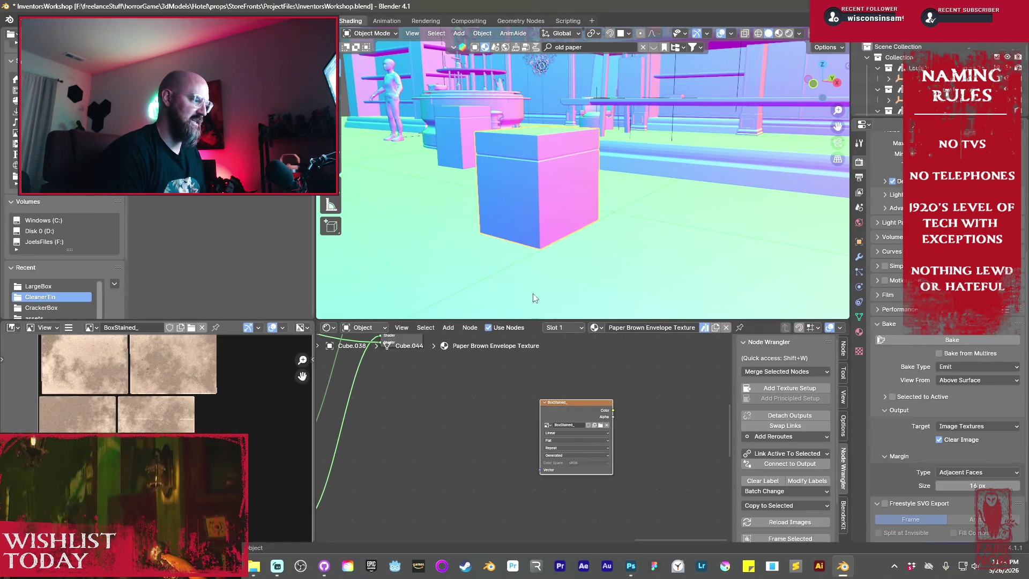
# - Duplicate the box and place the copy to the left of the original
pyautogui.scroll(-5, 541, 426)
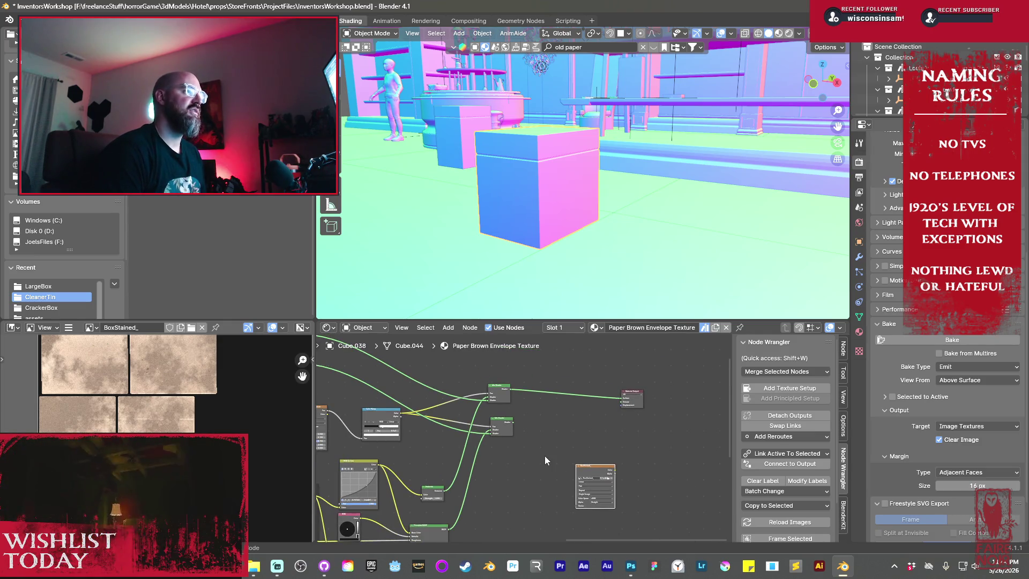
pyautogui.moveTo(561, 446); pyautogui.dragTo(612, 437, button='middle')
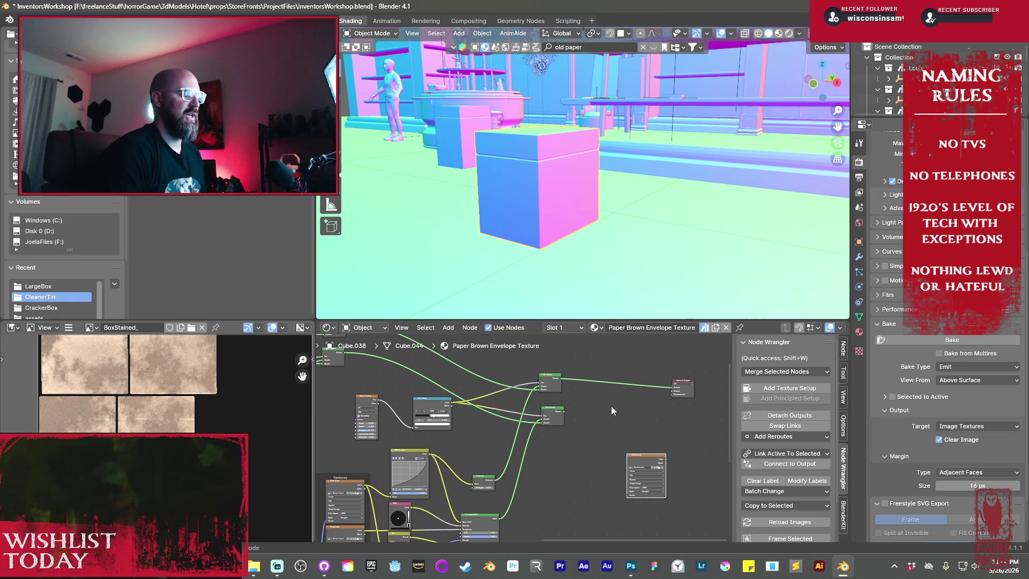
pyautogui.moveTo(583, 166)
pyautogui.mouseDown(button='middle')
pyautogui.moveTo(607, 170)
pyautogui.moveTo(651, 220)
pyautogui.mouseUp(button='middle')
pyautogui.hotkey('shift', 'd')
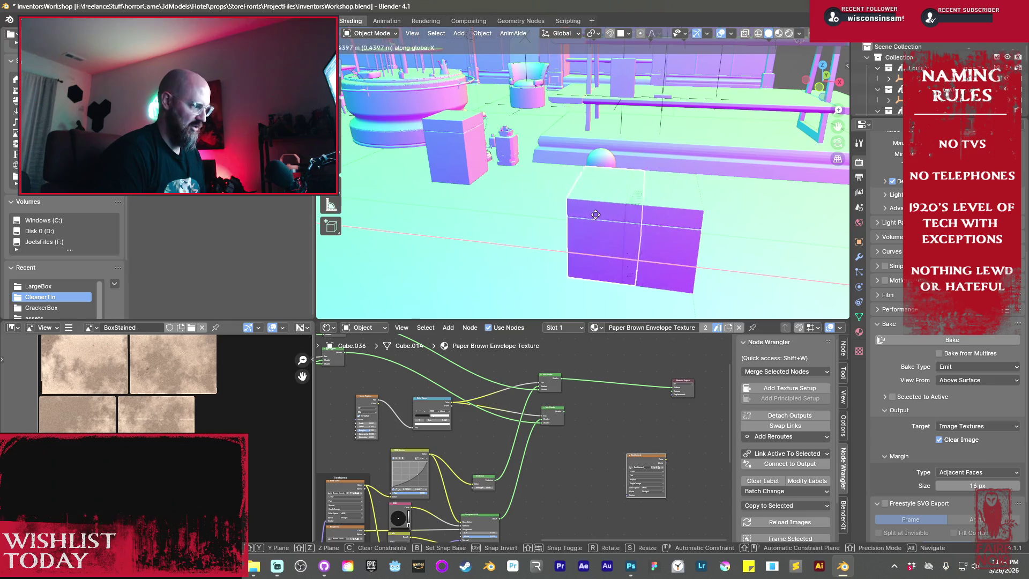
pyautogui.click(521, 213)
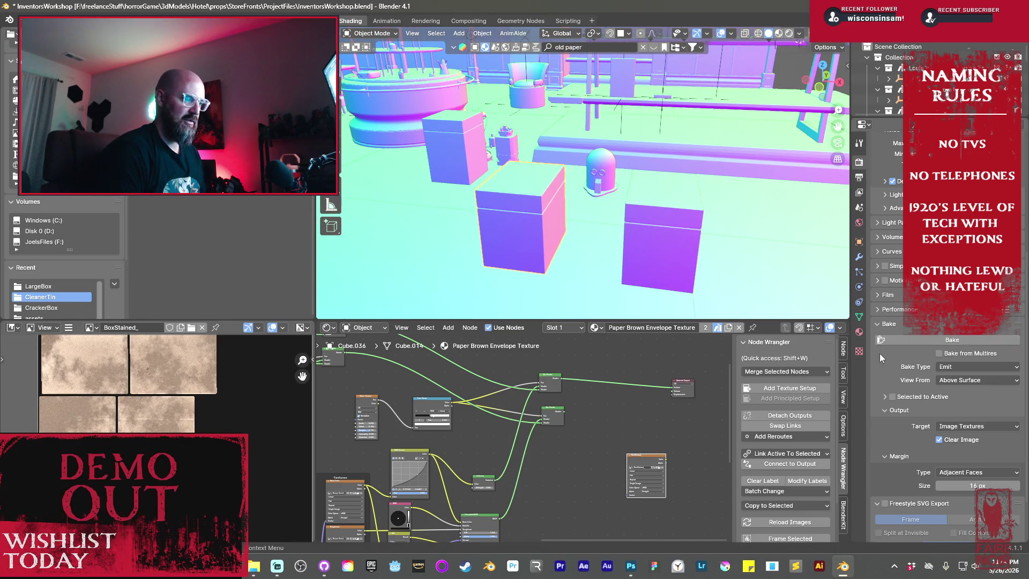
# - Add a second material slot to the copy with a new material named BoxStained_GR
pyautogui.click(860, 332)
pyautogui.click(1022, 161)
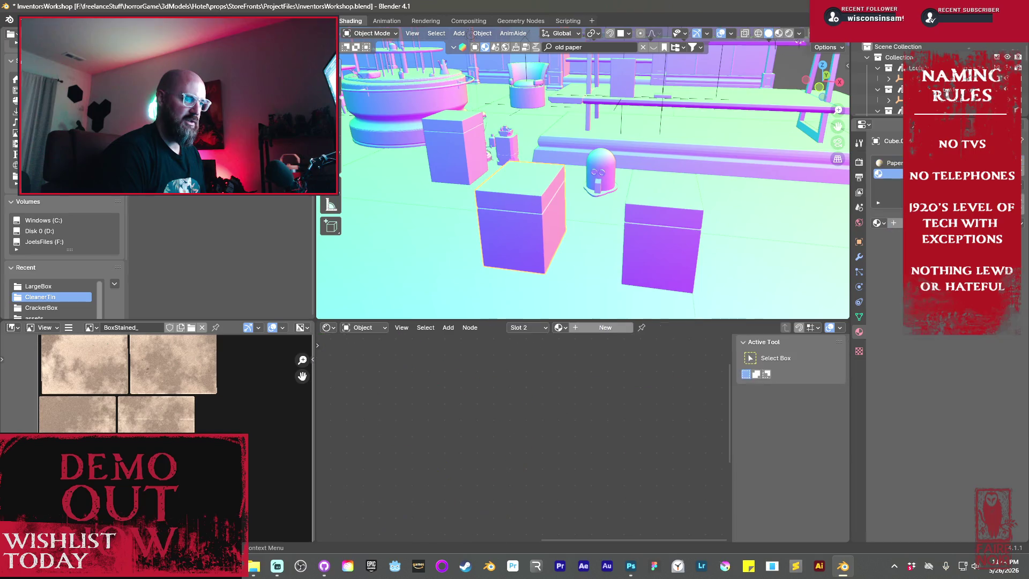
pyautogui.click(894, 223)
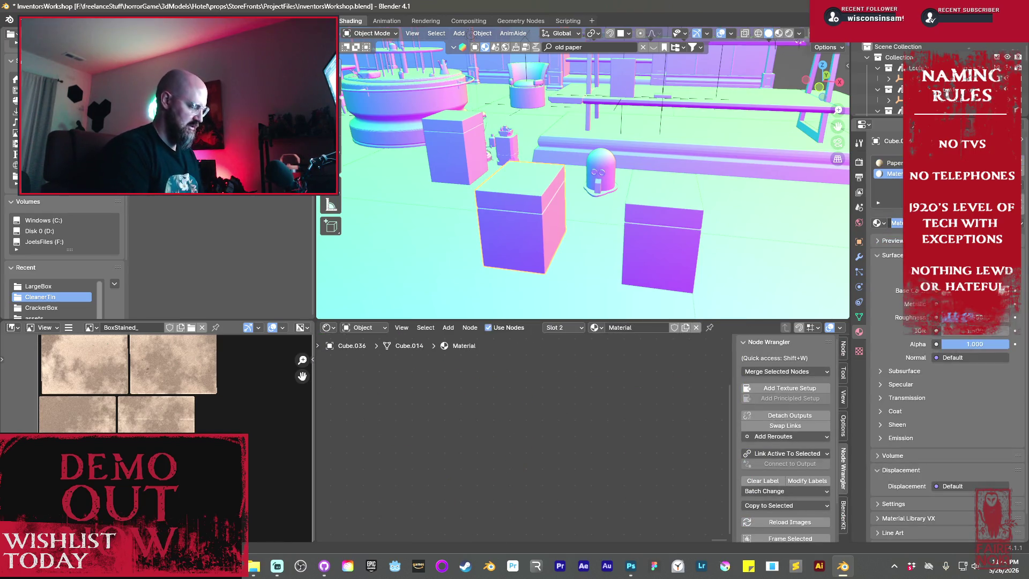
pyautogui.write('BoxStained_GR')
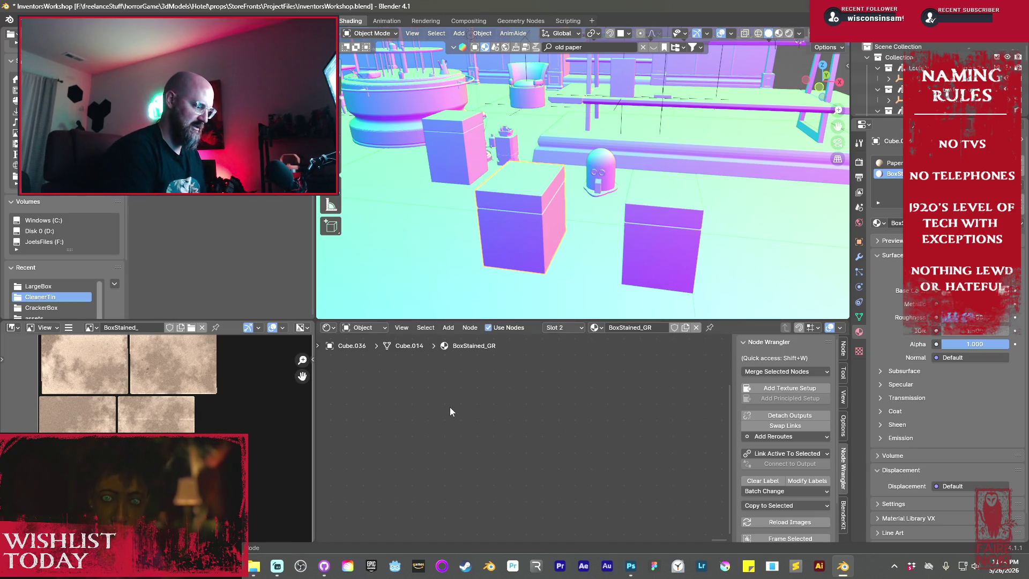
# - Drag the box artwork image from the LargeBox folder into BoxStained_GR's node tree as an image texture
pyautogui.press('Home')
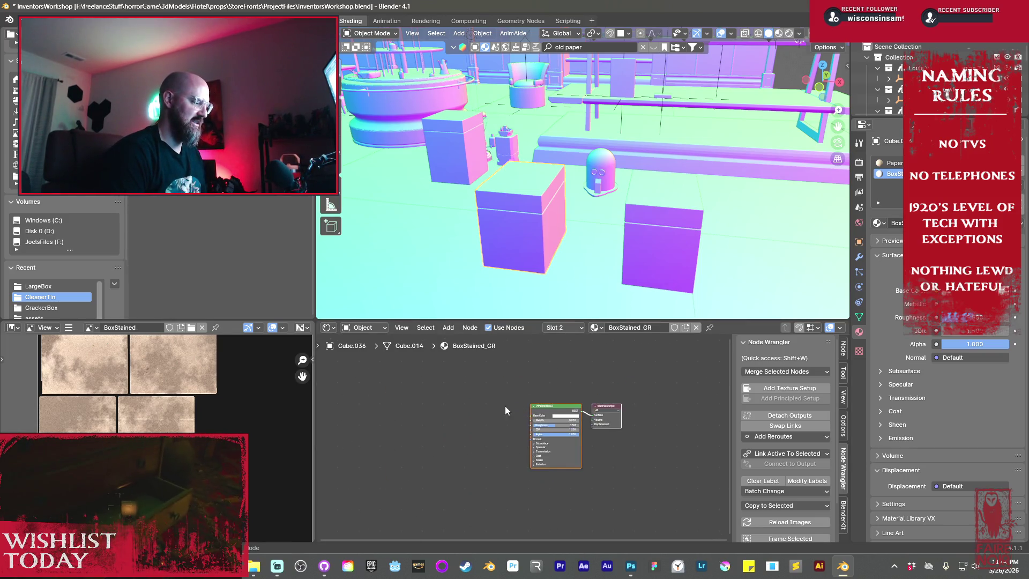
pyautogui.moveTo(505, 410); pyautogui.dragTo(521, 415, button='middle')
pyautogui.click(38, 286)
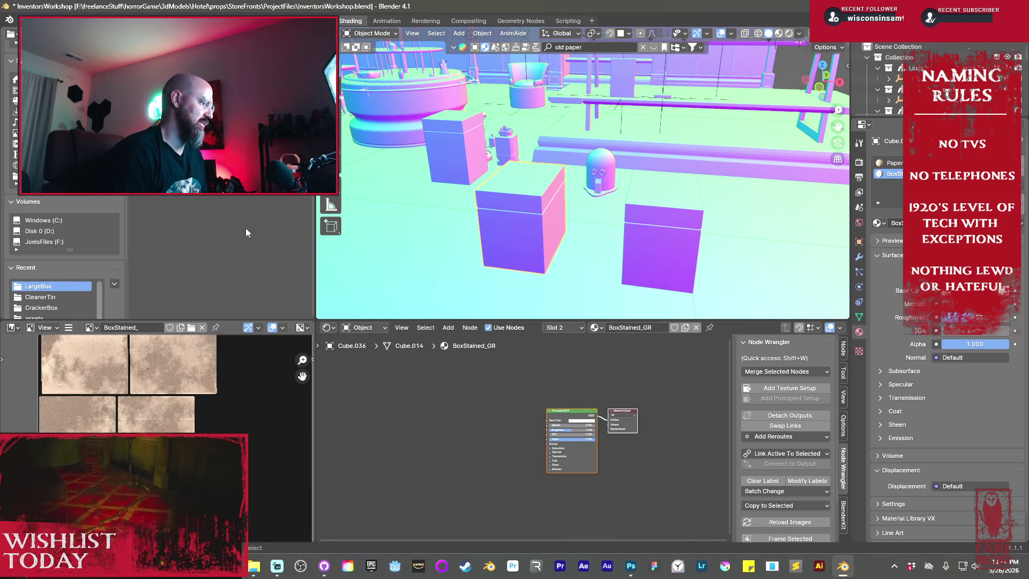
pyautogui.moveTo(246, 232)
pyautogui.mouseDown()
pyautogui.moveTo(308, 235)
pyautogui.moveTo(450, 410)
pyautogui.moveTo(549, 421)
pyautogui.mouseUp()
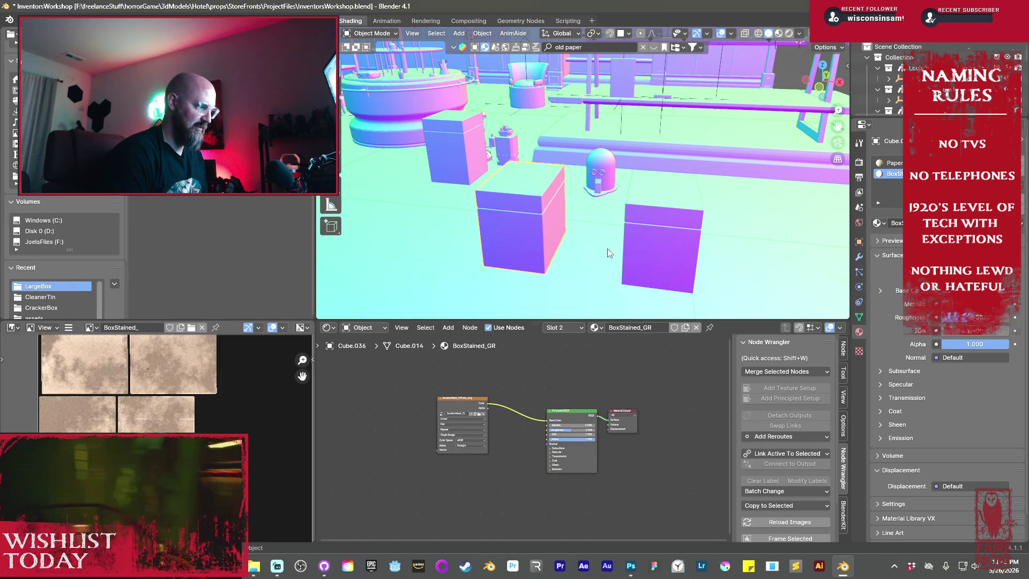
pyautogui.press('Tab')
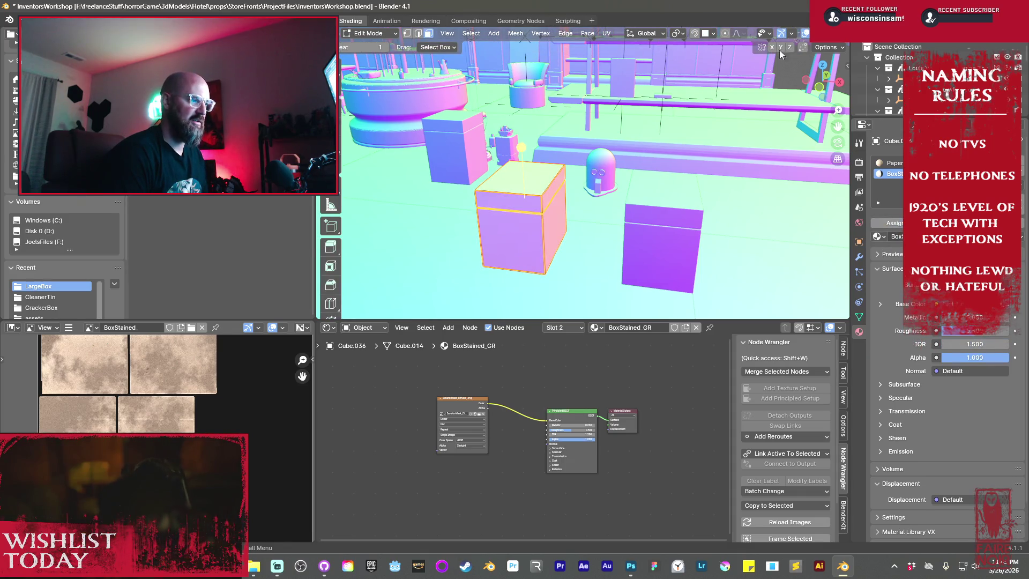
# - Save the InventorsWorkshop file and inspect the textured box's corners in Rendered shading
pyautogui.press('Tab')
pyautogui.hotkey('ctrl', 's')
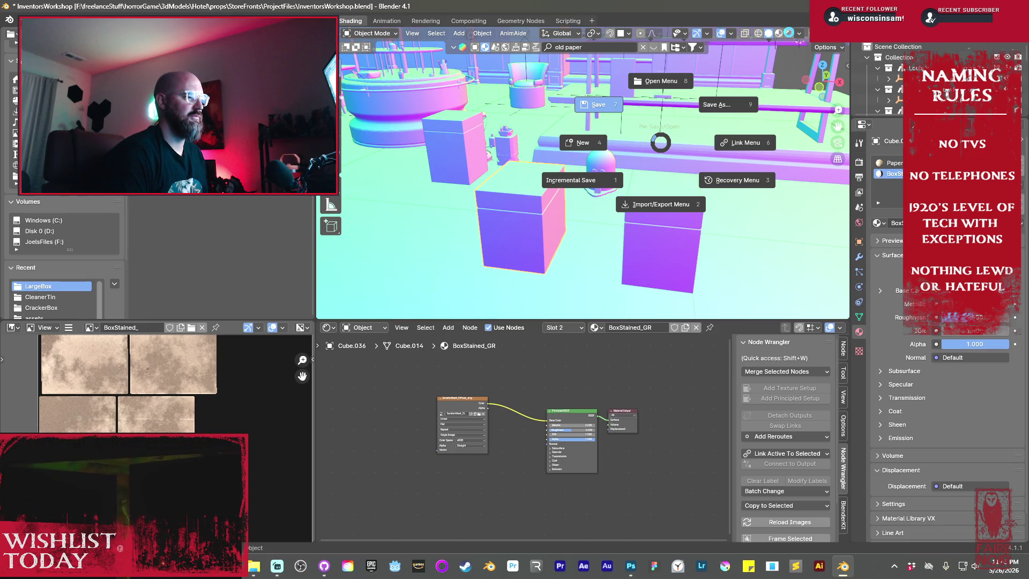
pyautogui.click(787, 35)
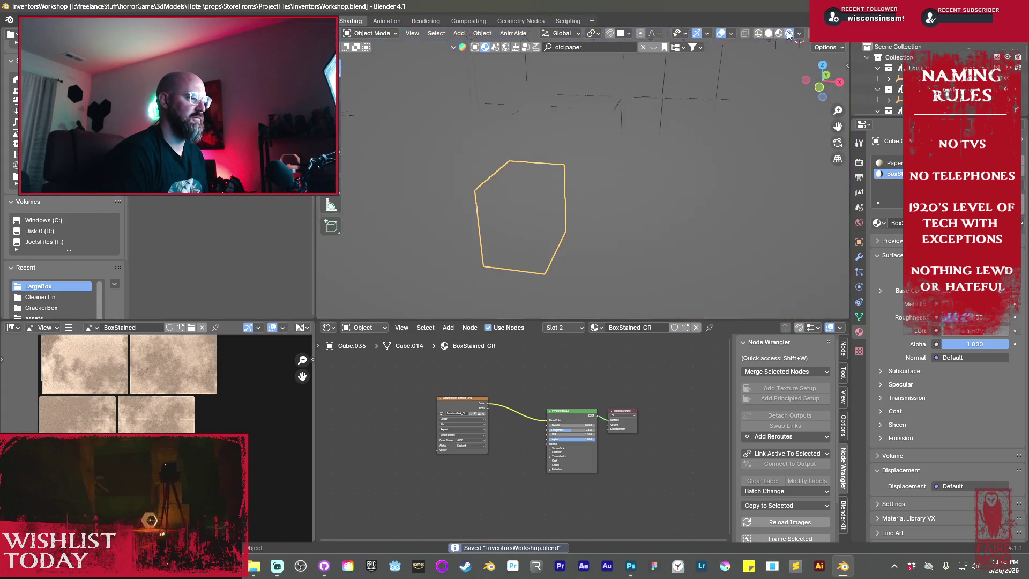
pyautogui.moveTo(561, 211); pyautogui.dragTo(588, 203, button='middle')
pyautogui.scroll(5, 587, 203)
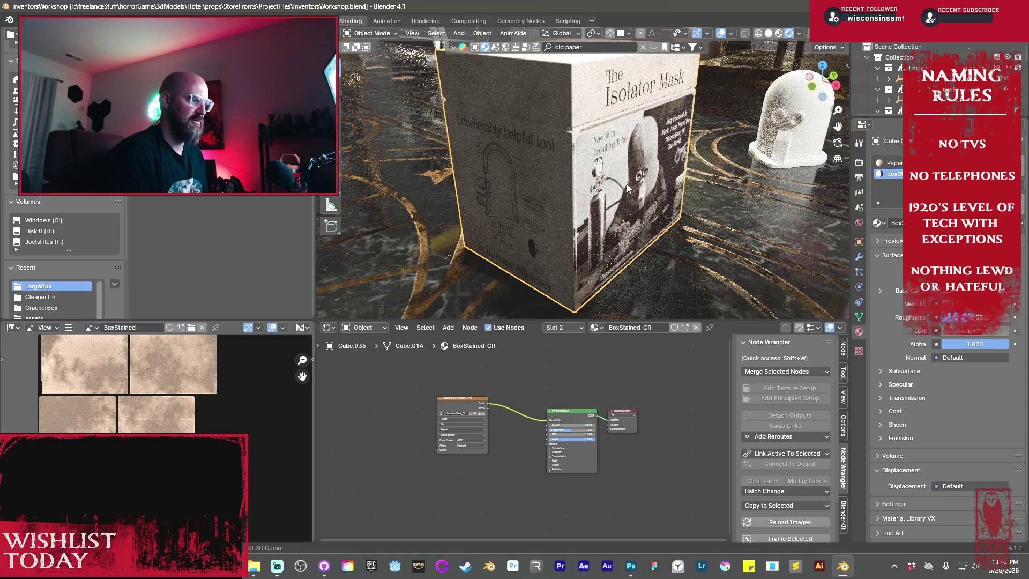
pyautogui.moveTo(627, 189); pyautogui.dragTo(658, 192, button='middle')
pyautogui.moveTo(678, 159)
pyautogui.mouseDown(button='middle')
pyautogui.moveTo(552, 170)
pyautogui.moveTo(591, 161)
pyautogui.mouseUp(button='middle')
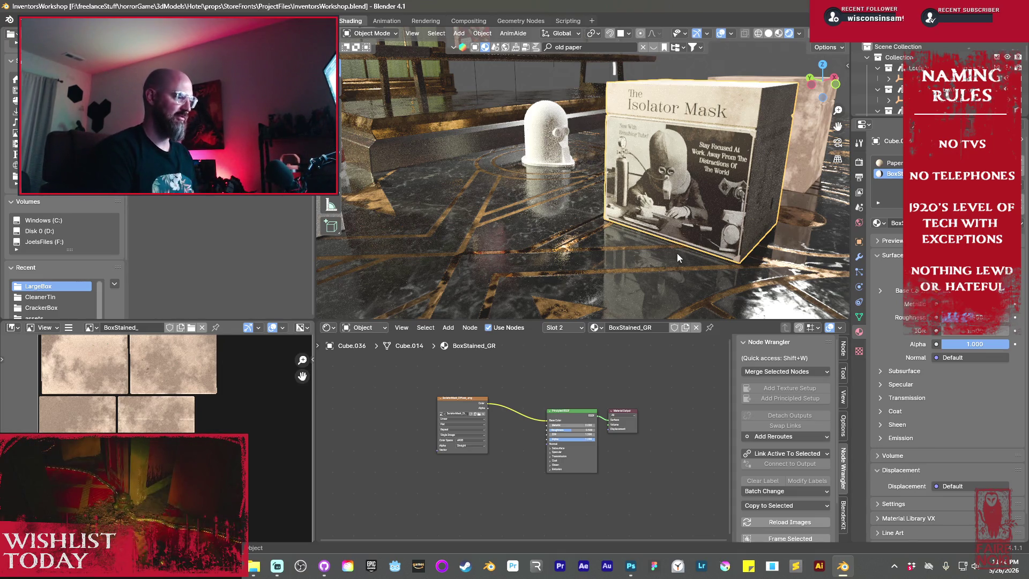
# - Zoom back out to the whole room and duplicate the textured box
pyautogui.scroll(-5, 660, 203)
pyautogui.moveTo(649, 174)
pyautogui.mouseDown(button='middle')
pyautogui.moveTo(570, 193)
pyautogui.moveTo(615, 219)
pyautogui.moveTo(715, 191)
pyautogui.moveTo(645, 213)
pyautogui.mouseUp(button='middle')
pyautogui.scroll(5, 571, 193)
pyautogui.scroll(-4, 629, 221)
pyautogui.scroll(-2, 637, 229)
pyautogui.scroll(1, 638, 229)
pyautogui.hotkey('shift', 'd')
# - Raise the box copy straight up onto the other box and centre the view on it
pyautogui.press('z')
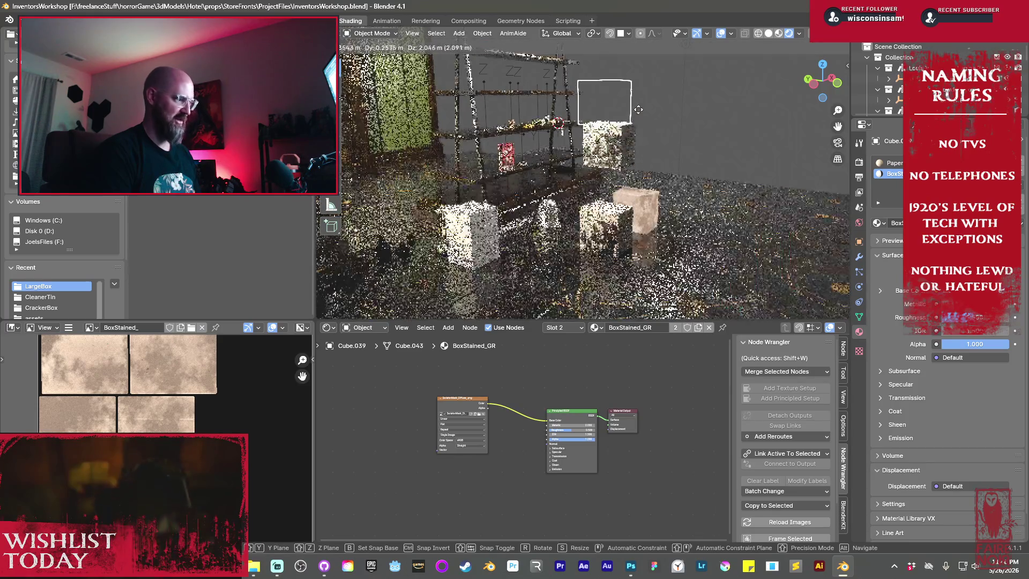
pyautogui.click(638, 107)
pyautogui.moveTo(657, 131)
pyautogui.mouseDown(button='middle')
pyautogui.moveTo(611, 160)
pyautogui.moveTo(660, 171)
pyautogui.moveTo(666, 154)
pyautogui.moveTo(679, 217)
pyautogui.mouseUp(button='middle')
pyautogui.scroll(3, 683, 158)
pyautogui.press('KP_Decimal')
pyautogui.scroll(3, 673, 179)
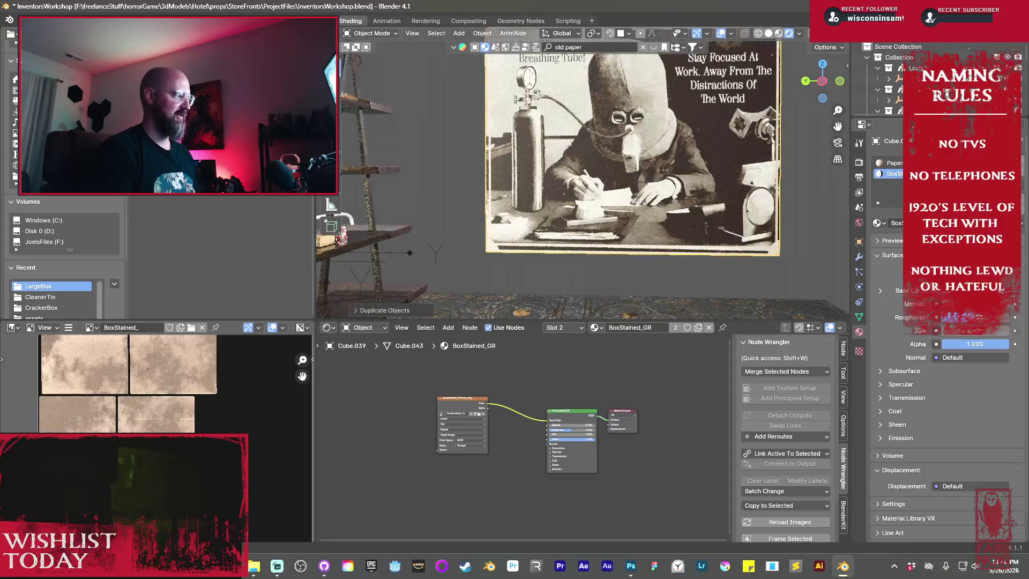
# - In the Layout workspace, walk up to the white box and view it in Rendered shading
pyautogui.click(141, 20)
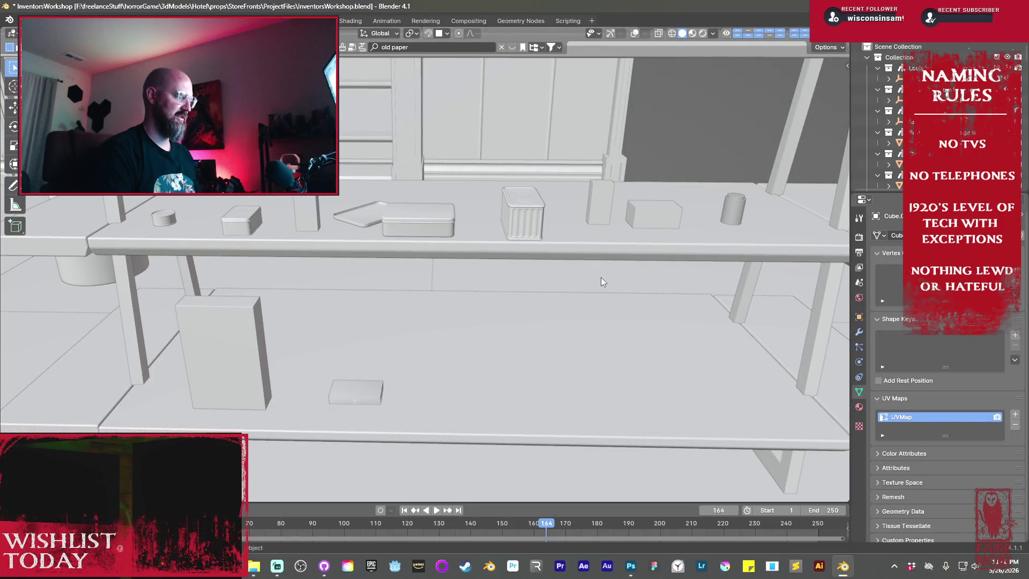
pyautogui.hotkey('shift', '`')
pyautogui.press('w')
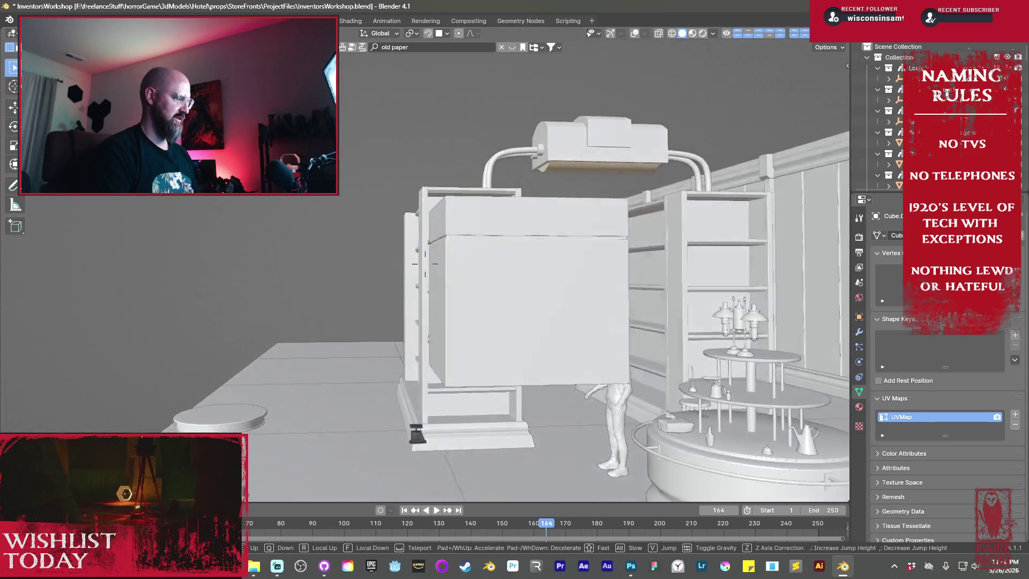
pyautogui.press('w')
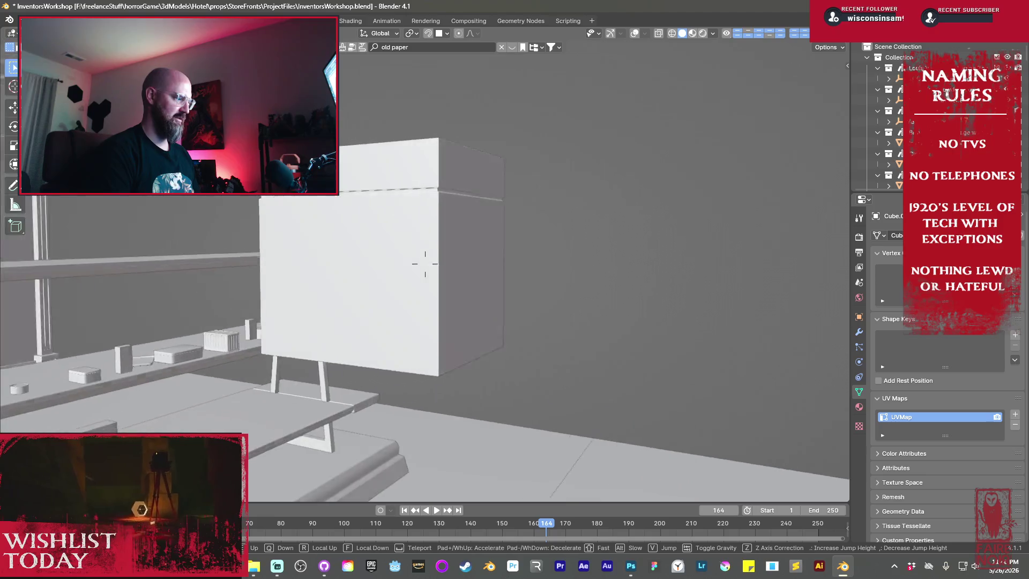
pyautogui.press('a')
pyautogui.press('w')
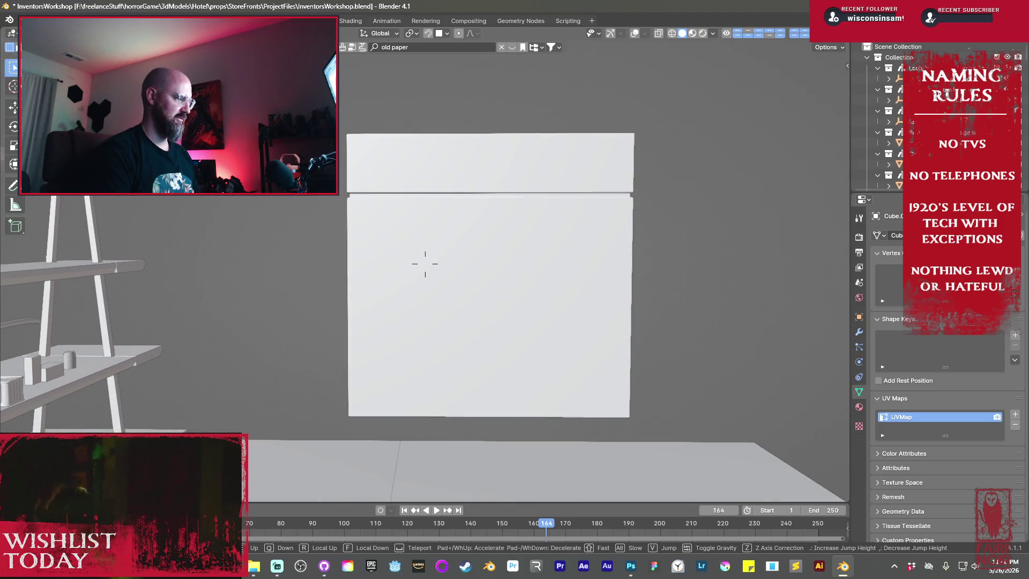
pyautogui.press('s')
pyautogui.click(600, 282)
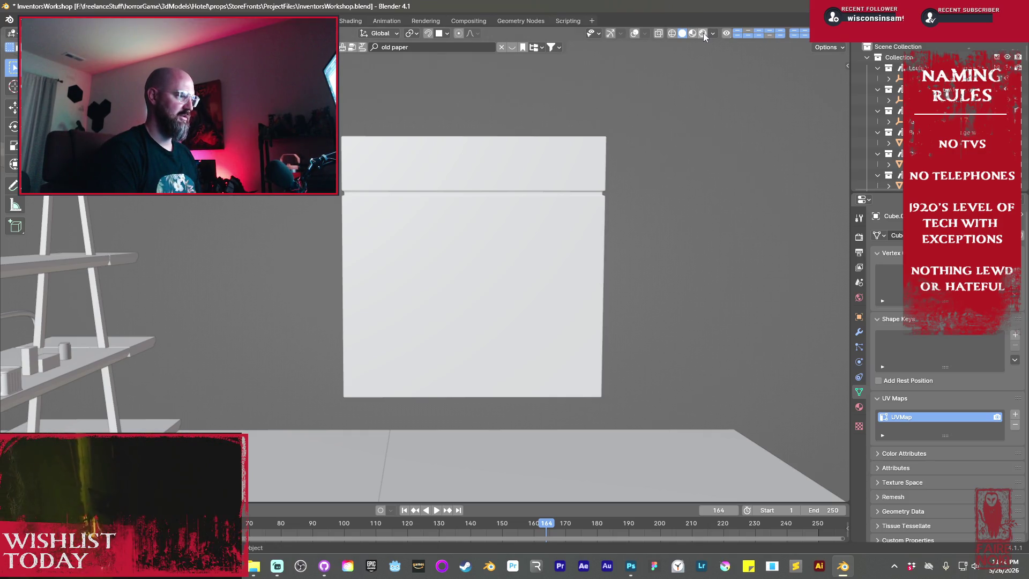
pyautogui.click(703, 33)
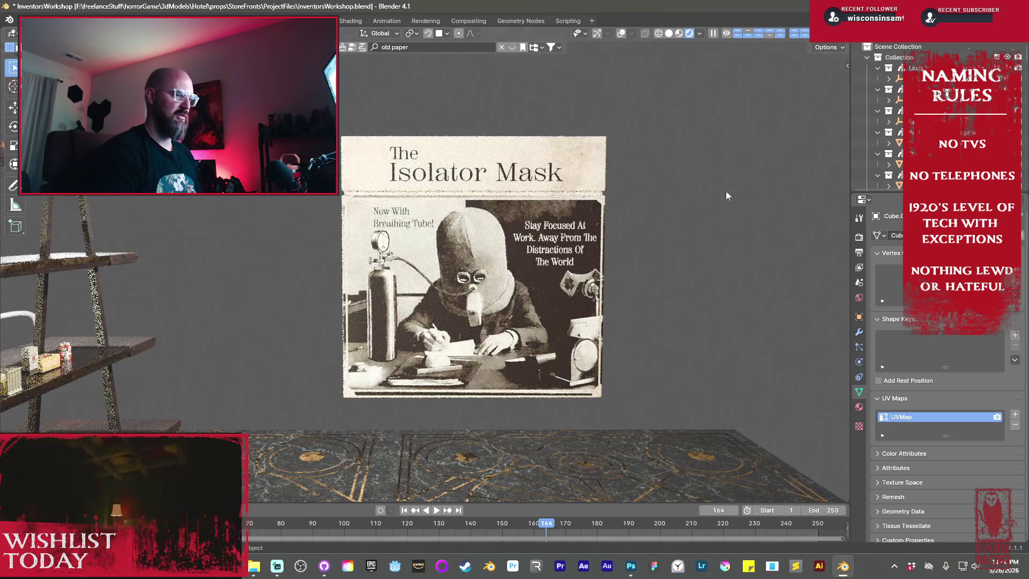
# - Select the scene camera, show overlays and gizmos to see its frame, and open Render and Output properties
pyautogui.click(580, 228)
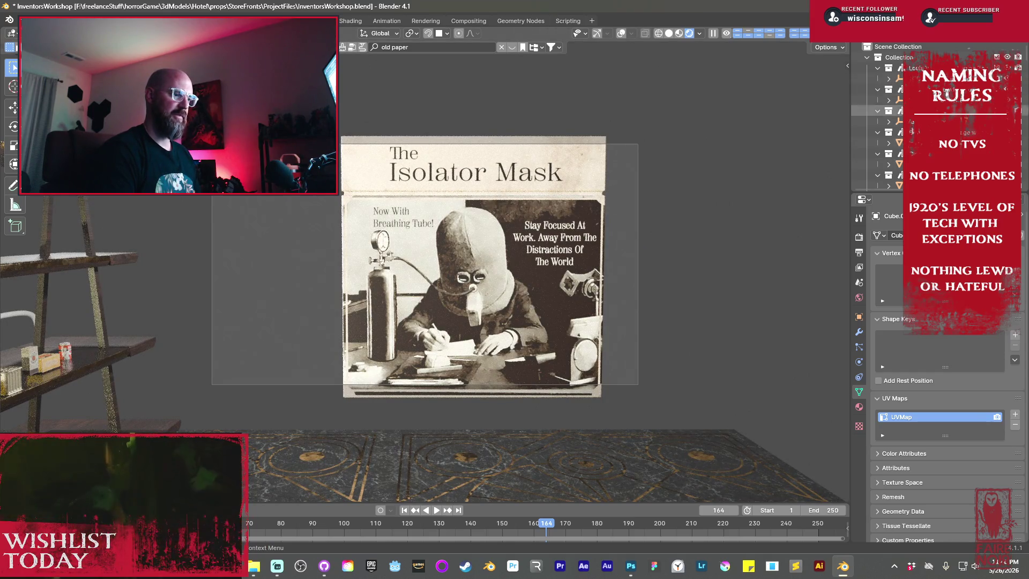
pyautogui.scroll(1, 953, 114)
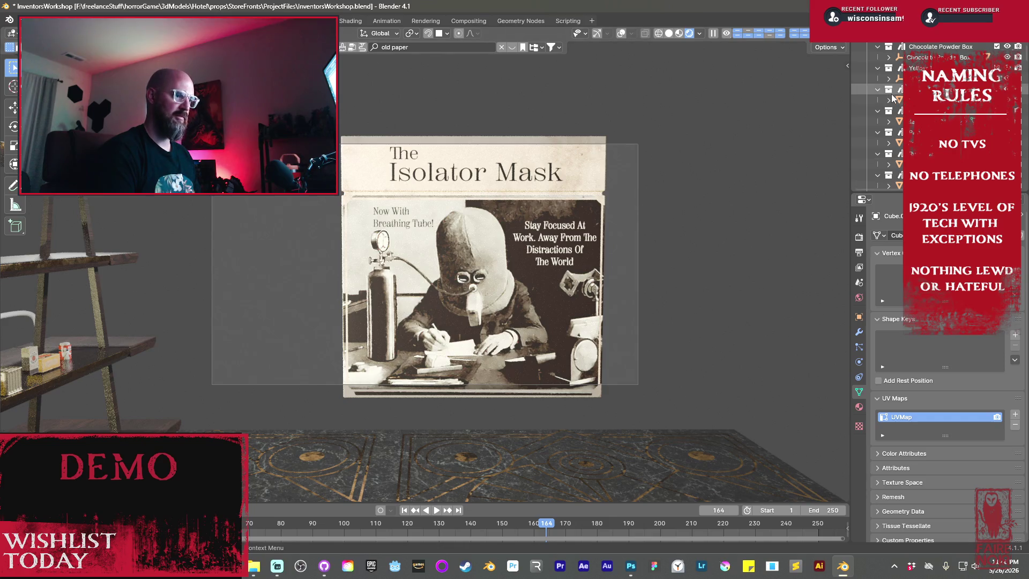
pyautogui.scroll(-5, 943, 131)
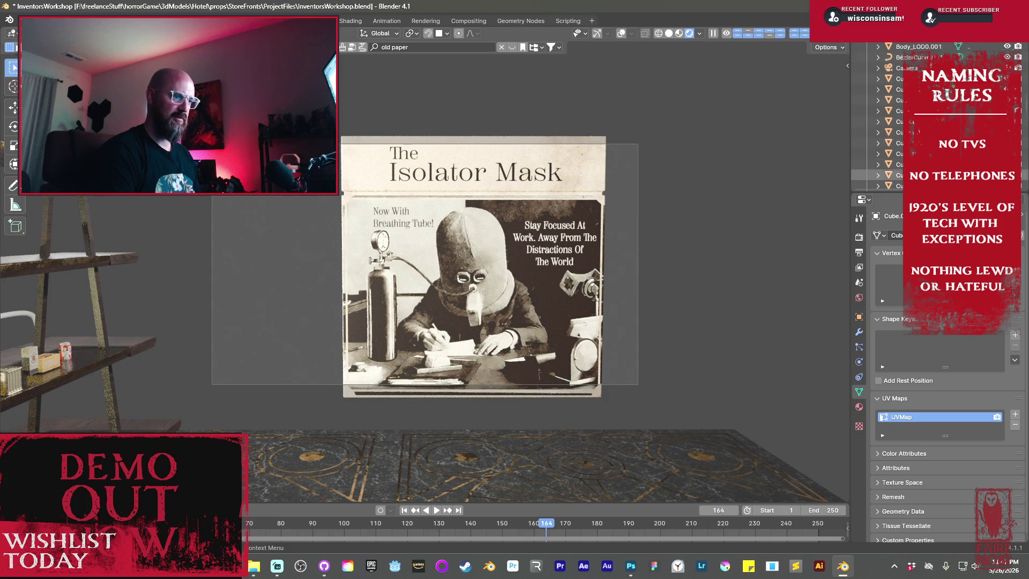
pyautogui.click(901, 110)
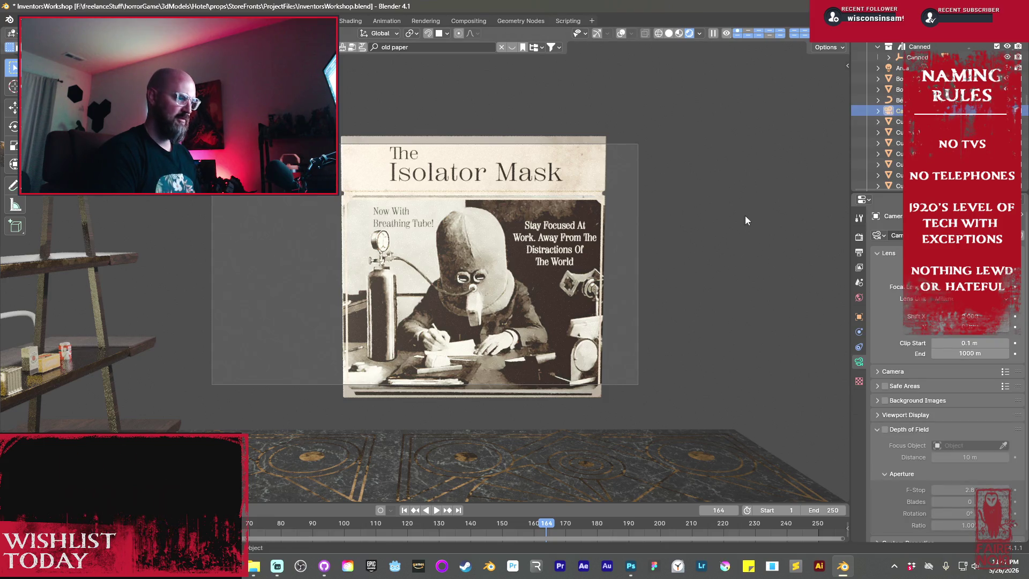
pyautogui.click(621, 34)
pyautogui.click(598, 34)
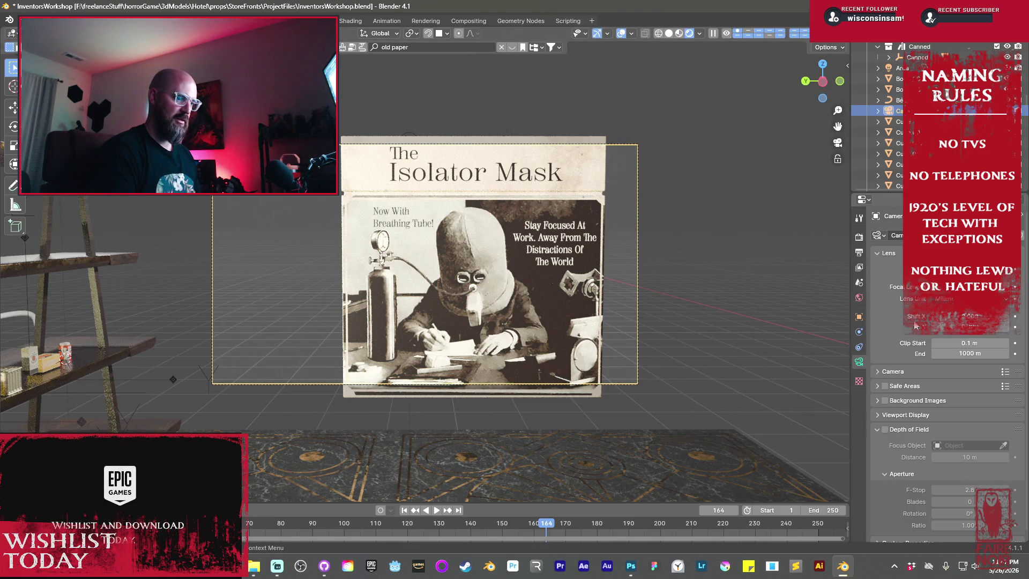
pyautogui.click(859, 239)
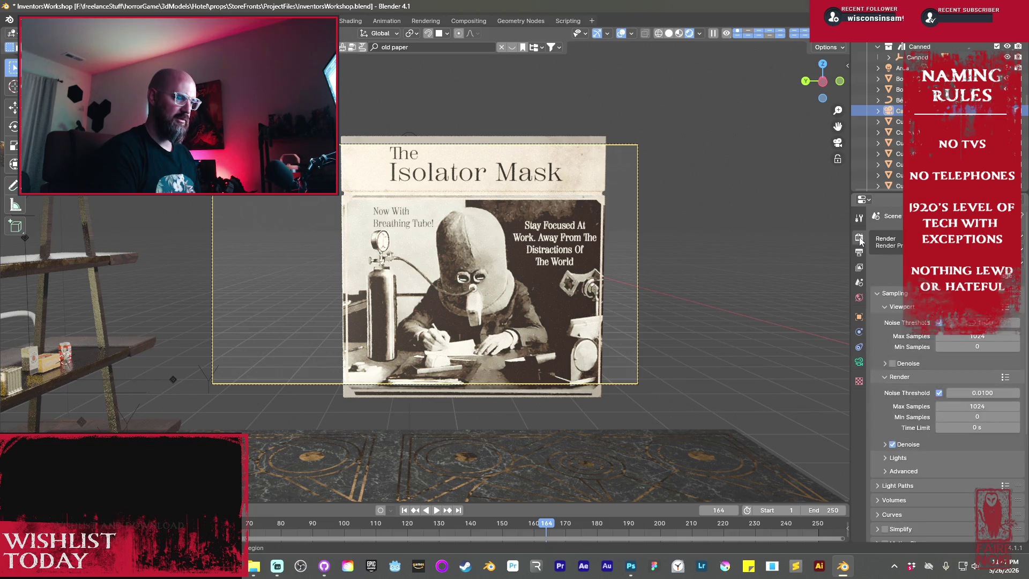
pyautogui.click(860, 253)
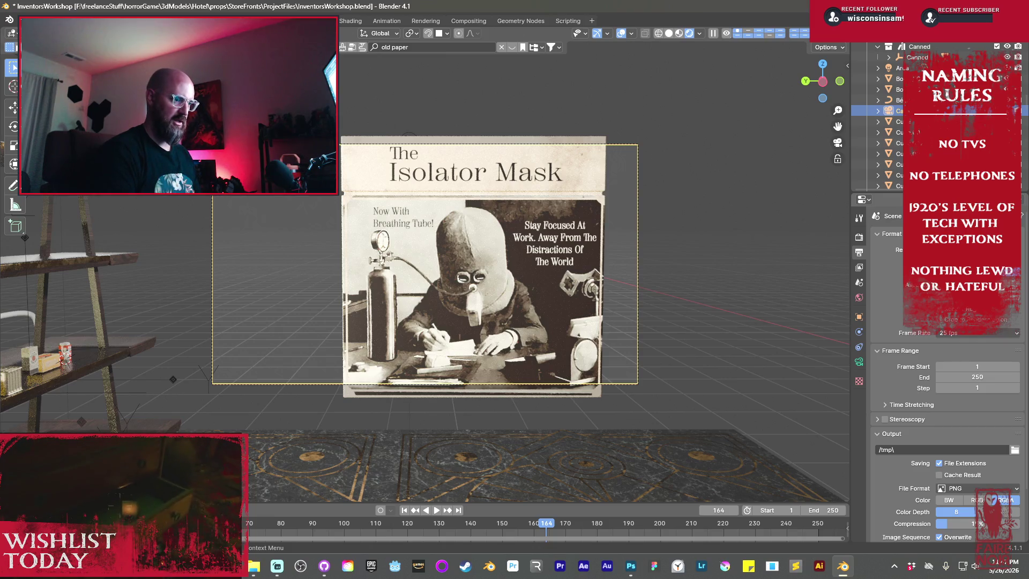
# - Make the output resolution square and move the poster box to a new position and height
pyautogui.press('Return')
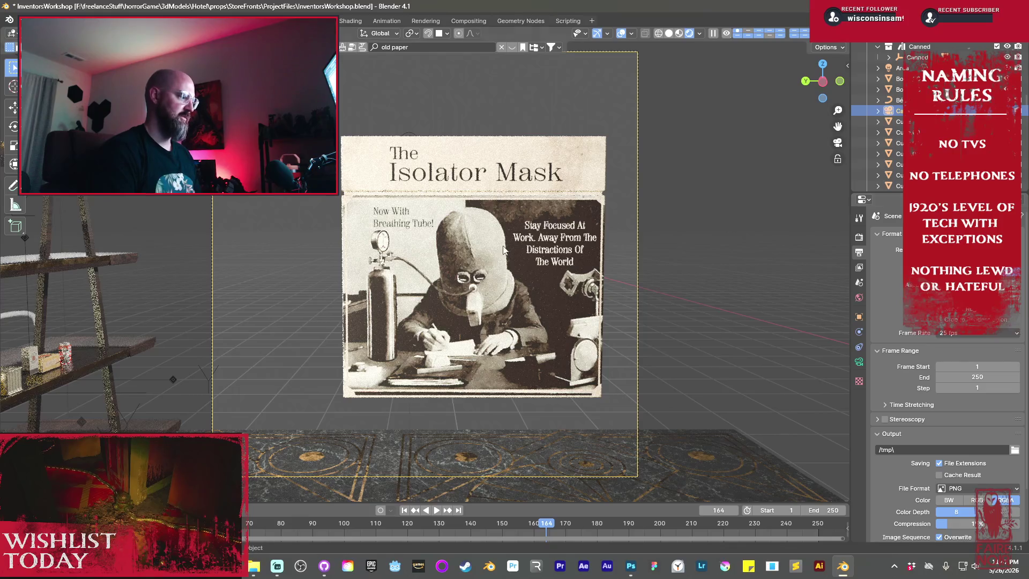
pyautogui.press('g')
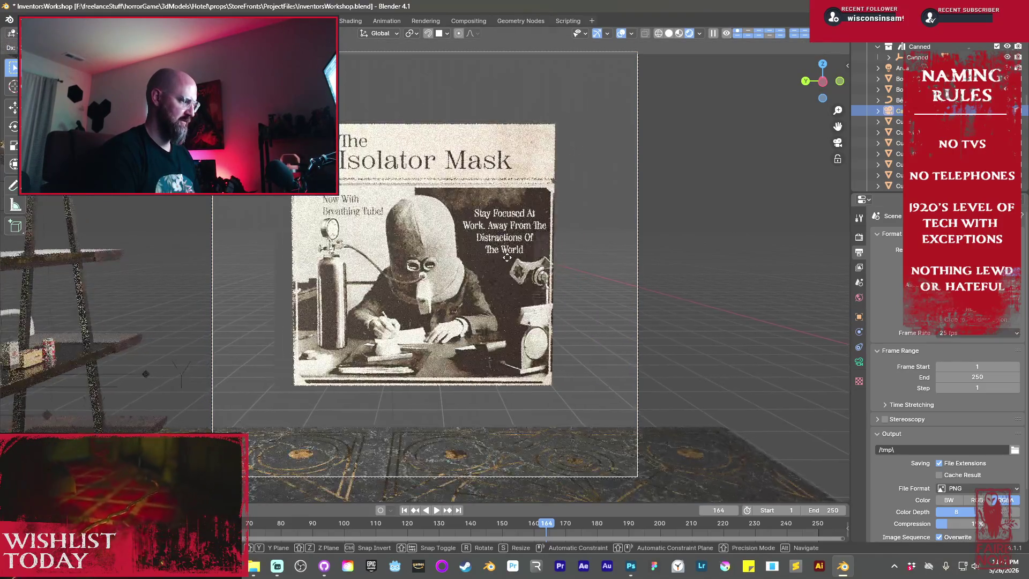
pyautogui.click(496, 257)
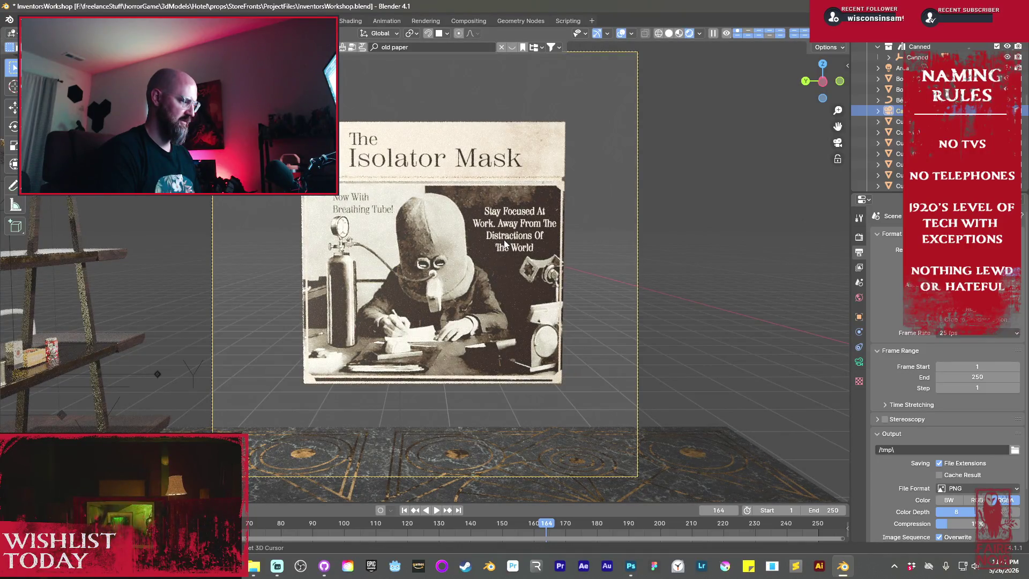
pyautogui.press('g')
pyautogui.press('z')
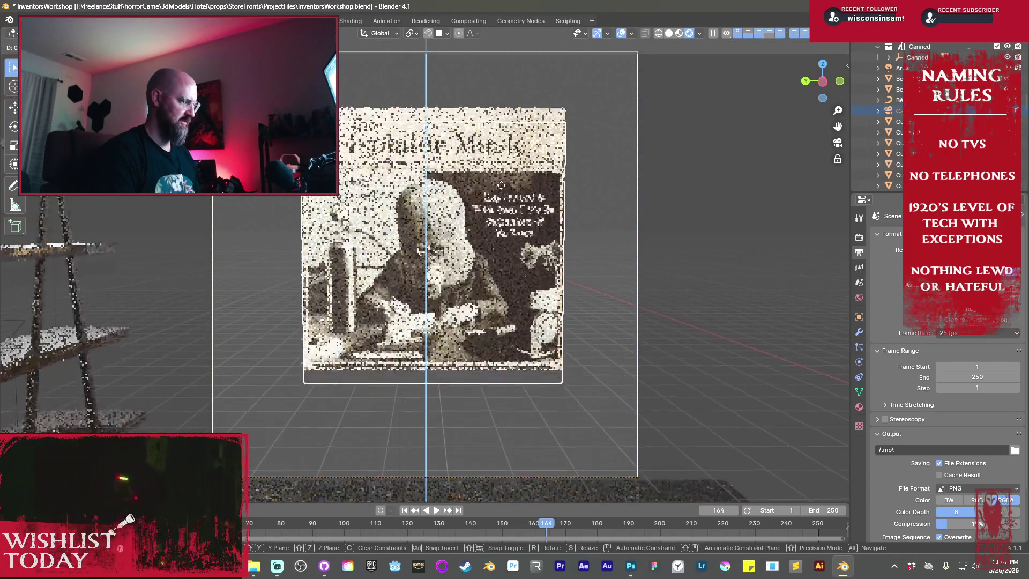
pyautogui.click(503, 199)
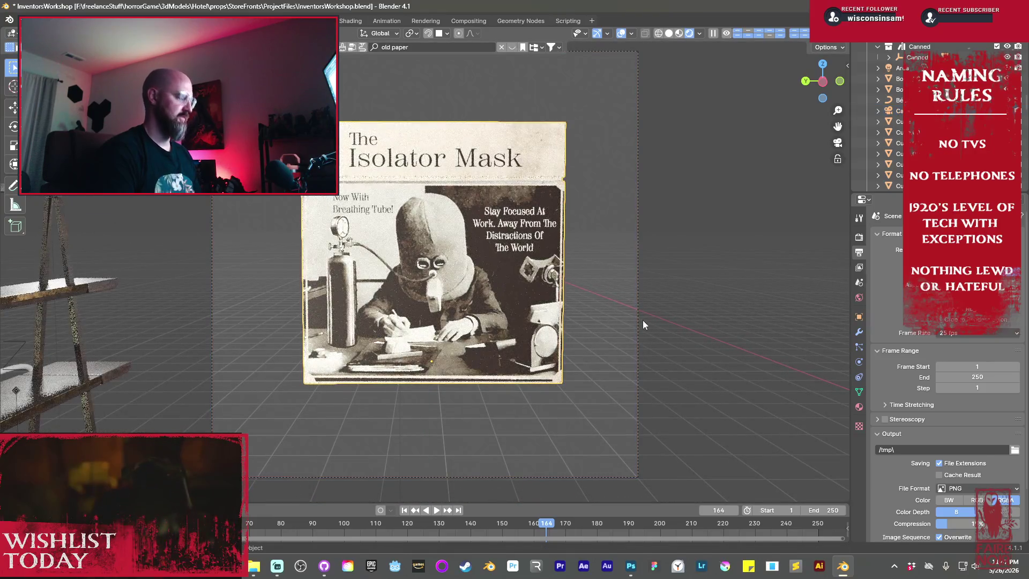
# - Rotate the poster box around Z so its 'Unbelievably helpful tool' side faces the camera
pyautogui.press('r')
pyautogui.press('z')
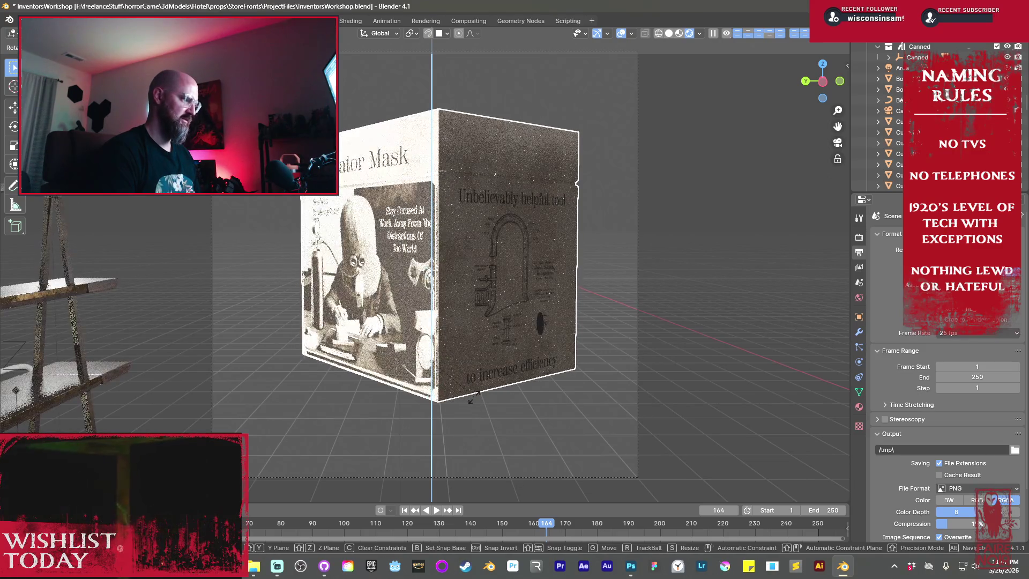
pyautogui.click(472, 398)
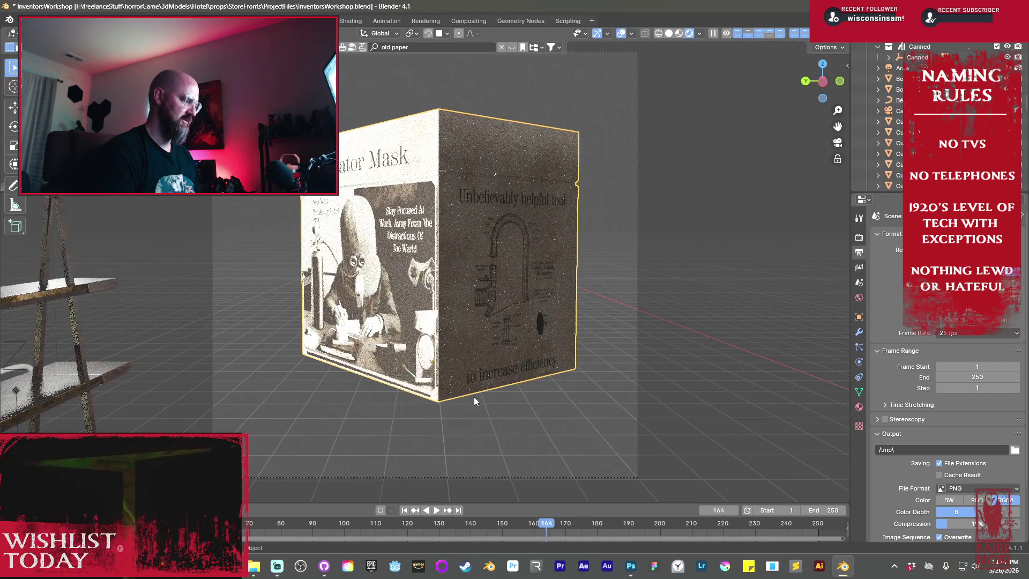
# - Save InventorsWorkshop.blend and orbit out to a low side view of the whole storefront
pyautogui.hotkey('ctrl', 's')
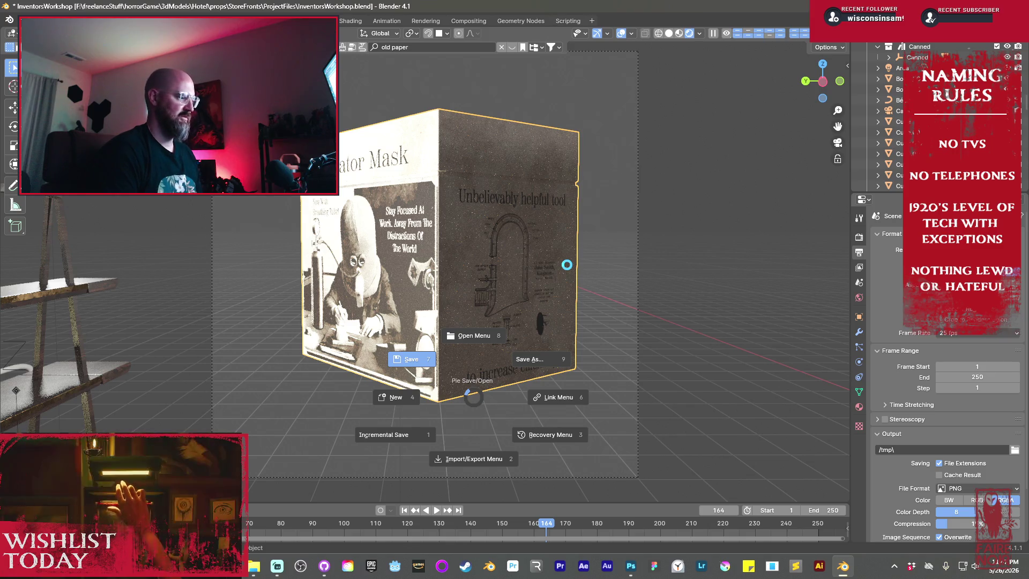
pyautogui.click(567, 265)
pyautogui.moveTo(606, 242)
pyautogui.mouseDown(button='middle')
pyautogui.moveTo(525, 285)
pyautogui.moveTo(407, 237)
pyautogui.moveTo(564, 246)
pyautogui.moveTo(522, 248)
pyautogui.moveTo(609, 227)
pyautogui.moveTo(674, 246)
pyautogui.moveTo(429, 252)
pyautogui.mouseUp(button='middle')
pyautogui.scroll(4, 523, 242)
pyautogui.scroll(-5, 523, 243)
pyautogui.press('g')
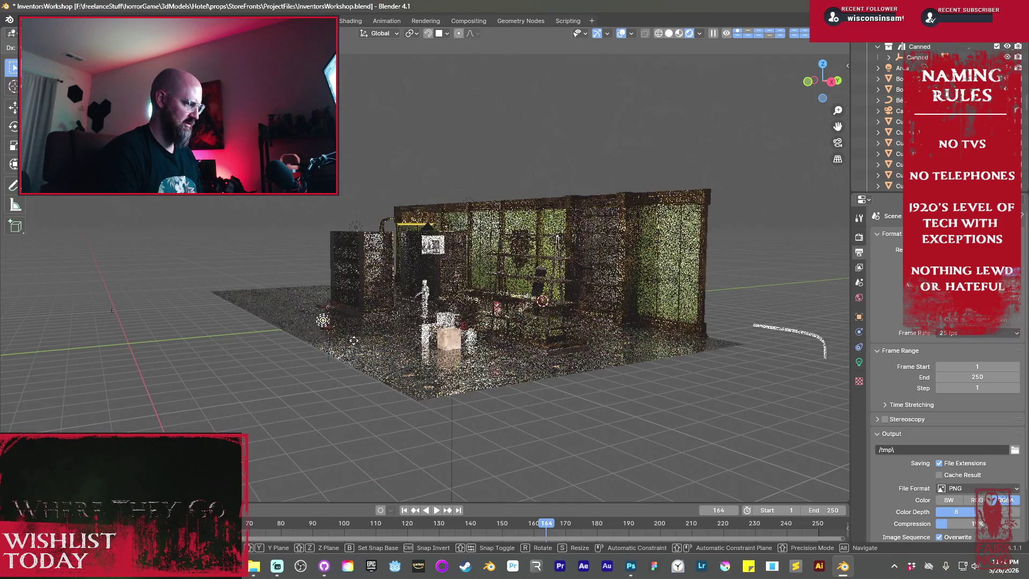
# - Confirm the object's move, return to the camera view, and show the light's settings
pyautogui.click(512, 333)
pyautogui.press('KP_Decimal')
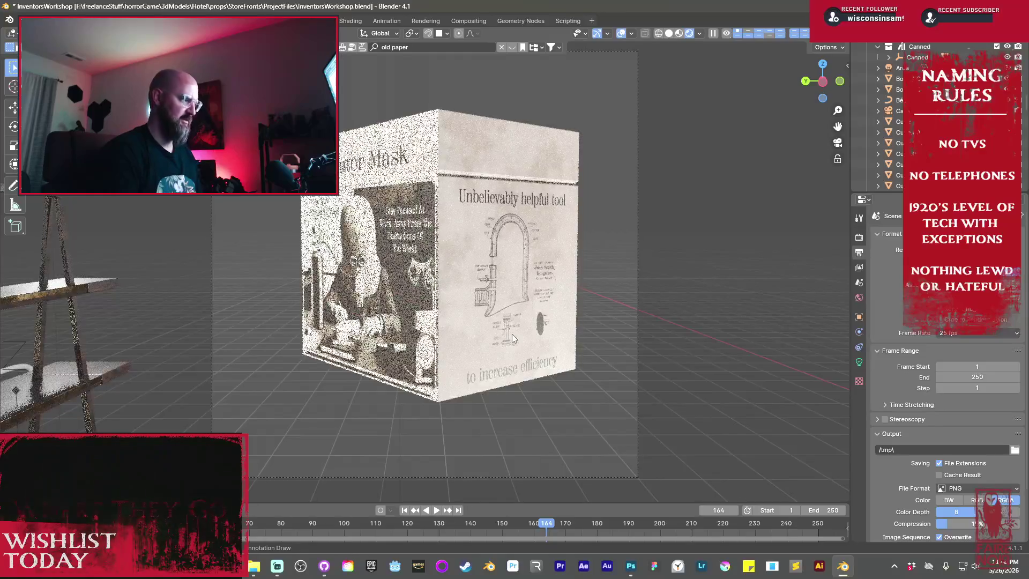
pyautogui.scroll(-3, 567, 348)
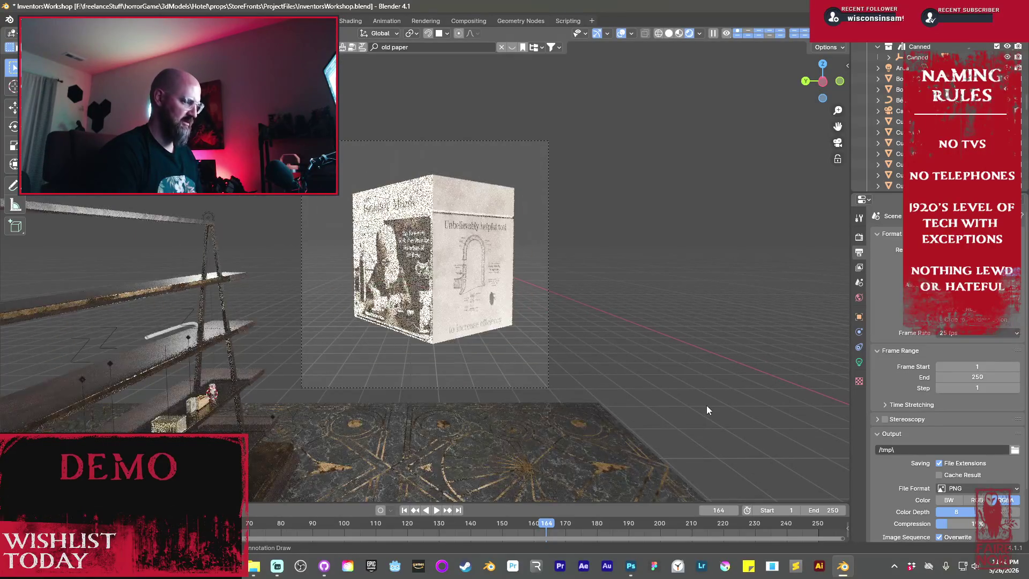
pyautogui.click(860, 362)
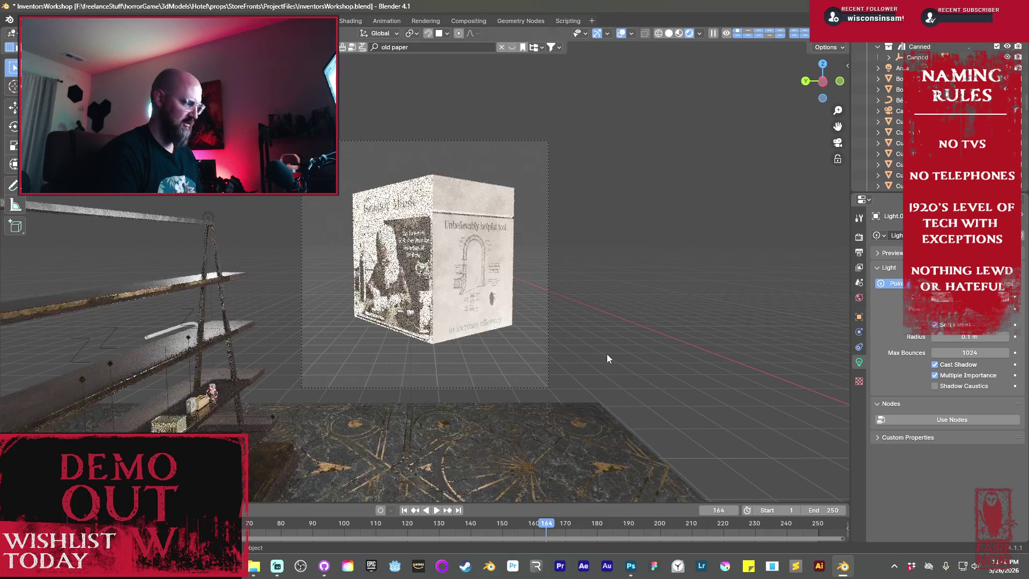
# - Move the light next to the poster box, then return to the camera's view
pyautogui.press('KP_0')
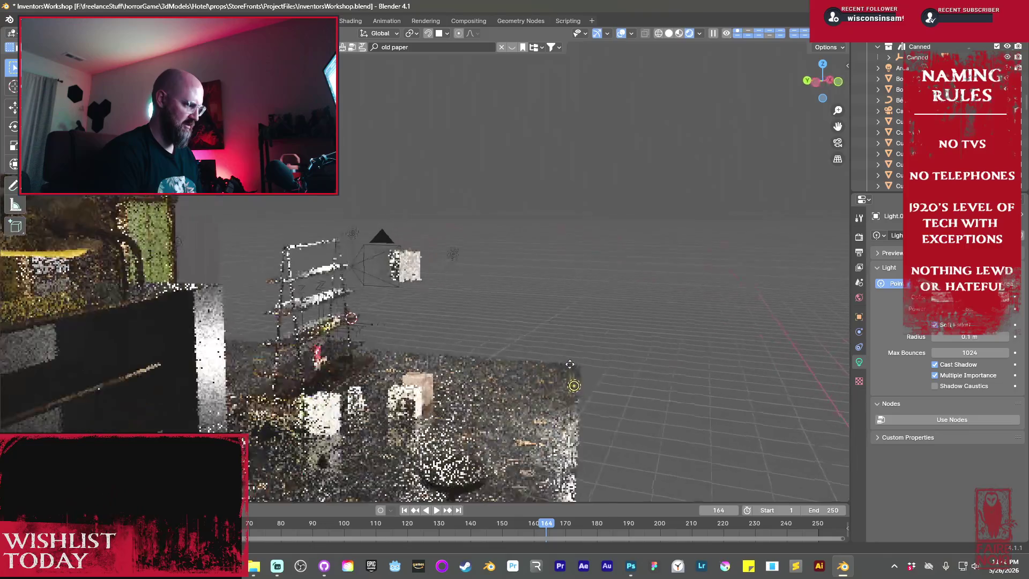
pyautogui.press('g')
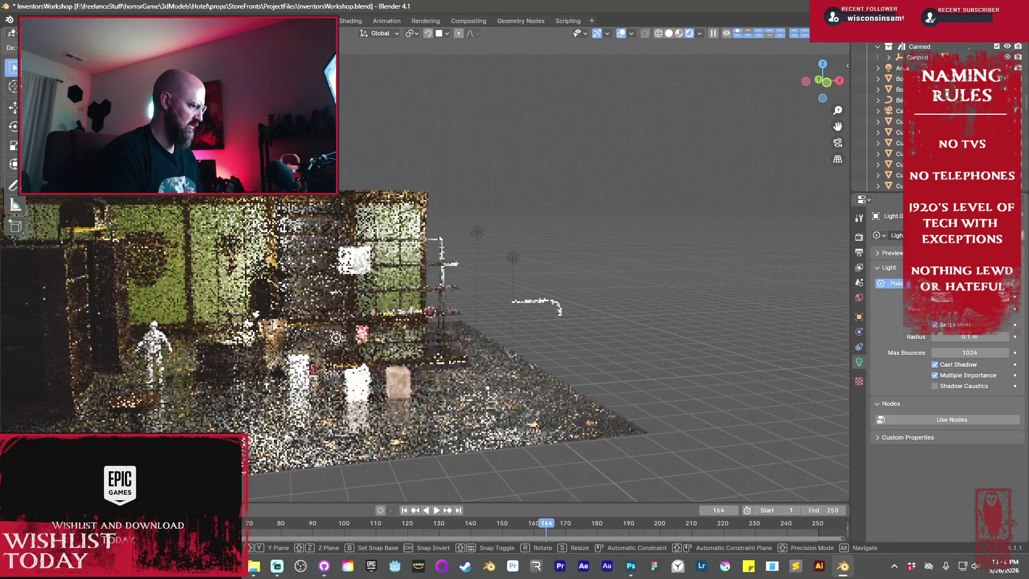
pyautogui.click(486, 362)
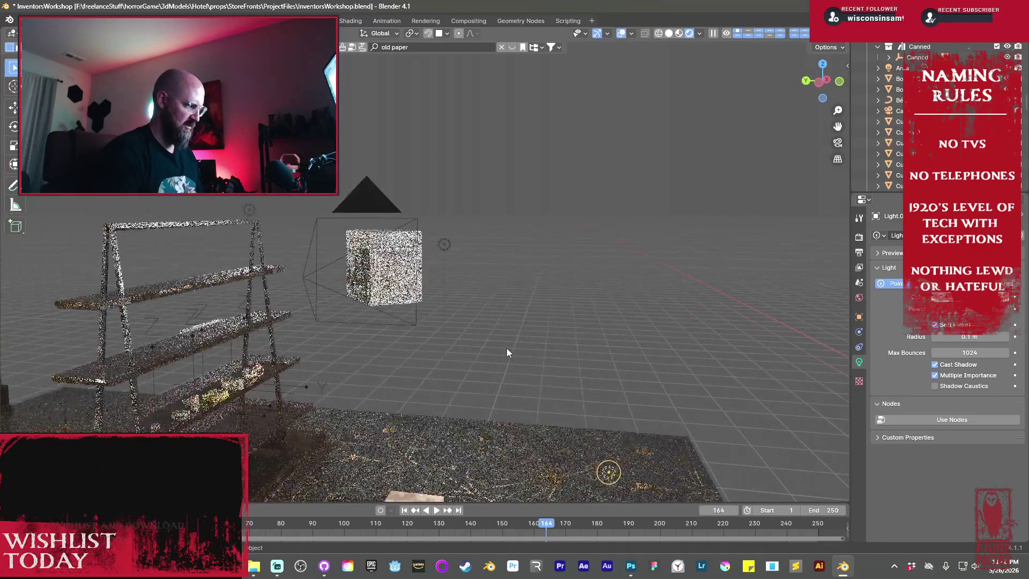
pyautogui.press('g')
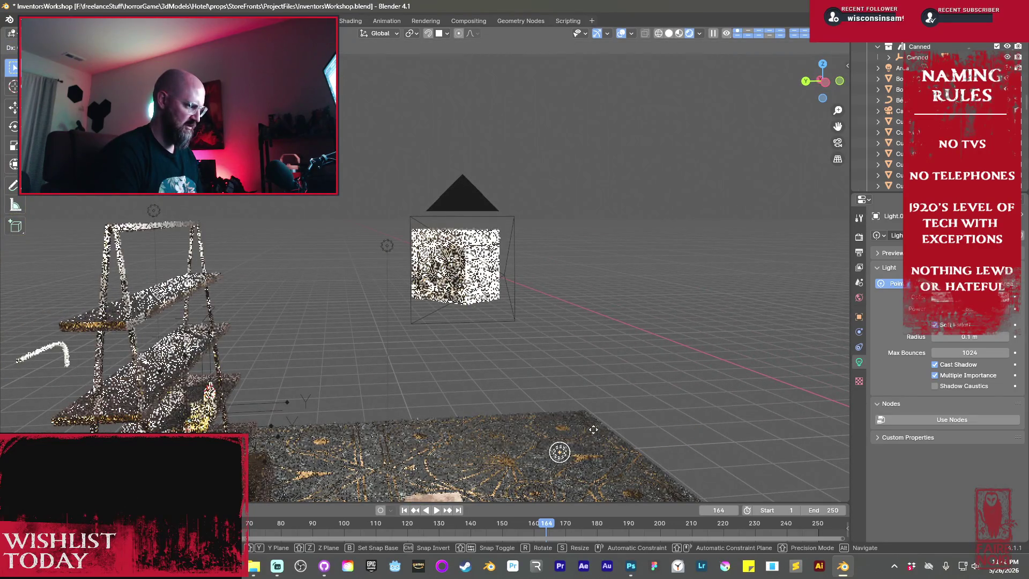
pyautogui.click(583, 413)
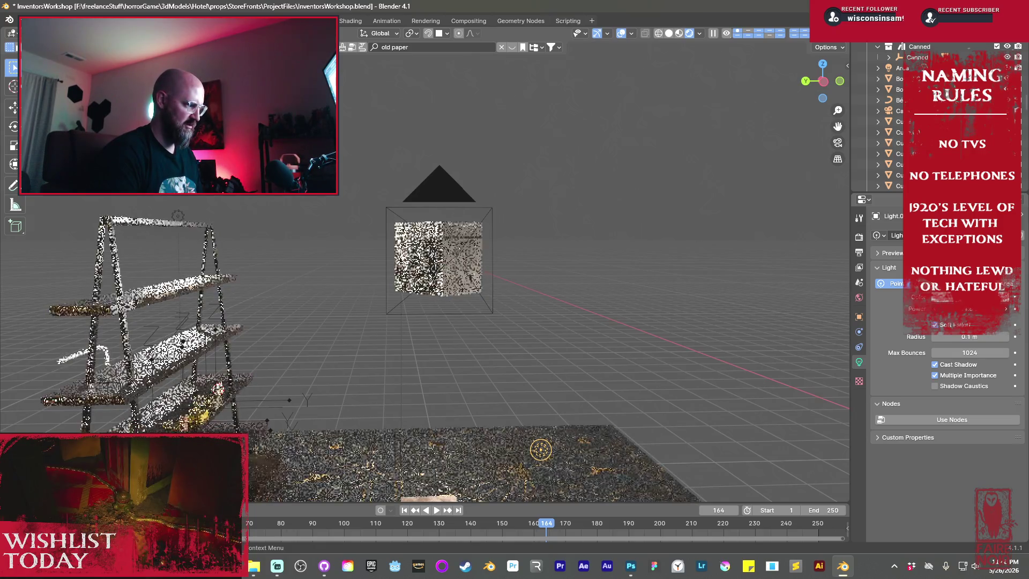
pyautogui.press('KP_Decimal')
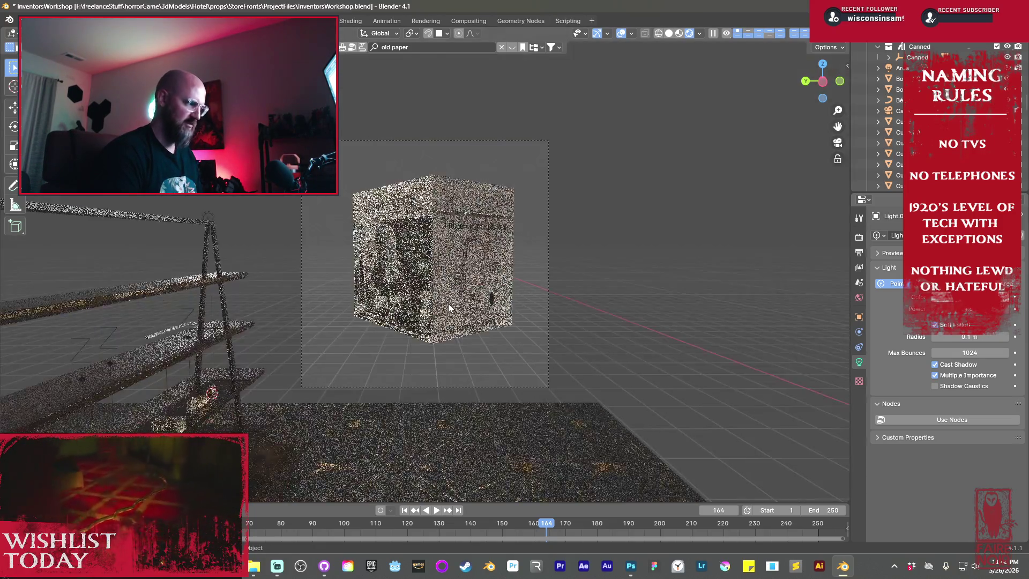
pyautogui.scroll(2, 457, 303)
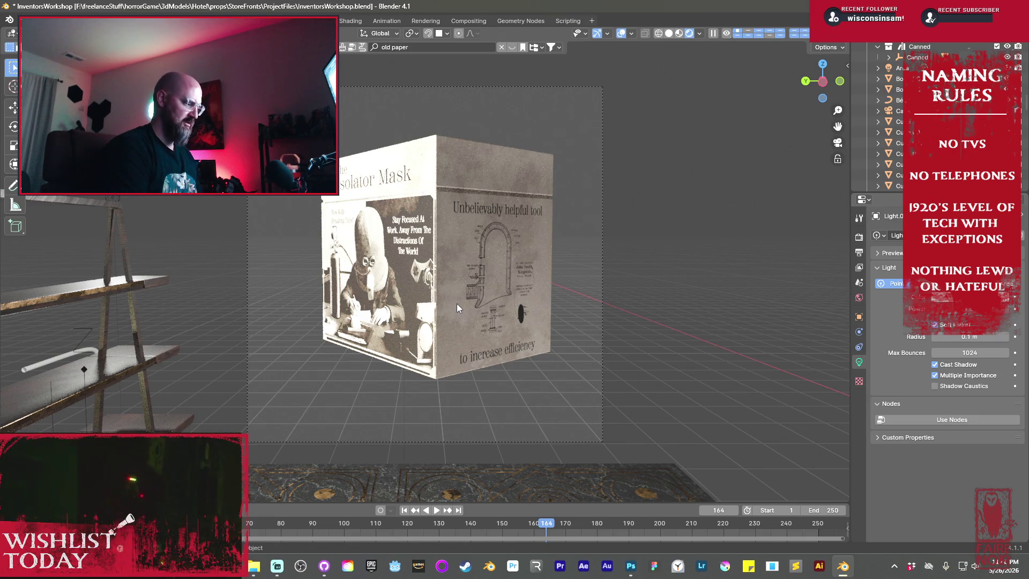
# - Save InventorsWorkshop.blend and select the camera for repositioning
pyautogui.hotkey('ctrl', 's')
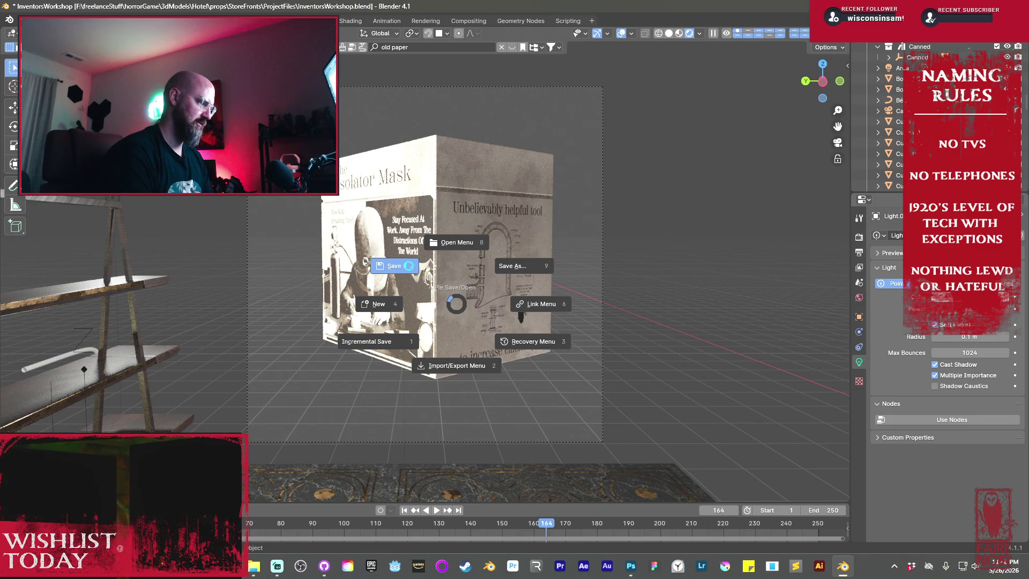
pyautogui.click(409, 266)
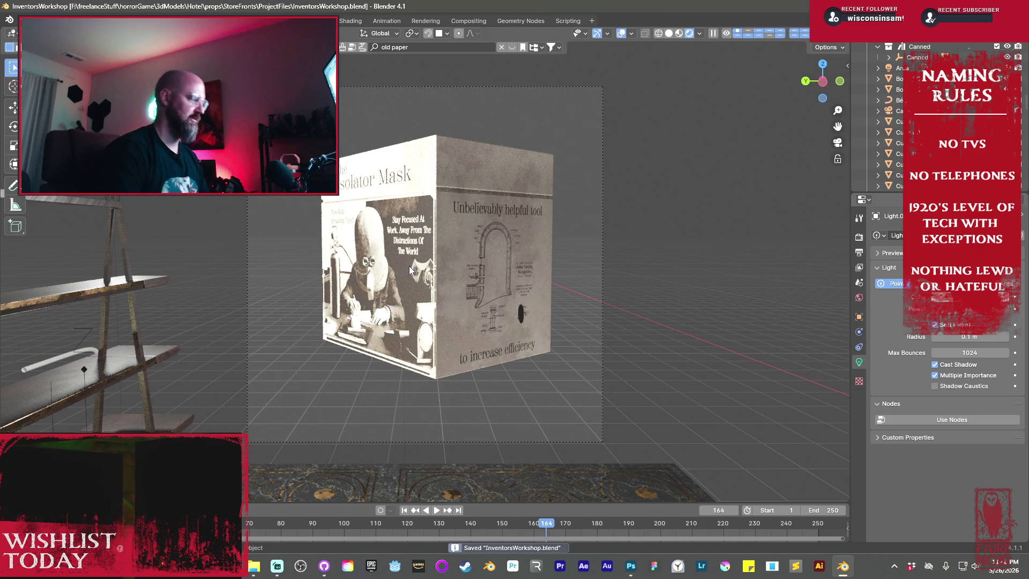
pyautogui.click(604, 228)
# - Nudge the camera along Y to frame the box; the F12 render fails from GPU memory
pyautogui.press('g')
pyautogui.press('y')
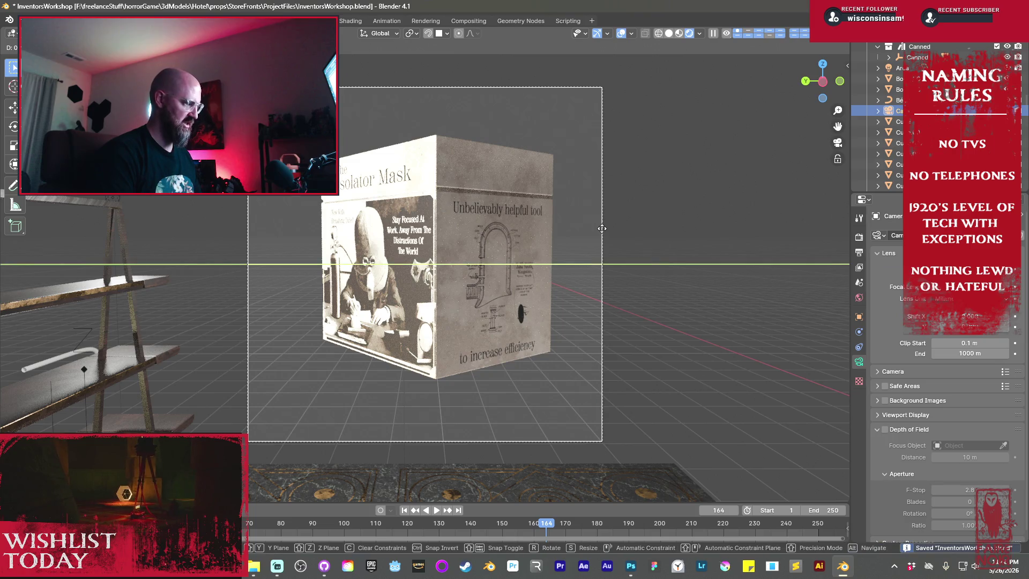
pyautogui.click(628, 237)
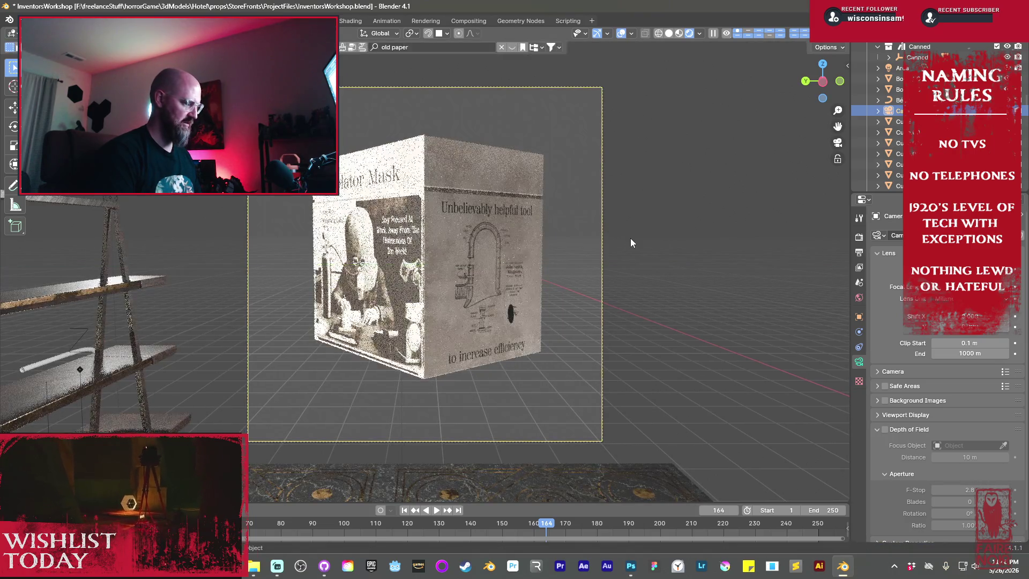
pyautogui.press('F12')
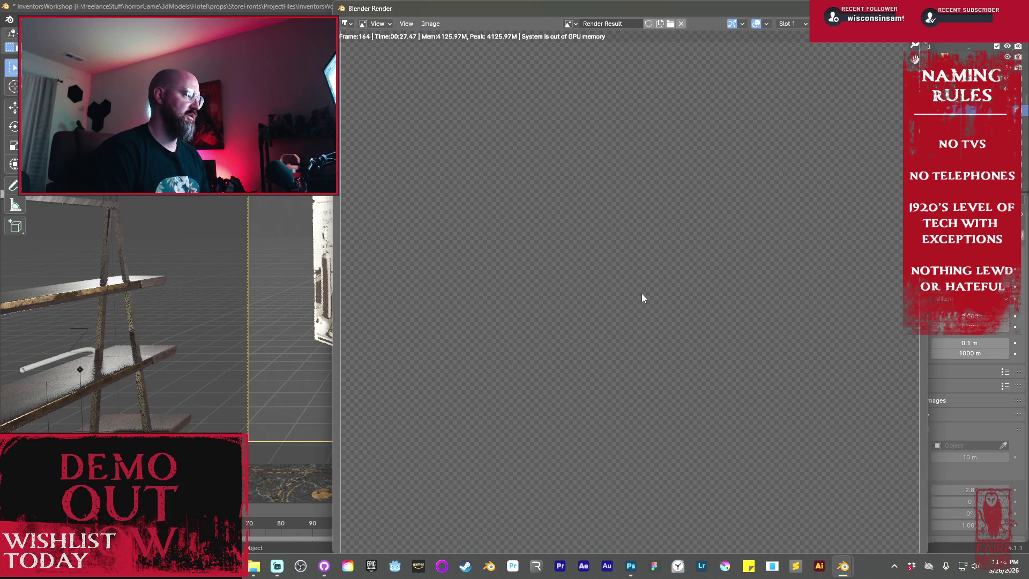
pyautogui.click(908, 8)
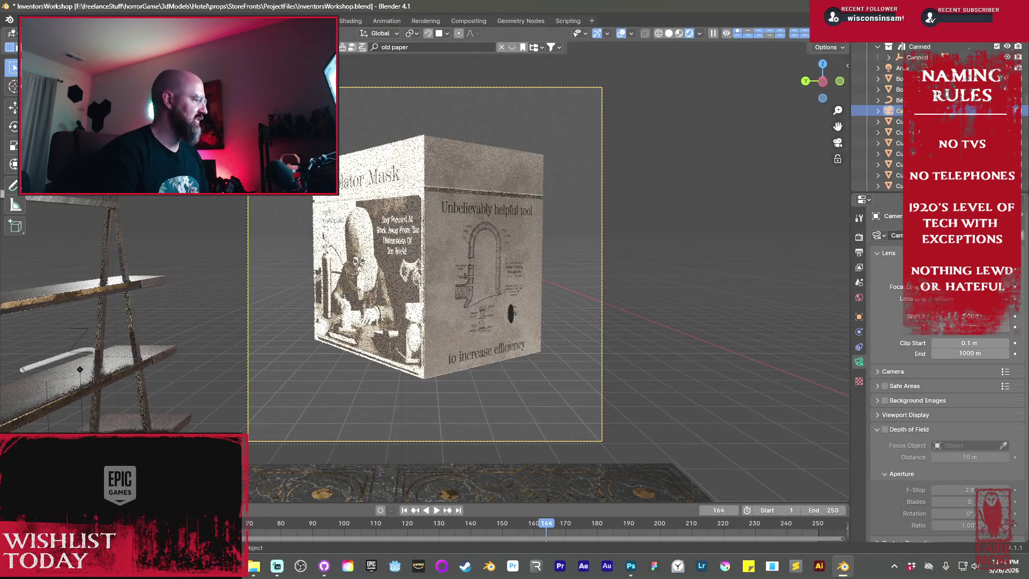
# - Make a View > Viewport Render Image instead, close it, and zoom in
pyautogui.click(95, 34)
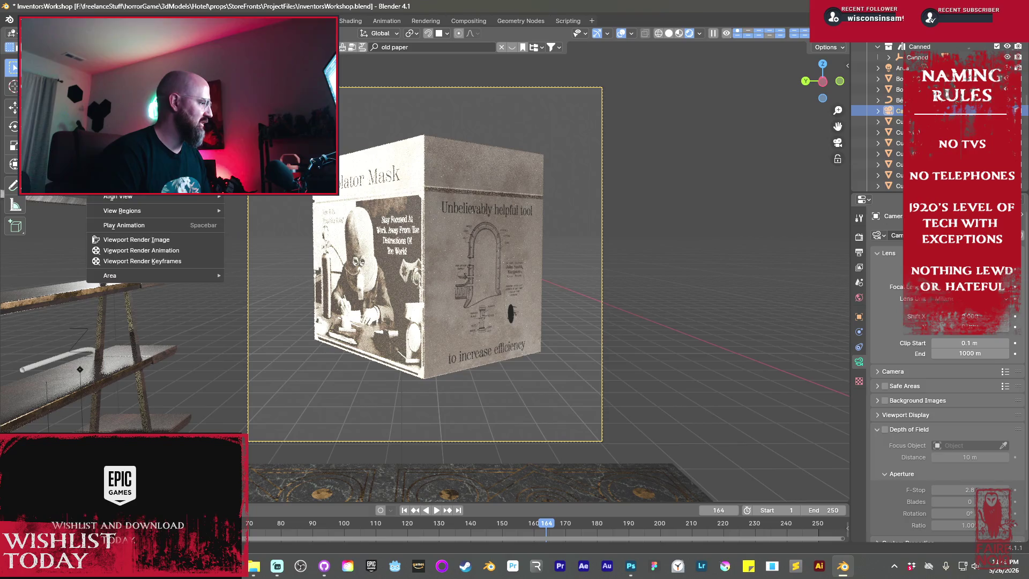
pyautogui.click(156, 244)
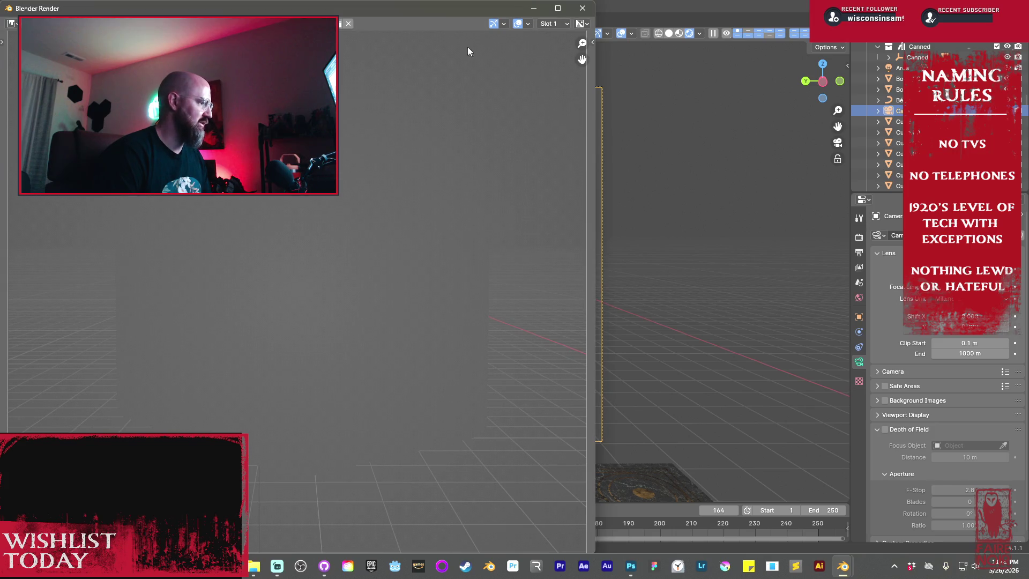
pyautogui.click(583, 8)
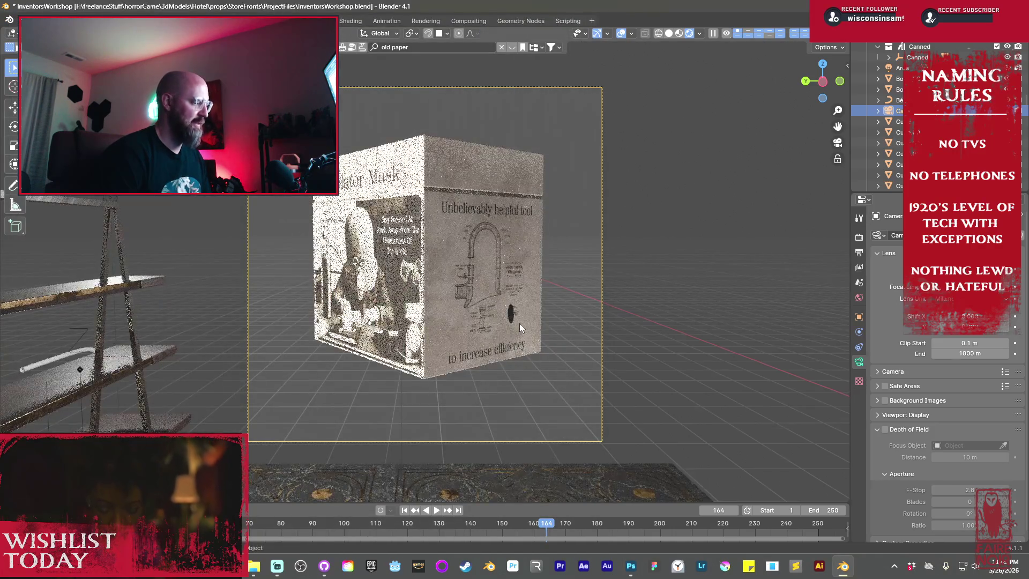
pyautogui.scroll(2, 519, 323)
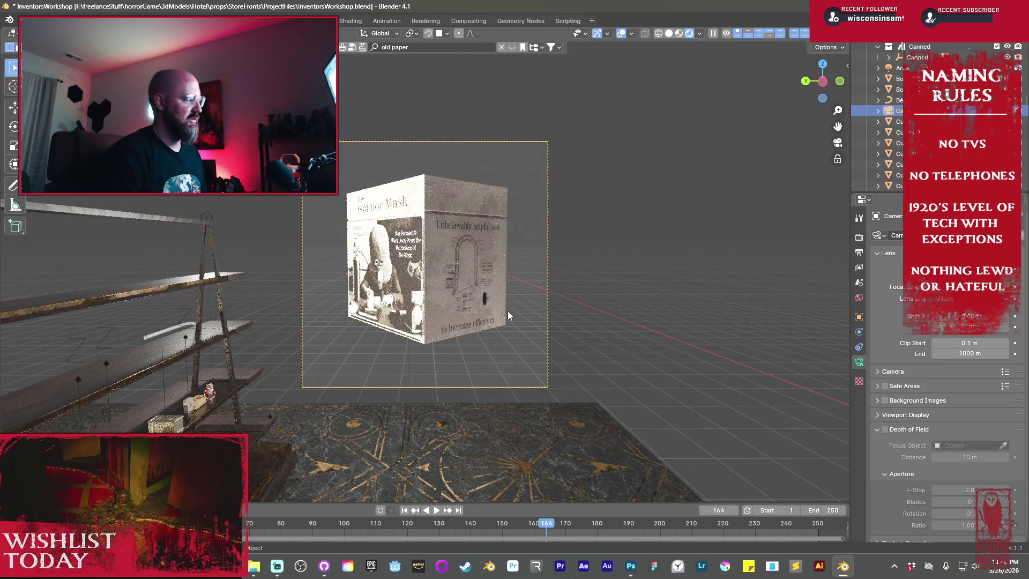
pyautogui.scroll(3, 509, 313)
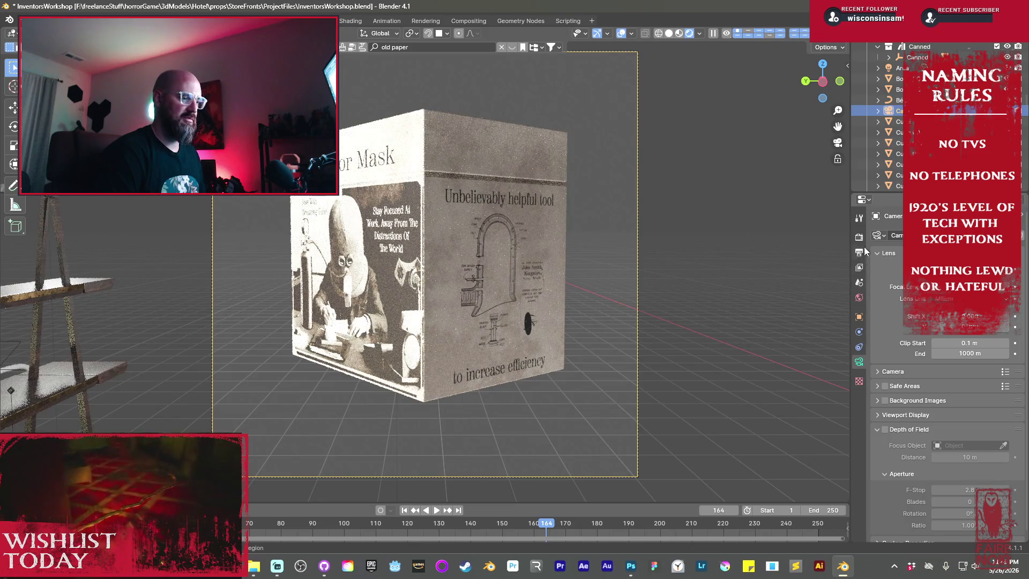
# - Set the Render properties' Viewport Max Samples to 2048
pyautogui.click(858, 238)
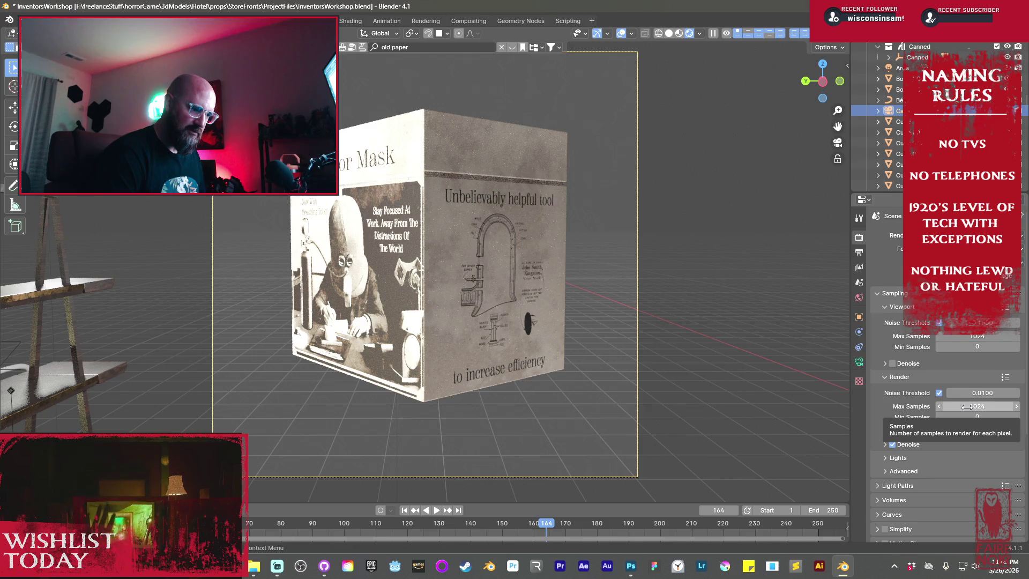
pyautogui.click(986, 337)
pyautogui.write('2048')
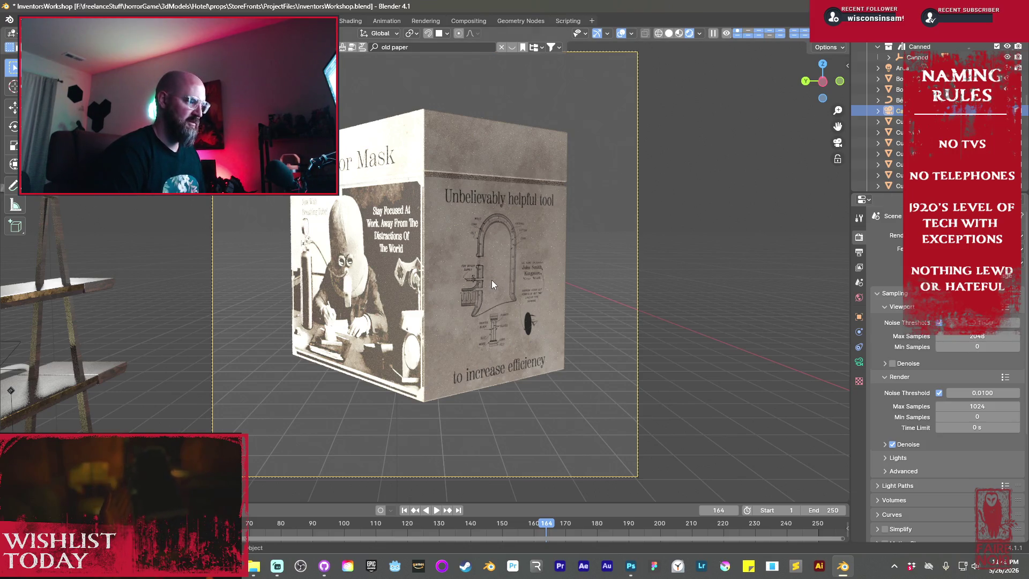
pyautogui.scroll(1, 493, 279)
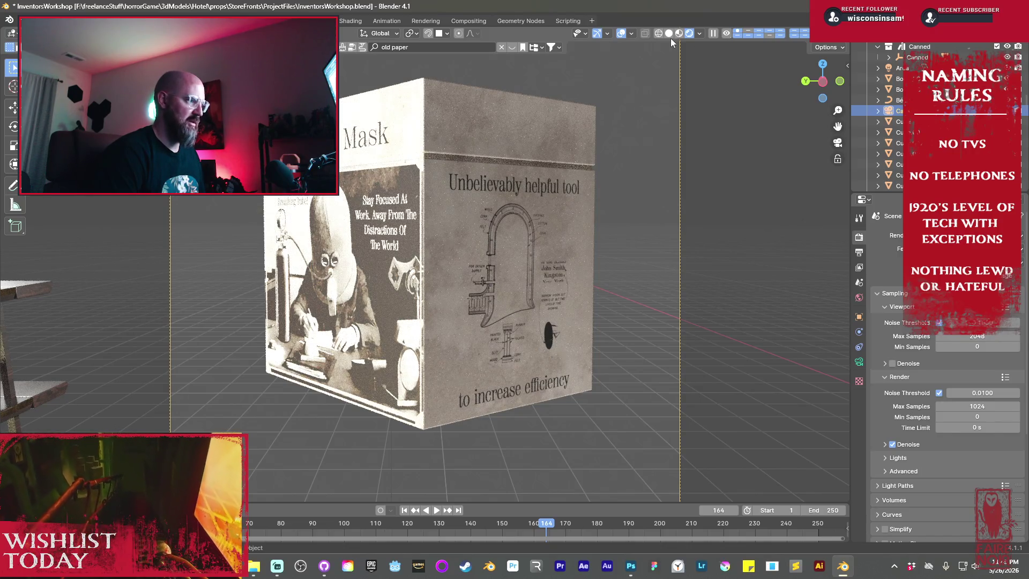
# - Hide viewport overlays and pan the view to frame the box
pyautogui.click(622, 34)
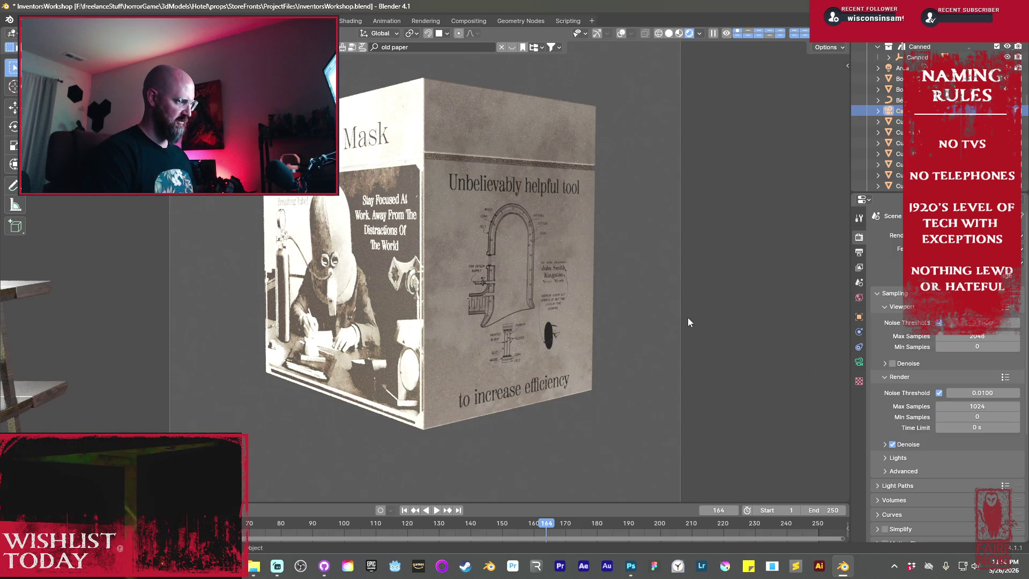
pyautogui.keyDown('shift'); pyautogui.moveTo(664, 274); pyautogui.dragTo(665, 291, button='middle'); pyautogui.keyUp('shift')
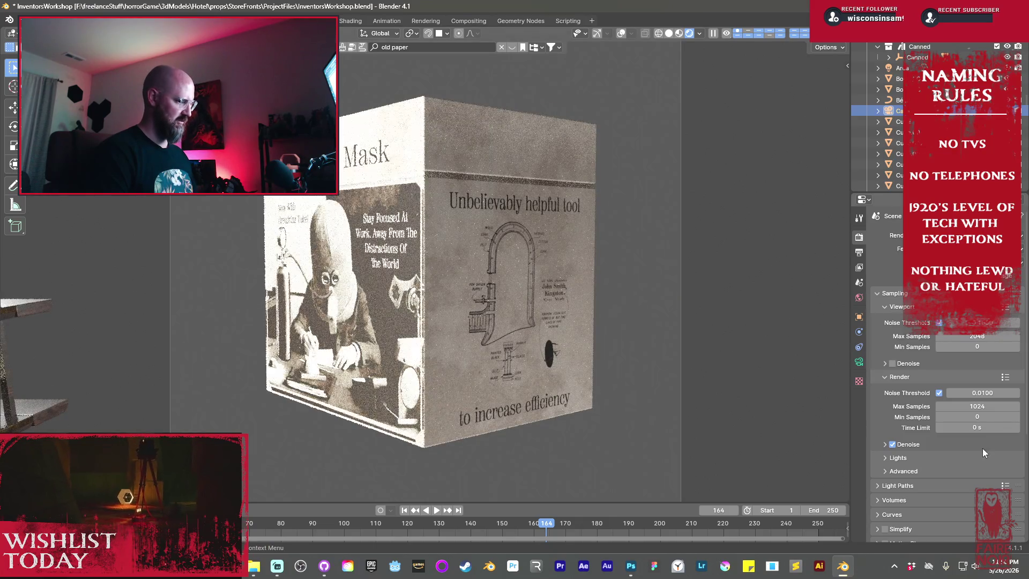
pyautogui.scroll(-3, 932, 459)
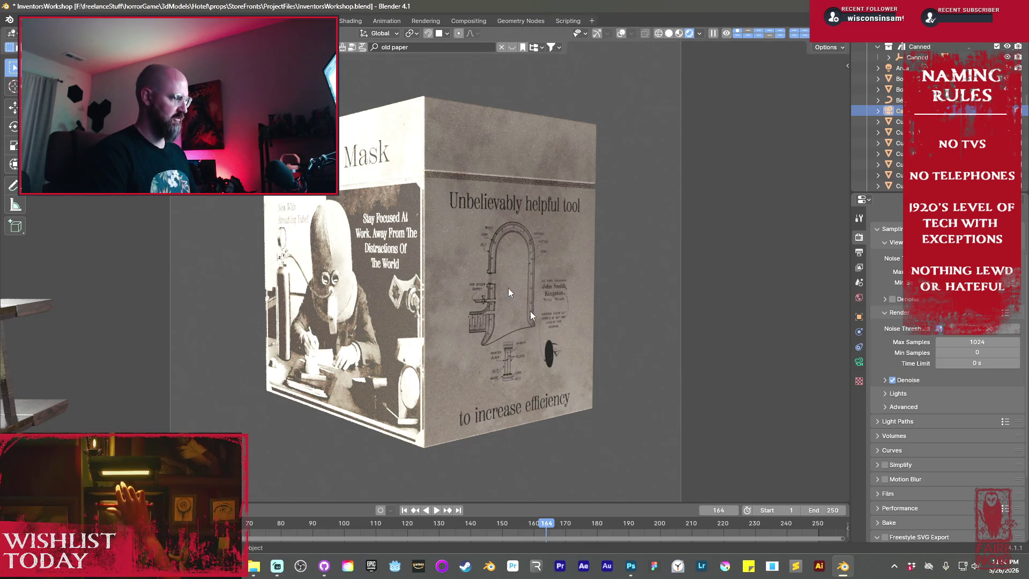
# - Screen-capture the region around the box with Win+Shift+S and switch to Photoshop
pyautogui.press('super+shift+s')
pyautogui.moveTo(235, 71)
pyautogui.mouseDown()
pyautogui.moveTo(645, 490)
pyautogui.moveTo(622, 467)
pyautogui.mouseUp()
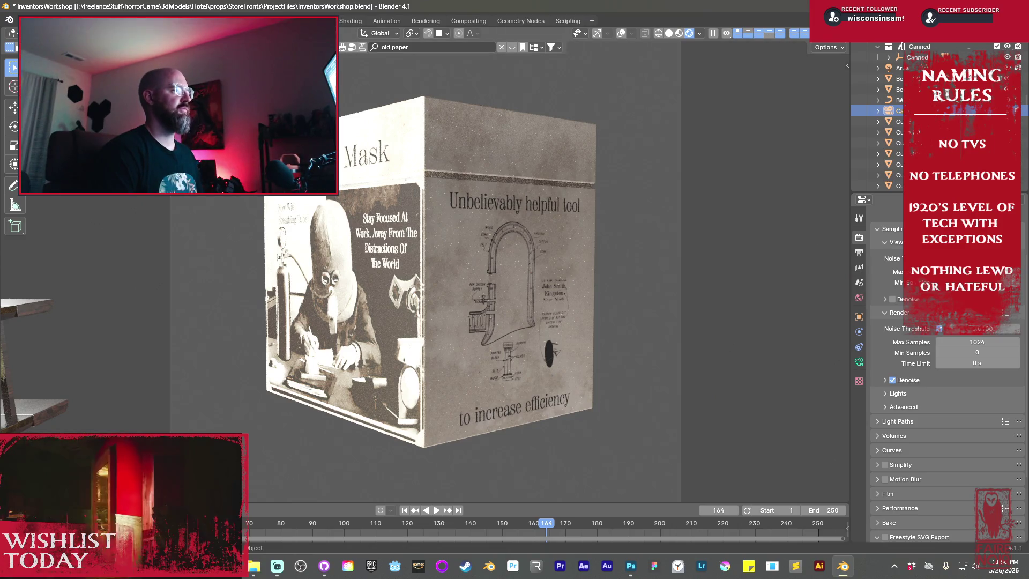
pyautogui.hotkey('alt', 'Tab')
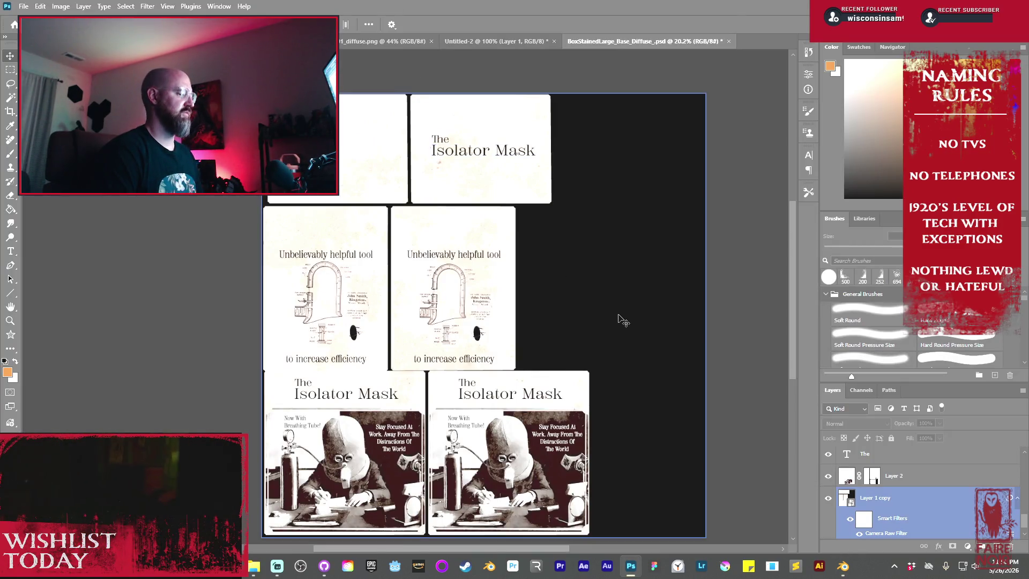
# - Paste the captured box image into a new 720×737 Clipboard-preset Photoshop document, then return to Blender
pyautogui.click(24, 6)
pyautogui.click(33, 20)
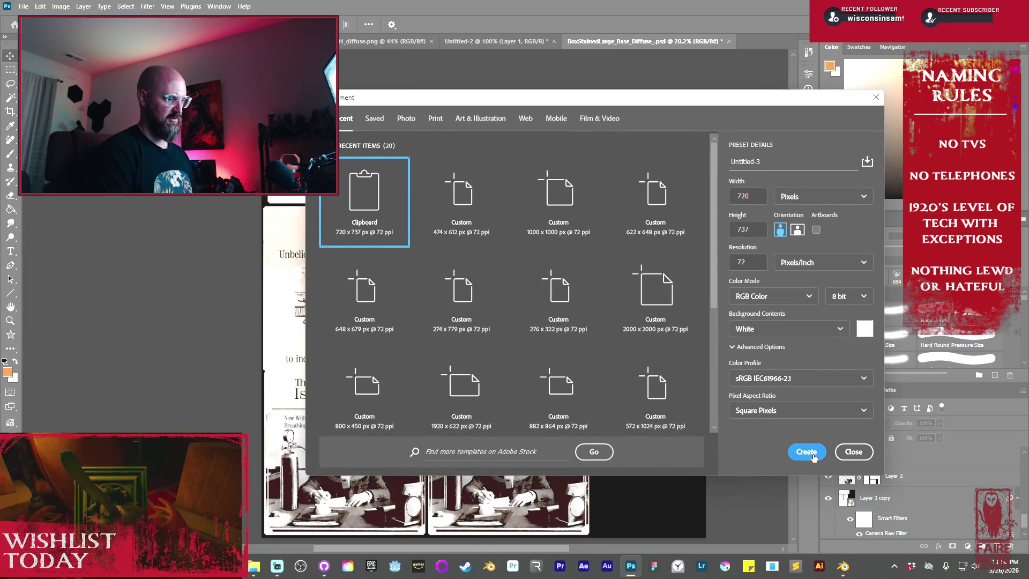
pyautogui.click(808, 453)
pyautogui.hotkey('ctrl', 'v')
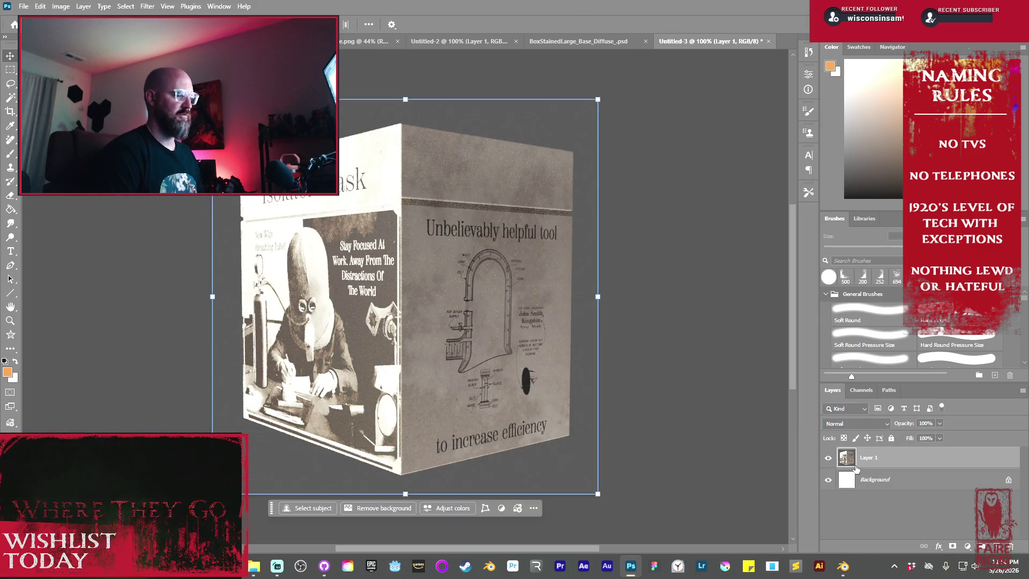
pyautogui.click(847, 573)
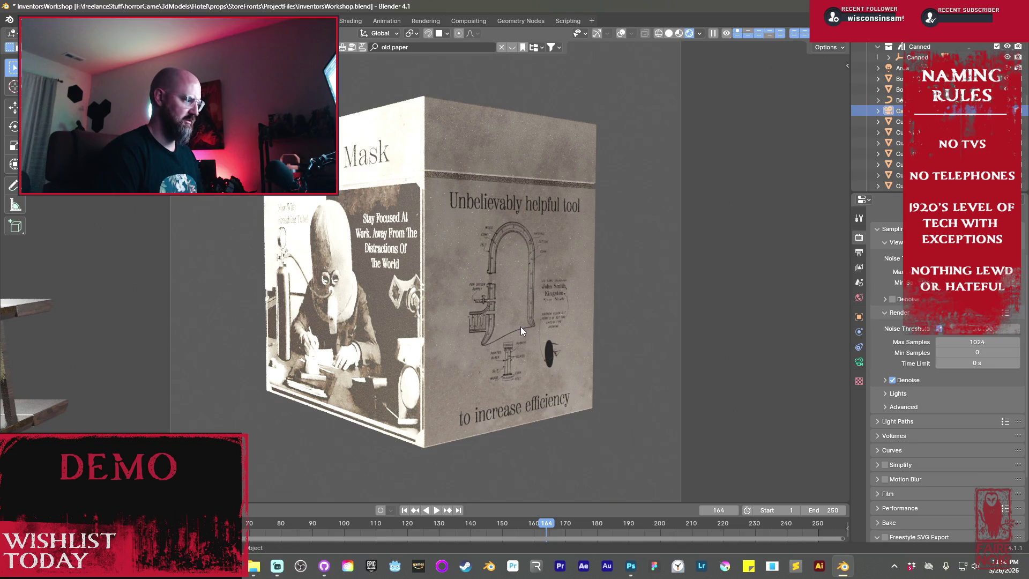
# - Rotate the box about Z so the Isolator Mask face points toward the camera, then start another screen capture
pyautogui.press('r')
pyautogui.press('z')
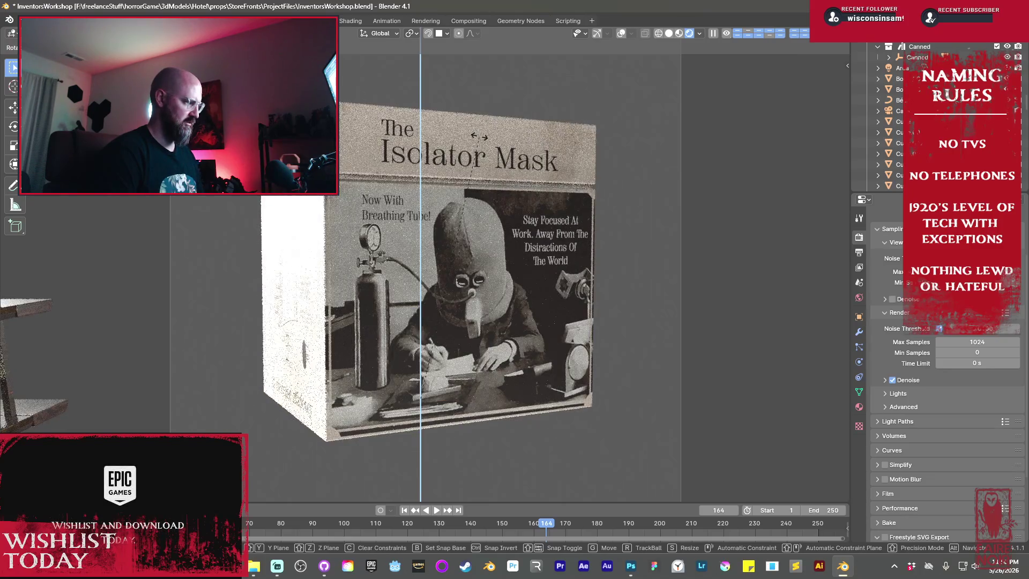
pyautogui.click(479, 137)
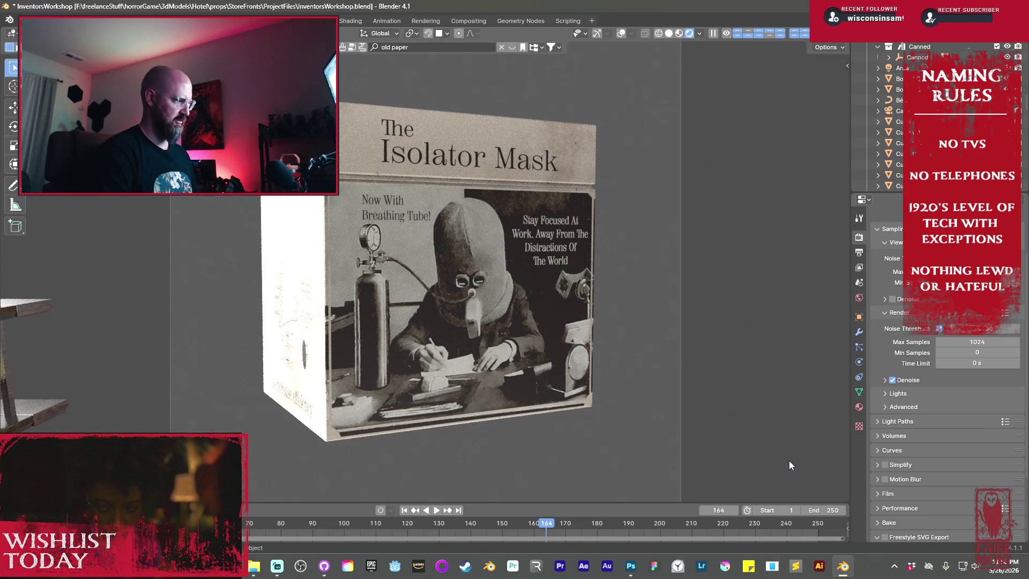
pyautogui.press('super+shift+s')
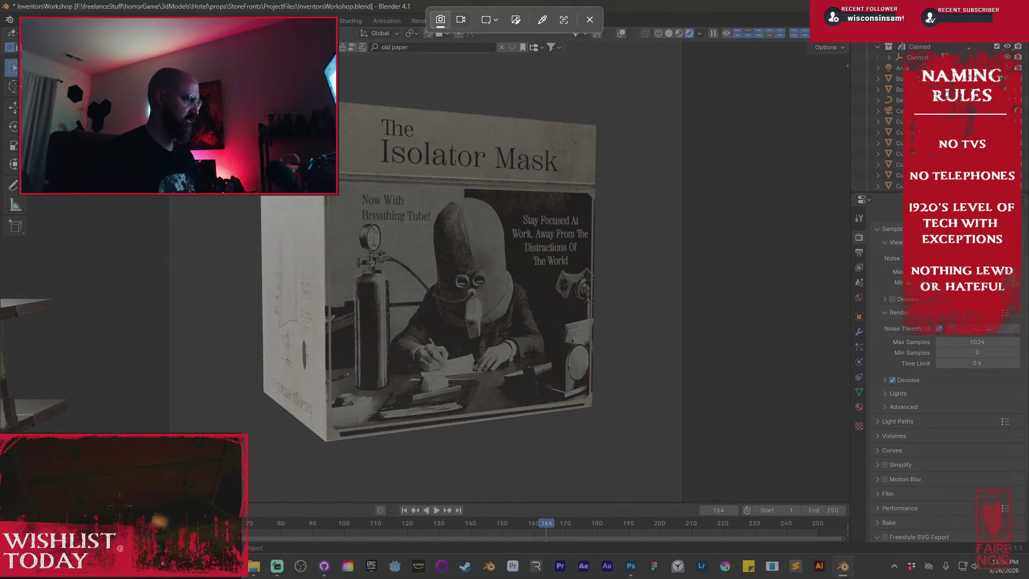